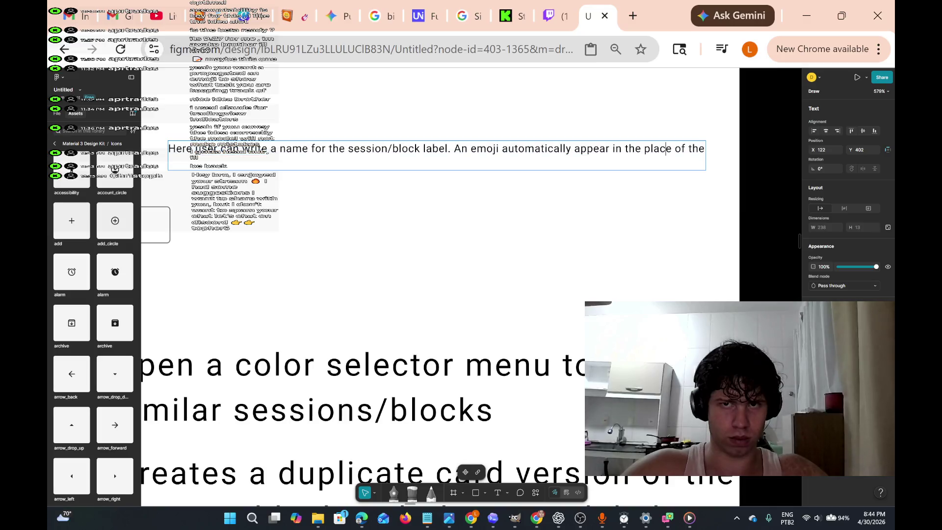
Wrap the explanation text onto two lines and move it beside the Session 2 label field, to X 128, Y 437.
key(Return)
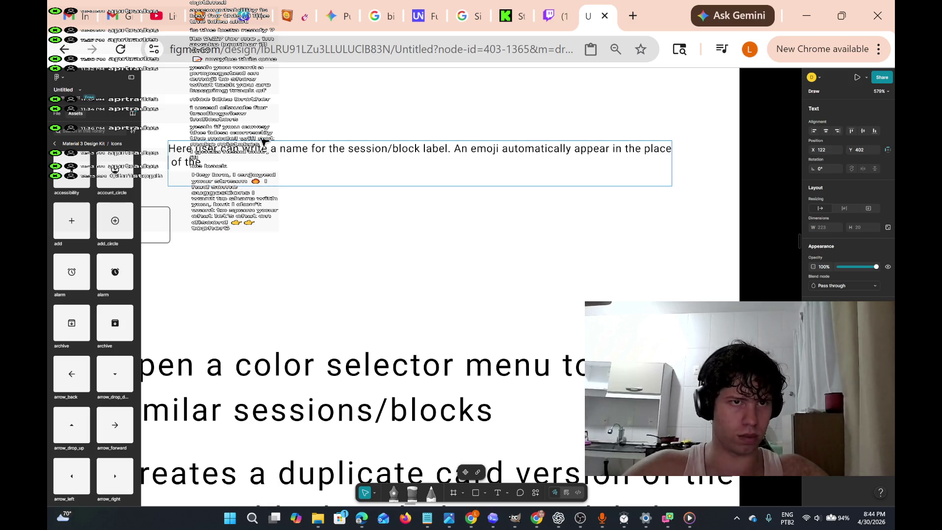
key(Escape)
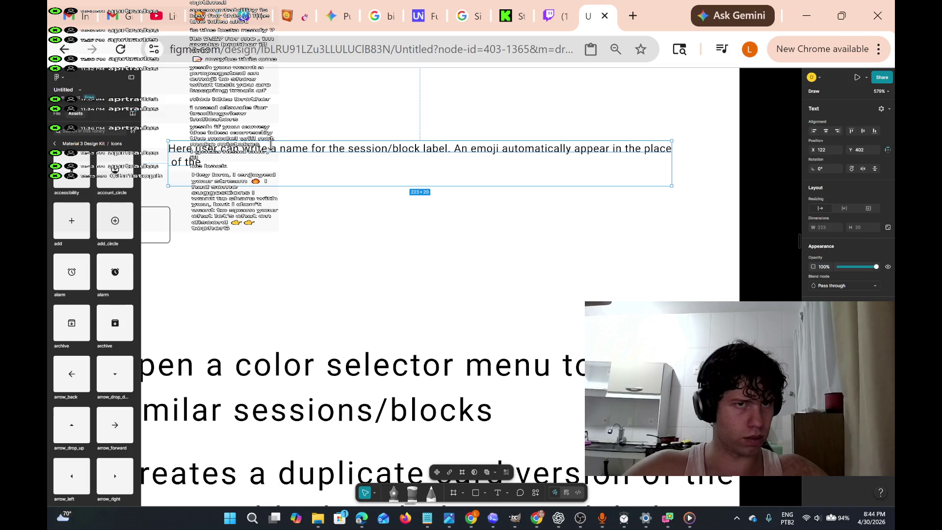
drag(284, 157, 300, 238)
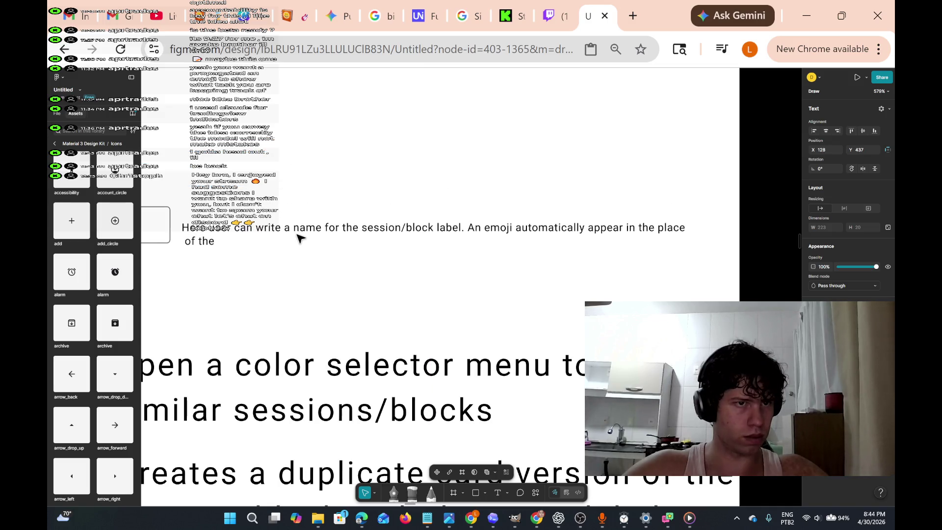
click(227, 245)
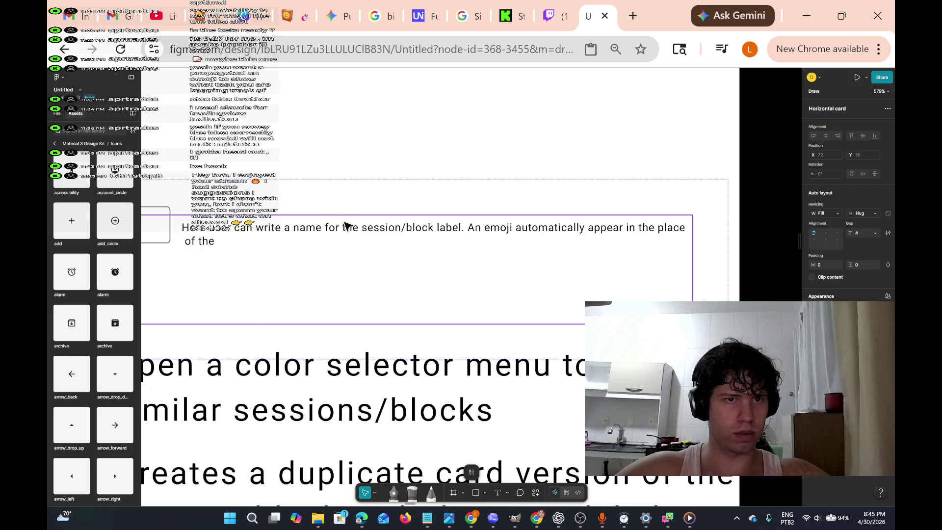
scroll(385, 147, up, 2)
key(Escape)
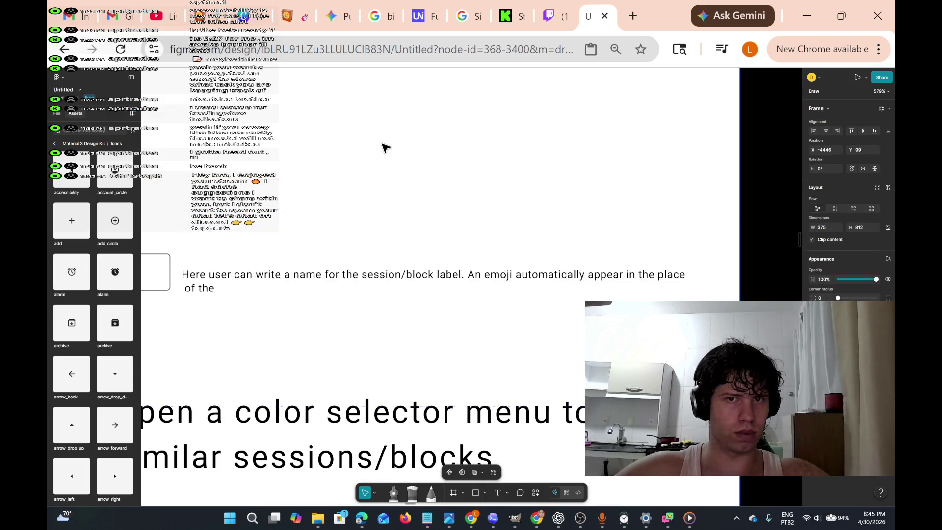
scroll(320, 311, left, 5)
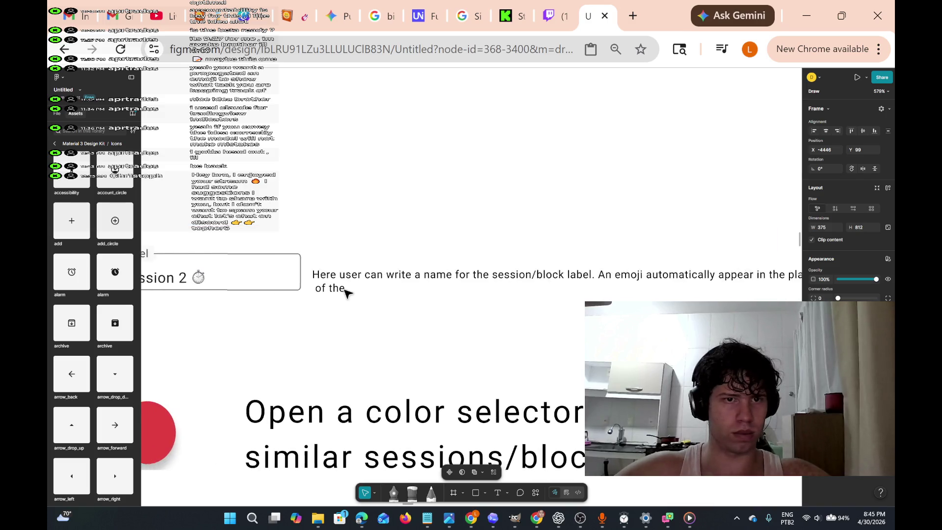
click(417, 273)
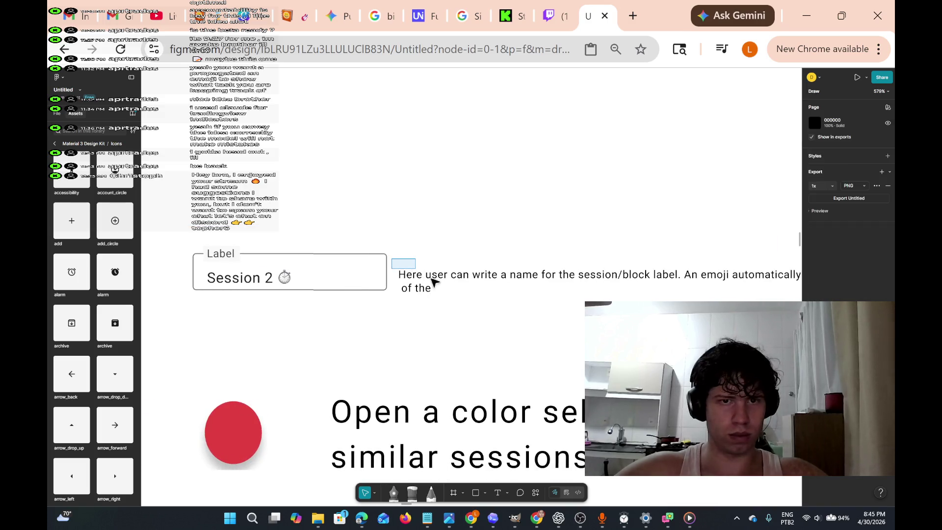
scroll(432, 275, right, 4)
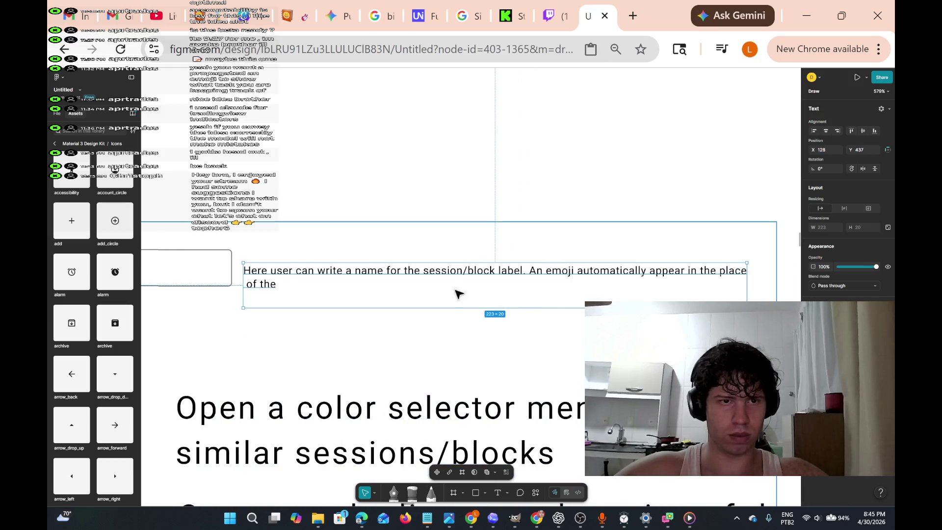
click(309, 280)
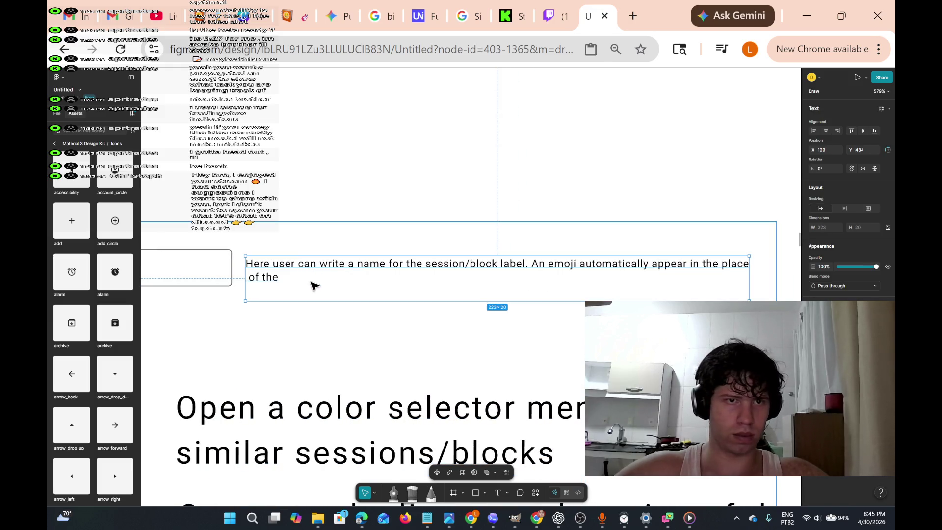
double_click(286, 273)
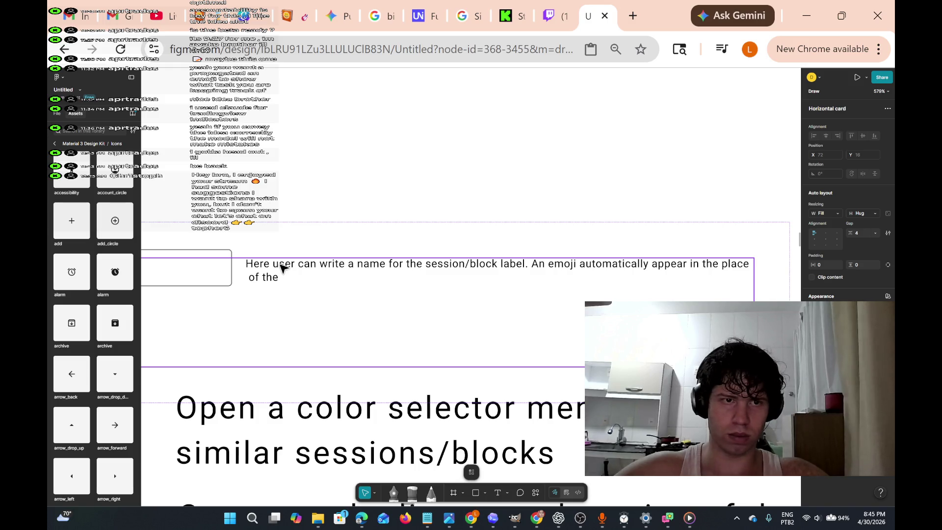
click(305, 343)
click(316, 312)
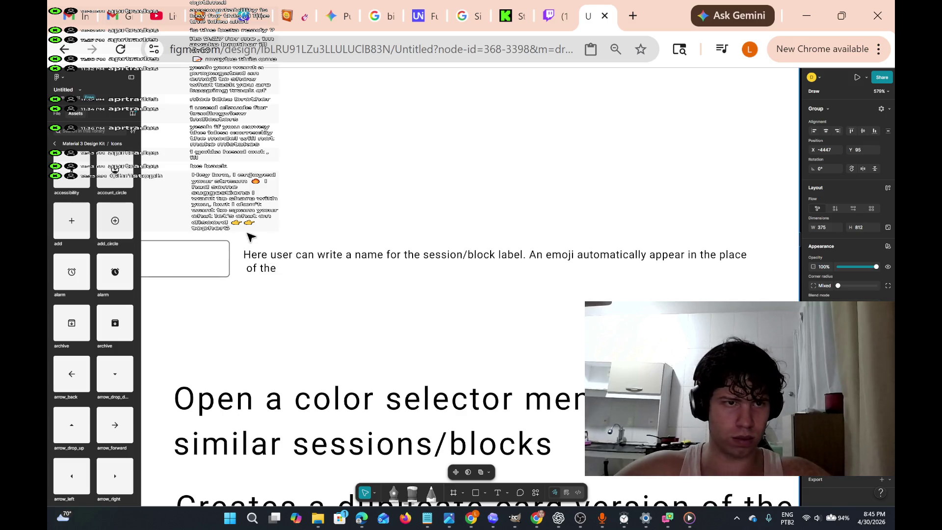
click(253, 241)
click(287, 285)
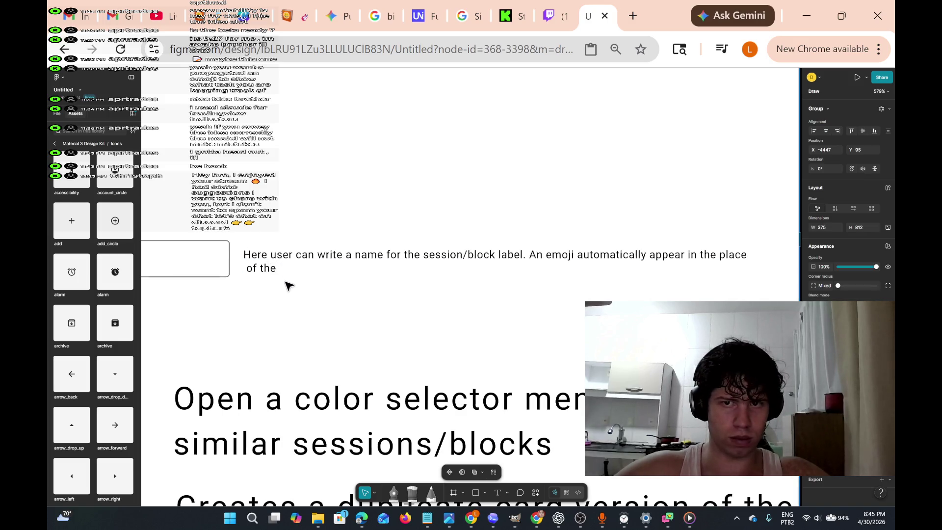
double_click(295, 280)
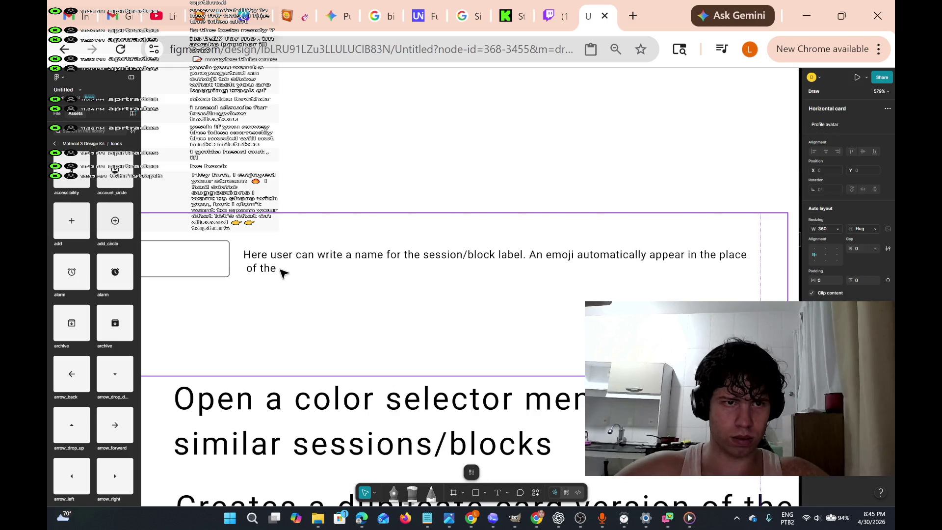
click(260, 236)
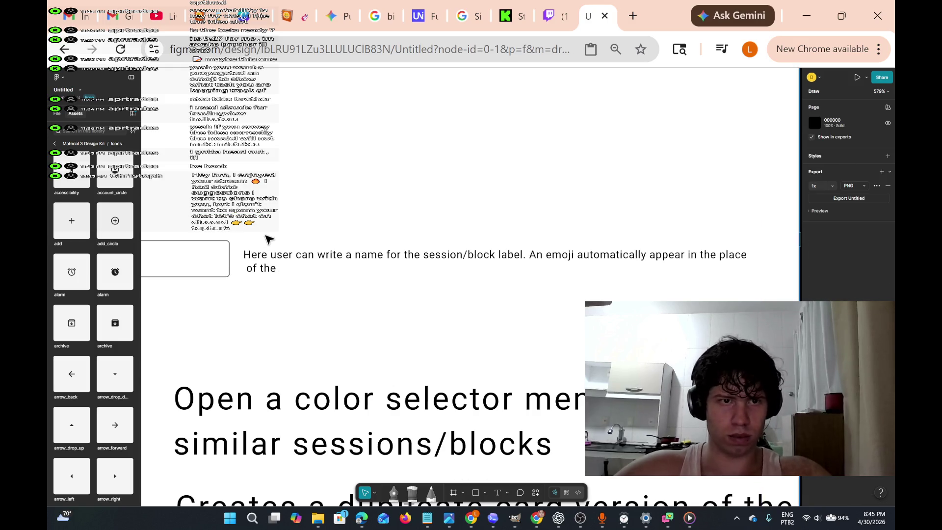
scroll(361, 223, left, 5)
scroll(385, 222, right, 3)
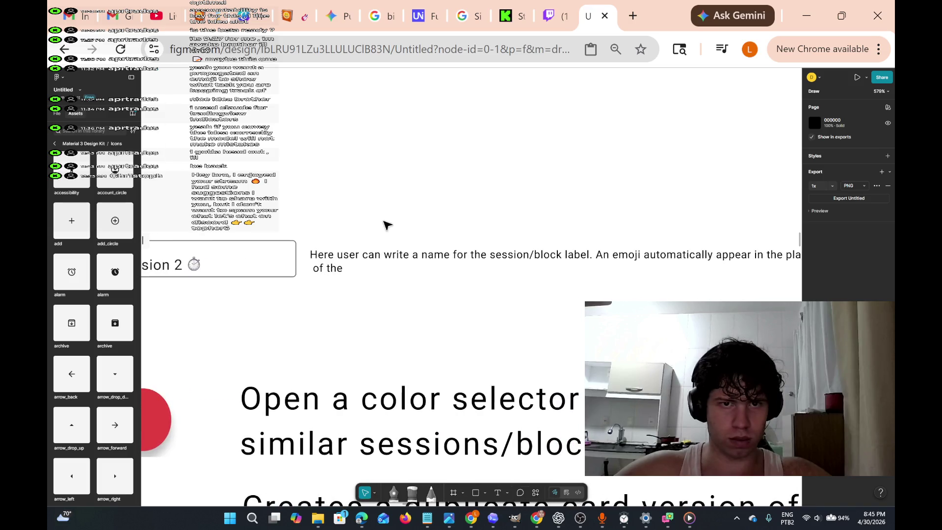
click(378, 256)
scroll(314, 257, right, 2)
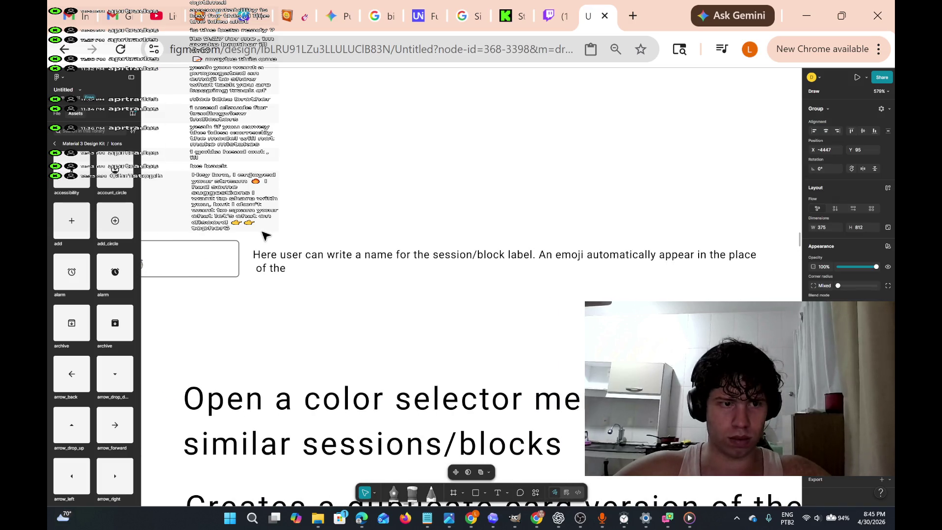
click(275, 255)
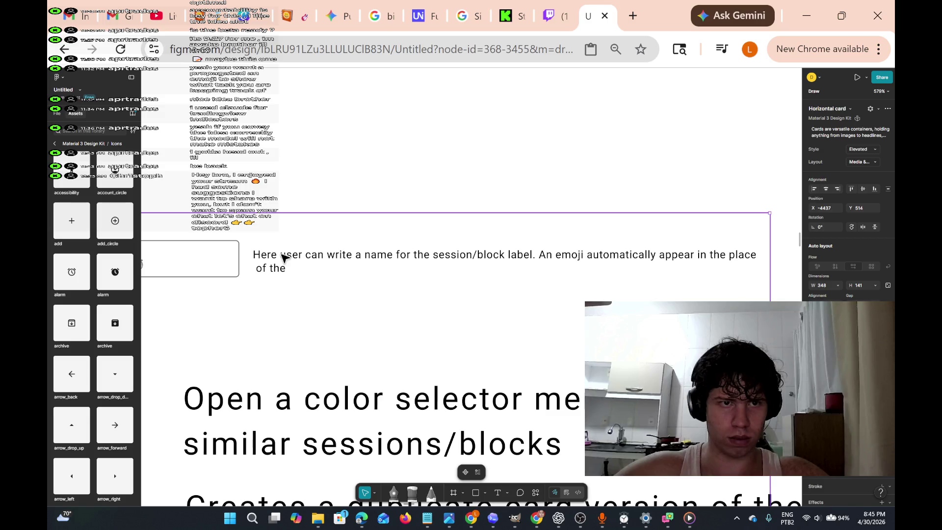
key(Escape)
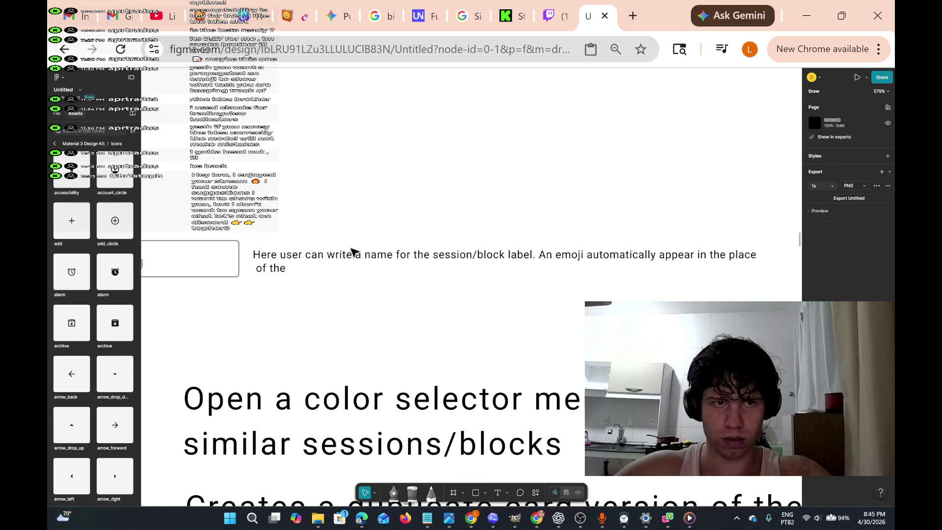
scroll(326, 265, left, 2)
scroll(326, 265, down, 10)
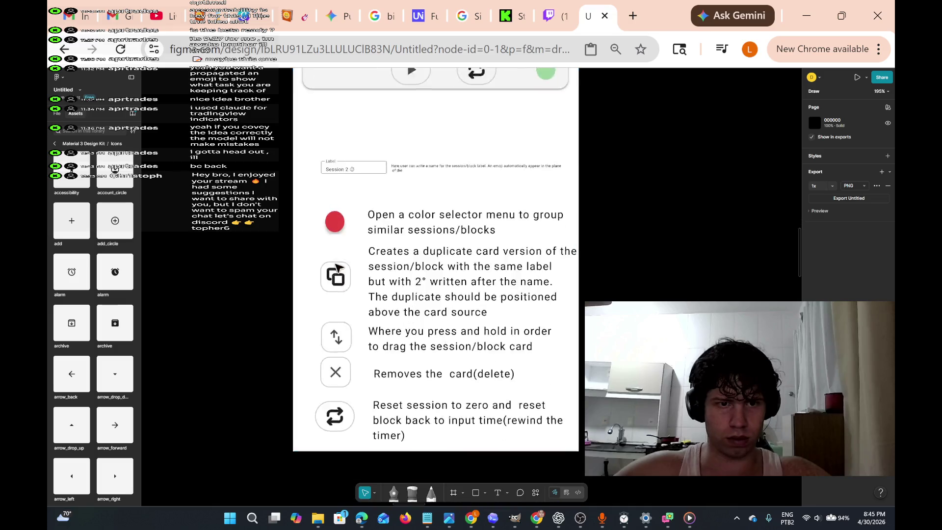
Zoom in and enter edit mode on the explanation text ending 'in the place of the'.
scroll(386, 230, up, 3)
scroll(391, 234, up, 10)
click(446, 308)
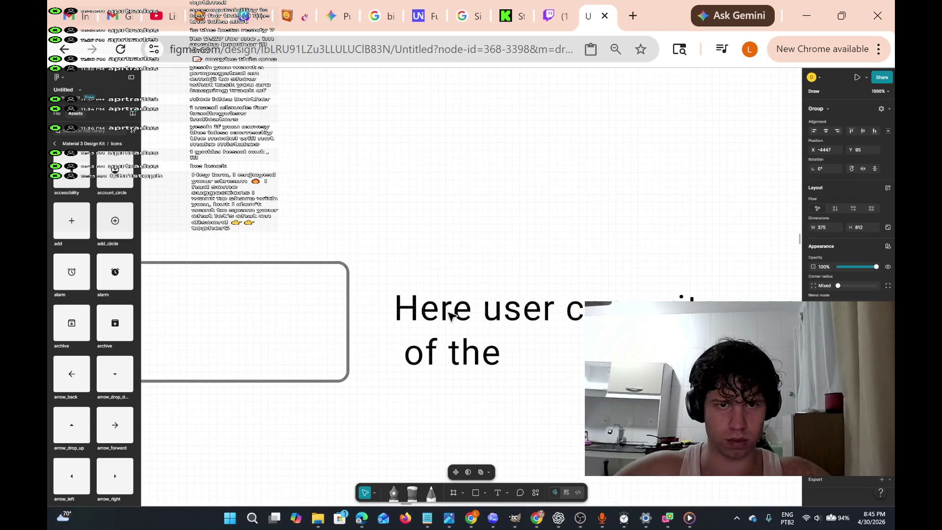
double_click(449, 316)
scroll(449, 316, right, 3)
click(428, 309)
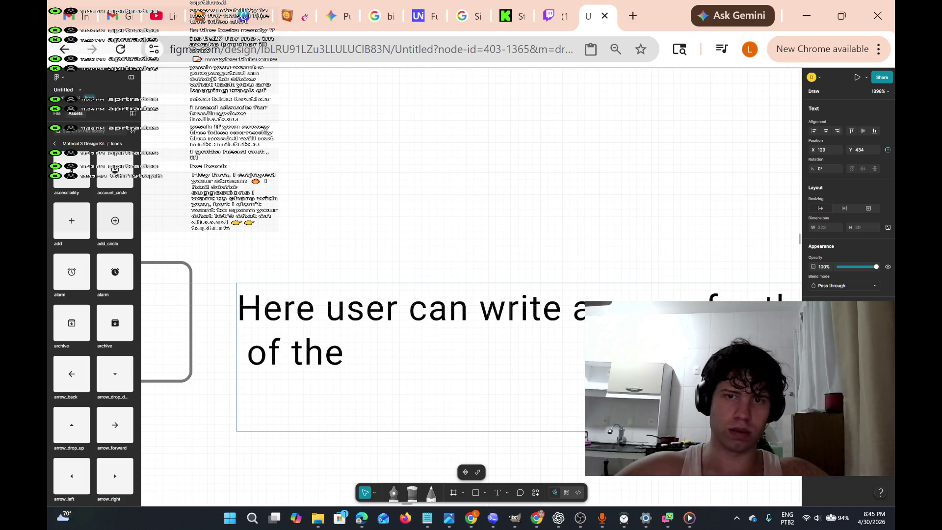
scroll(311, 329, down, 5)
scroll(311, 328, left, 3)
scroll(312, 328, right, 4)
scroll(364, 326, right, 1)
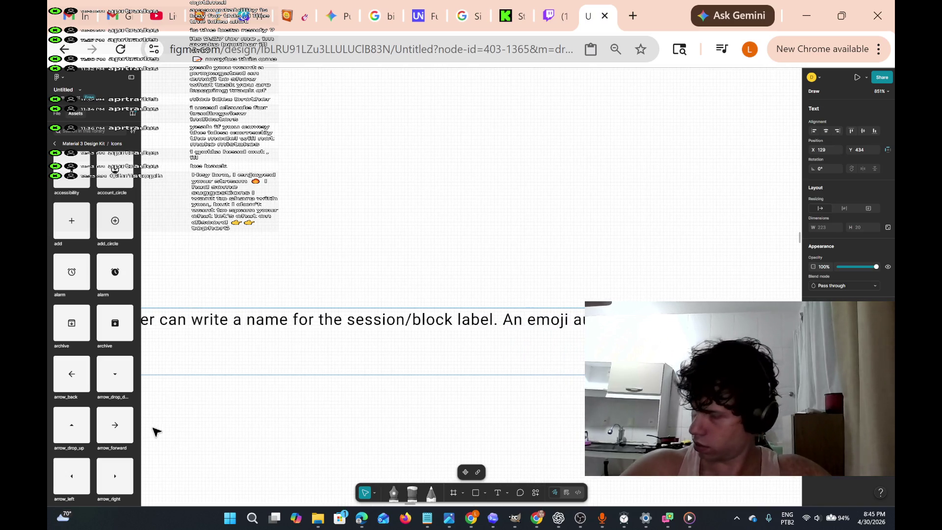
scroll(156, 431, left, 1)
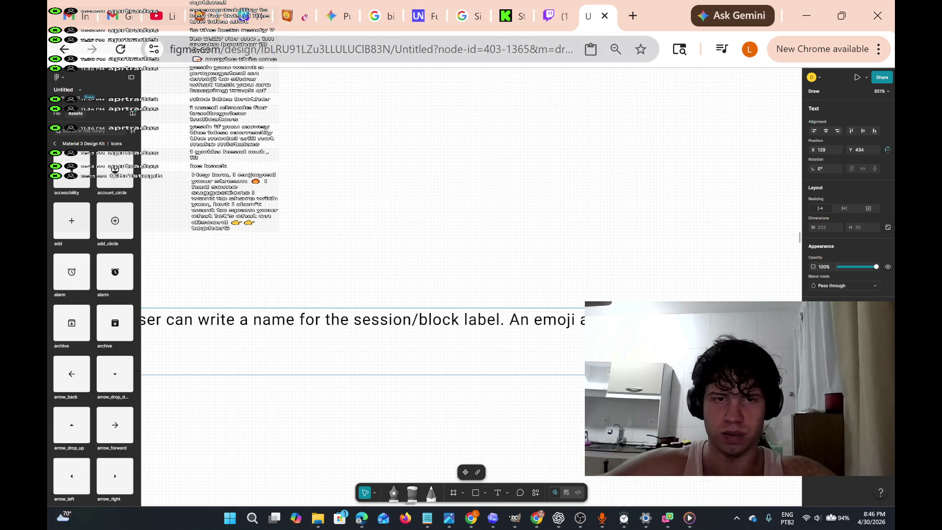
scroll(553, 383, left, 2)
scroll(553, 382, left, 5)
scroll(553, 382, down, 5)
text(of the)
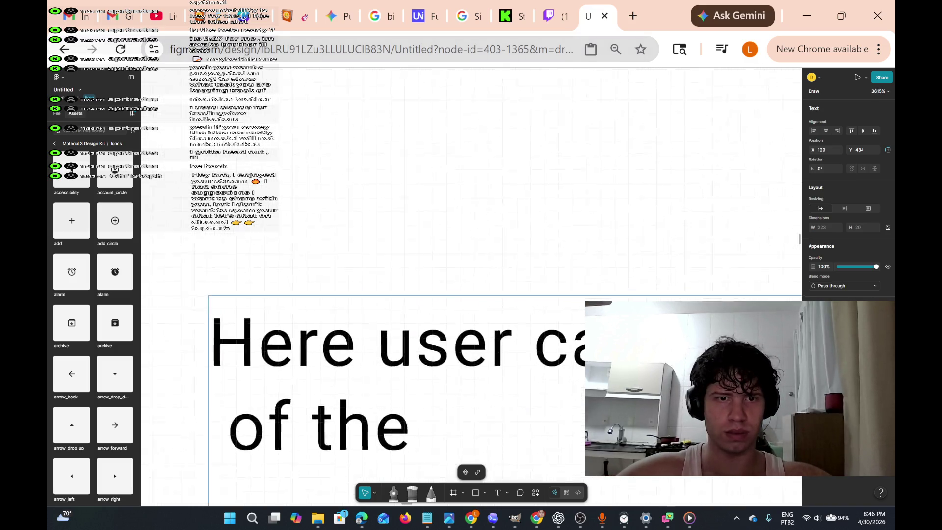
scroll(400, 217, down, 5)
scroll(400, 217, up, 3)
scroll(400, 217, down, 3)
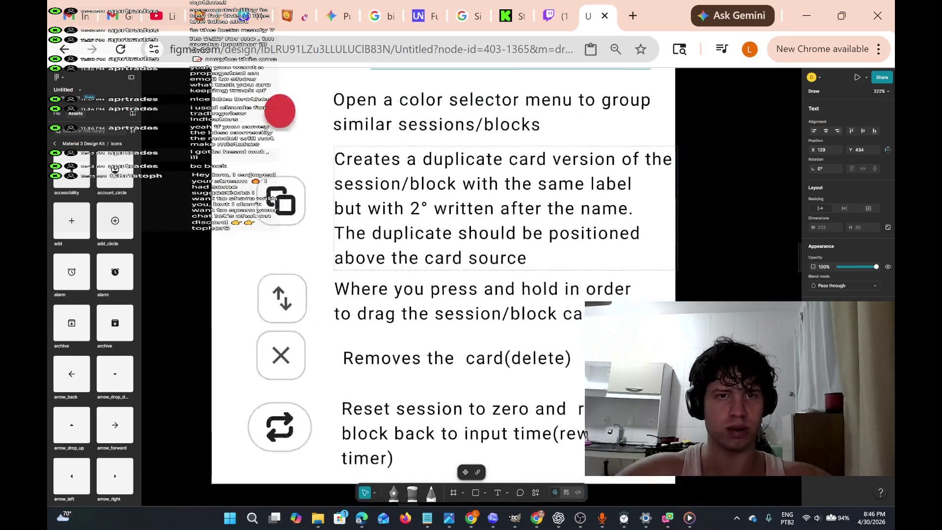
scroll(400, 218, up, 3)
scroll(402, 242, up, 2)
scroll(402, 242, up, 5)
scroll(402, 242, down, 2)
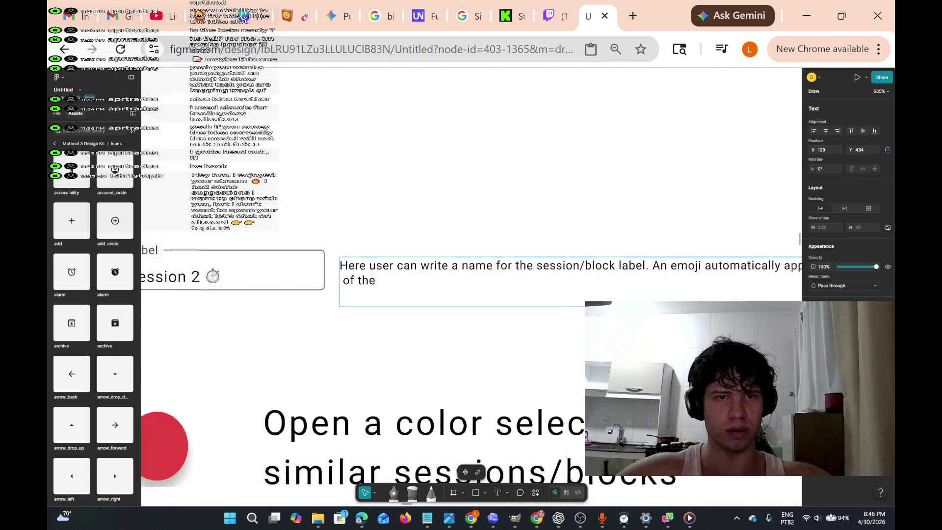
scroll(402, 242, up, 2)
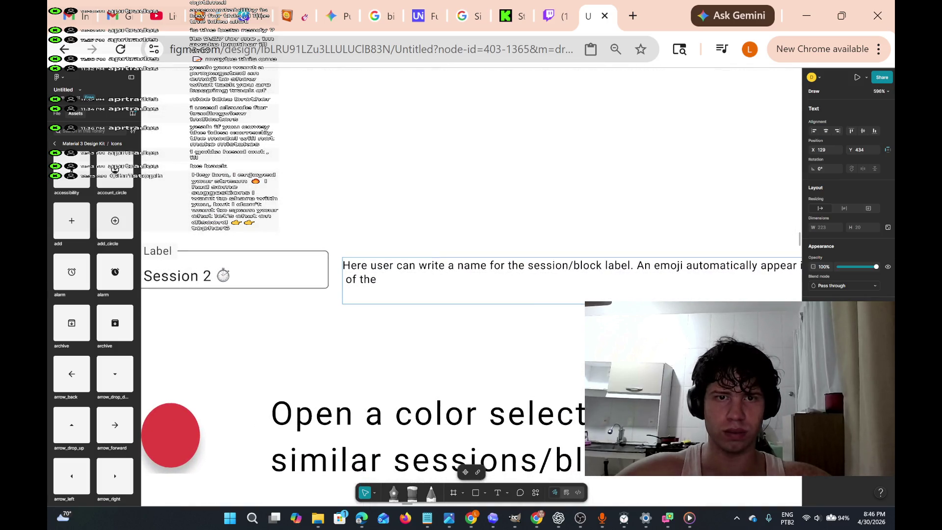
scroll(472, 286, right, 4)
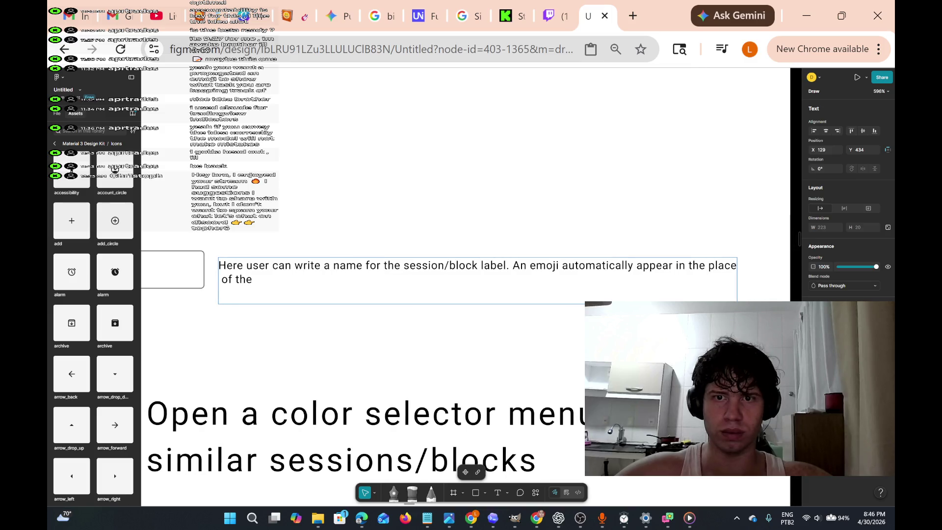
scroll(471, 287, left, 1)
scroll(472, 287, left, 3)
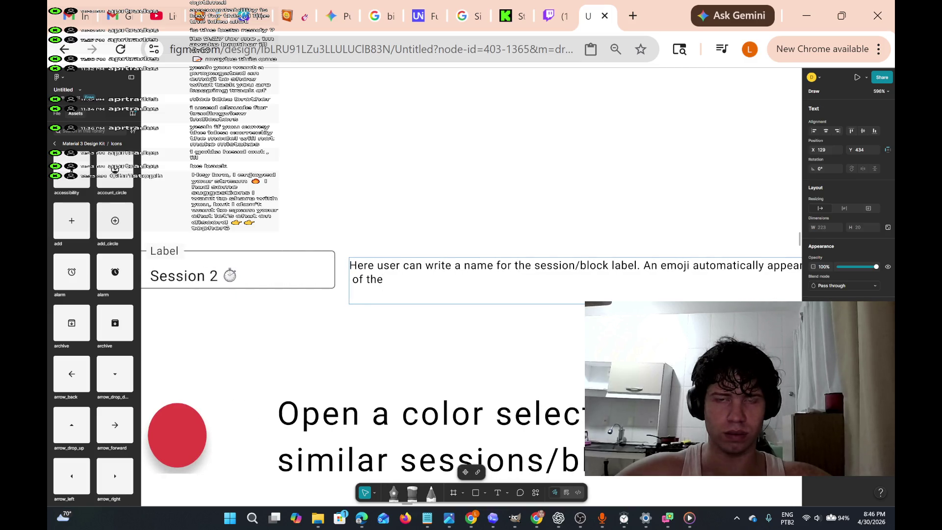
scroll(471, 287, right, 3)
scroll(471, 286, up, 1)
Replace the explanation's ending 'in the place of the' with 'after what is written'.
key(Escape)
scroll(448, 305, up, 10)
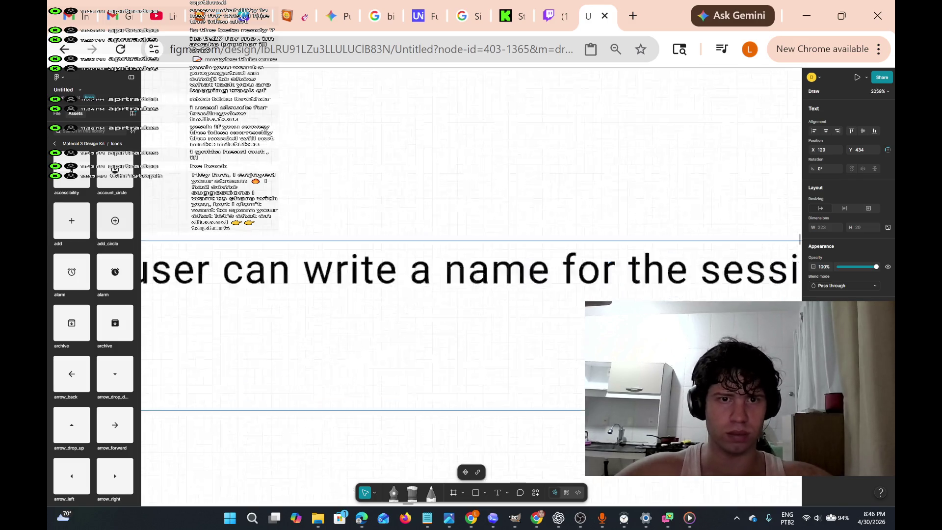
scroll(471, 255, right, 5)
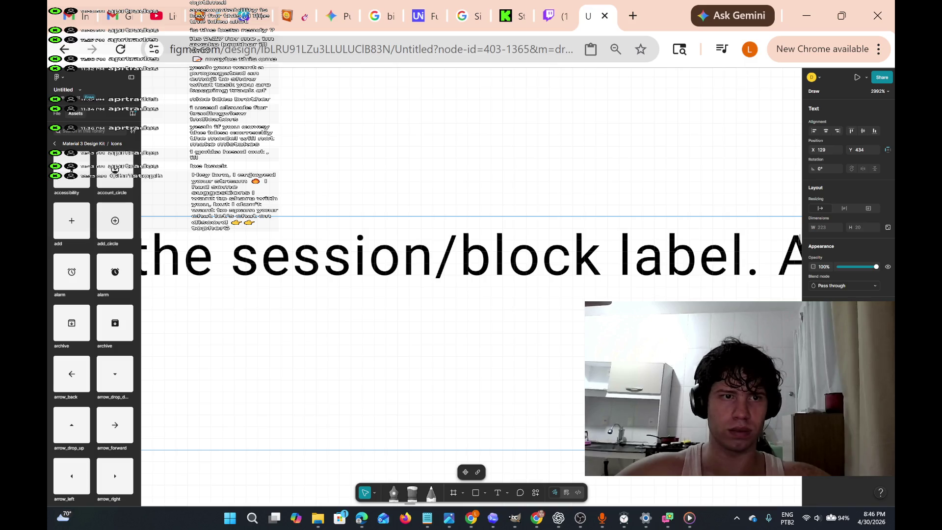
scroll(252, 265, down, 8)
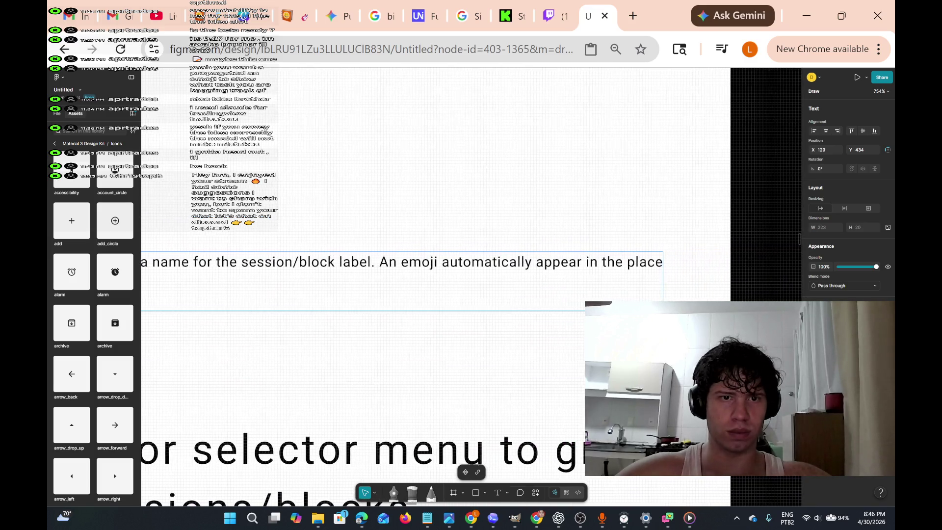
scroll(441, 284, right, 1)
scroll(441, 295, left, 7)
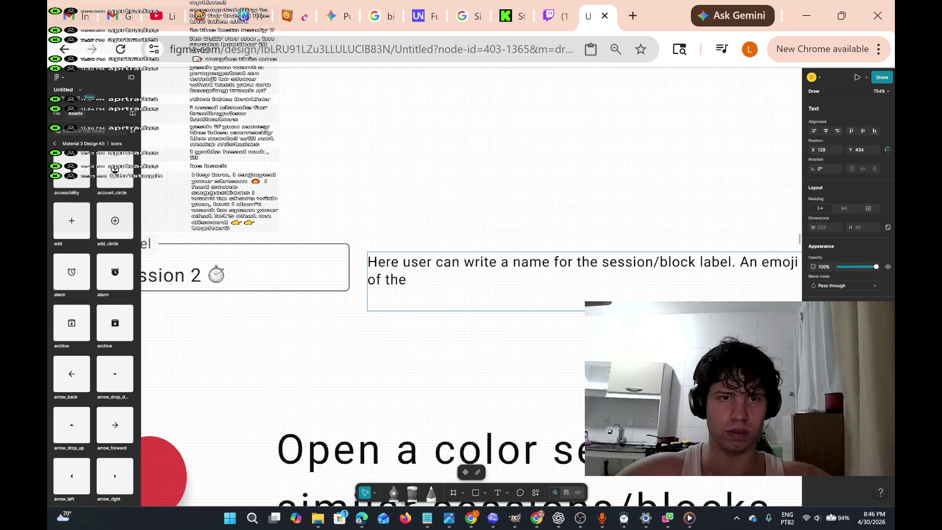
scroll(442, 295, right, 1)
scroll(442, 294, right, 6)
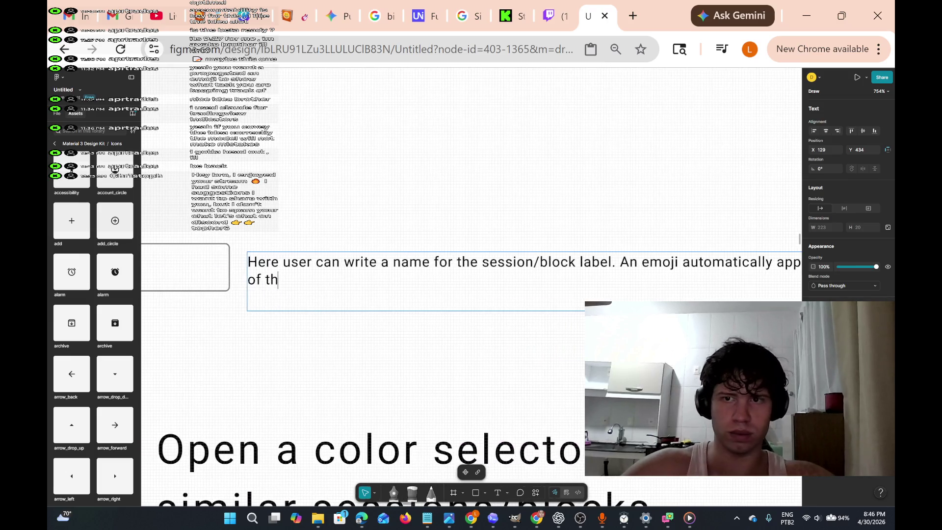
key(BackSpace)
key(BackSpace)
key(BackSpace)
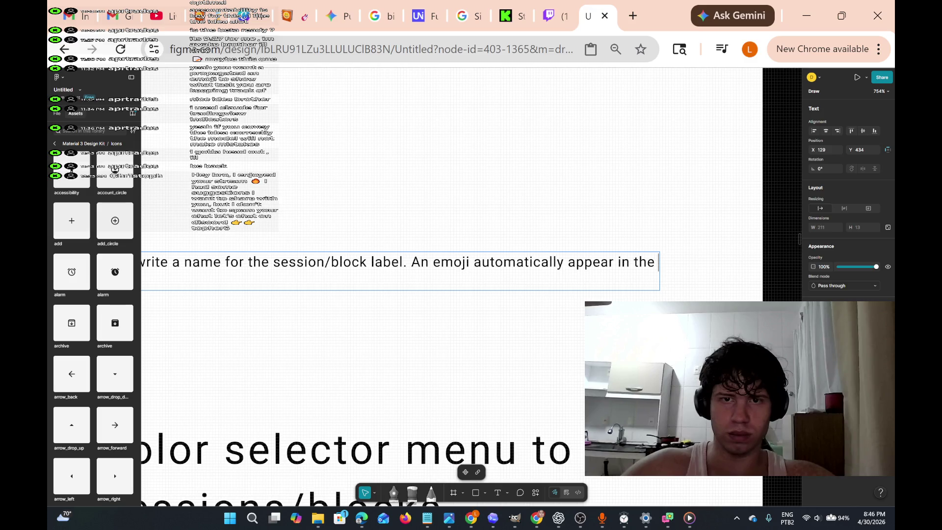
key(BackSpace)
text(afte)
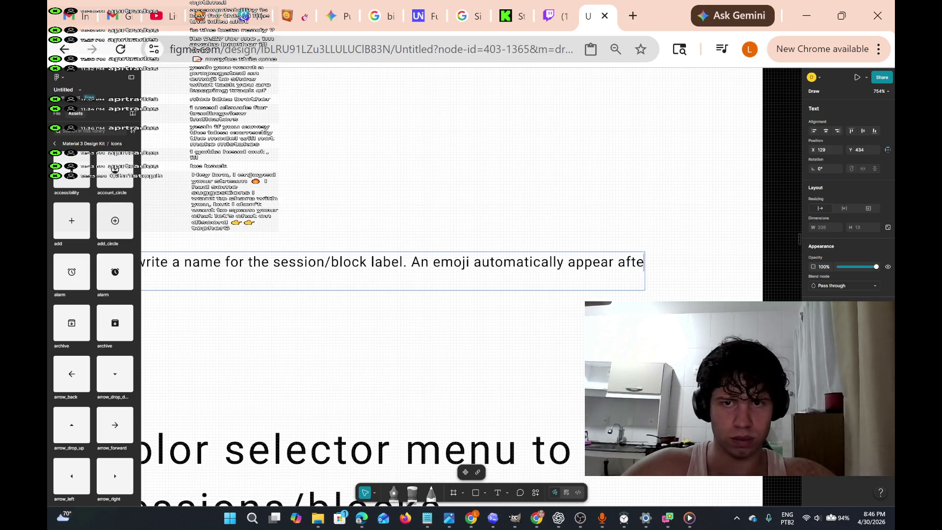
text(r what is )
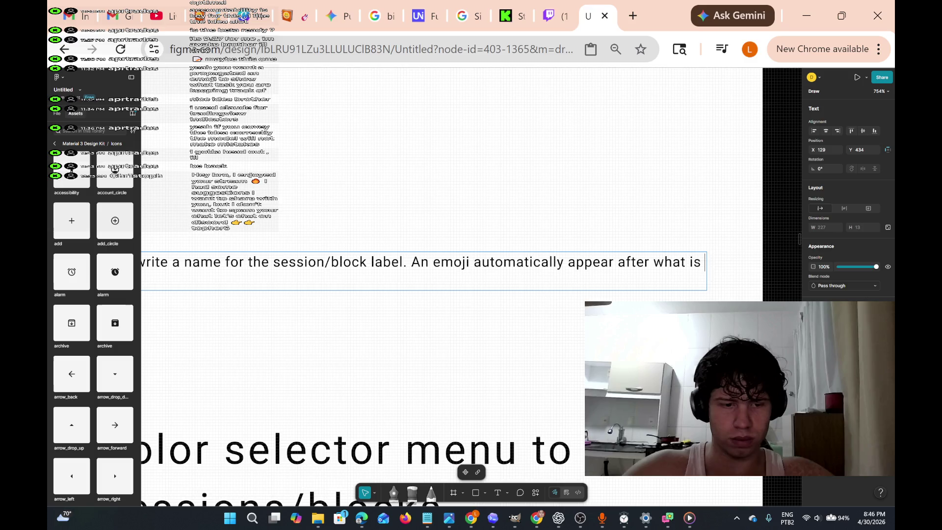
text(written)
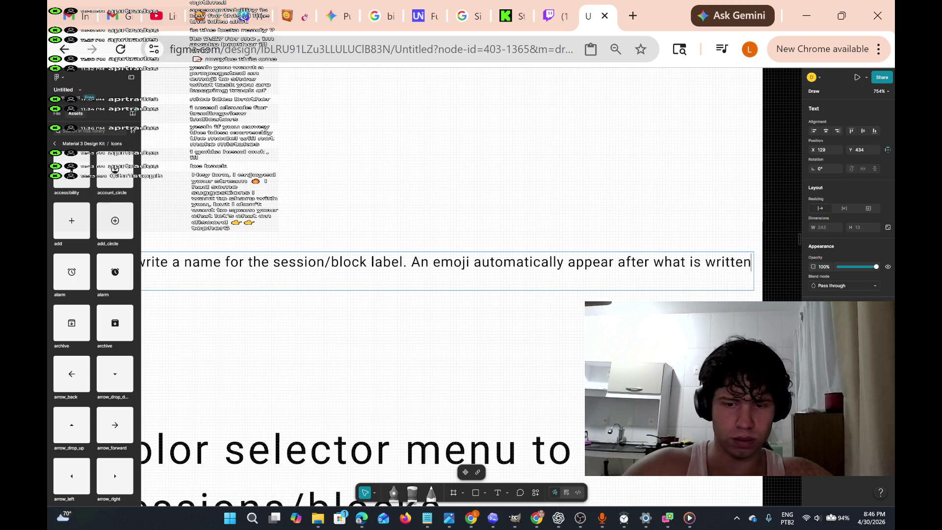
key(Return)
scroll(442, 270, left, 5)
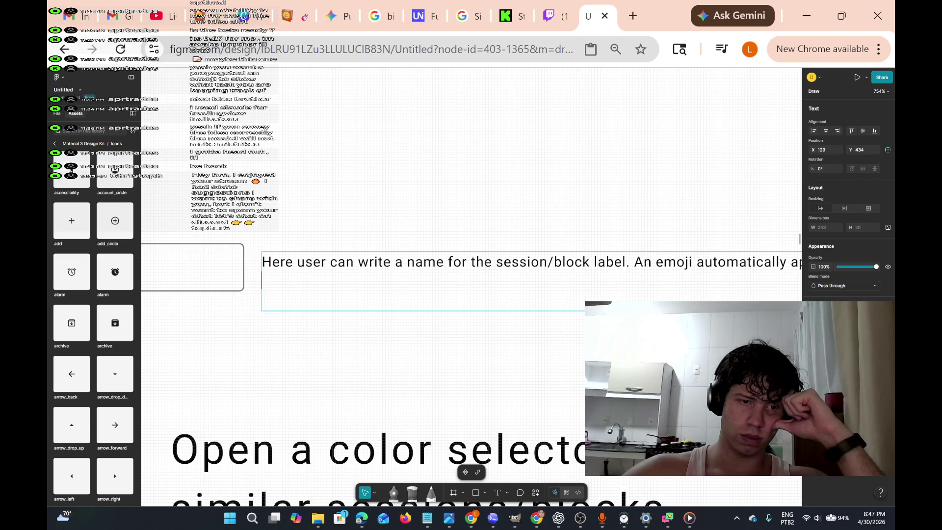
key(ctrl+minus)
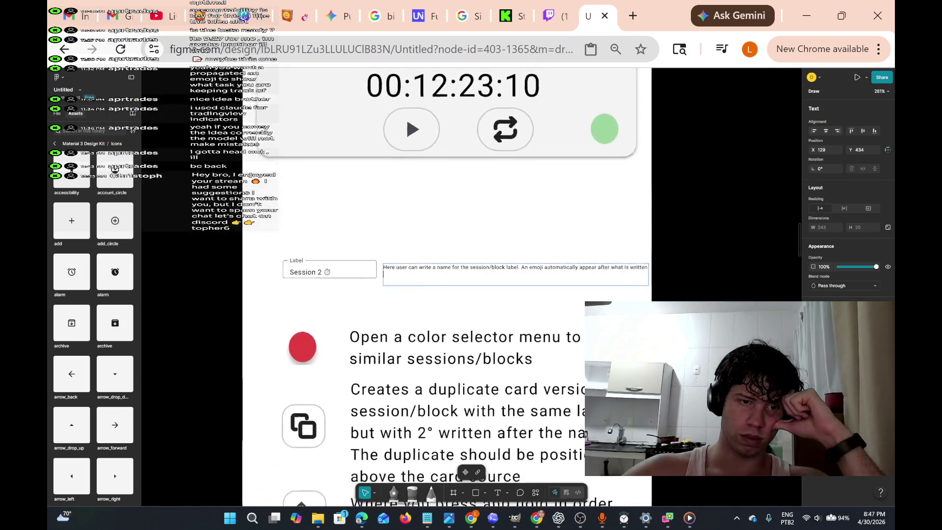
scroll(428, 275, up, 2)
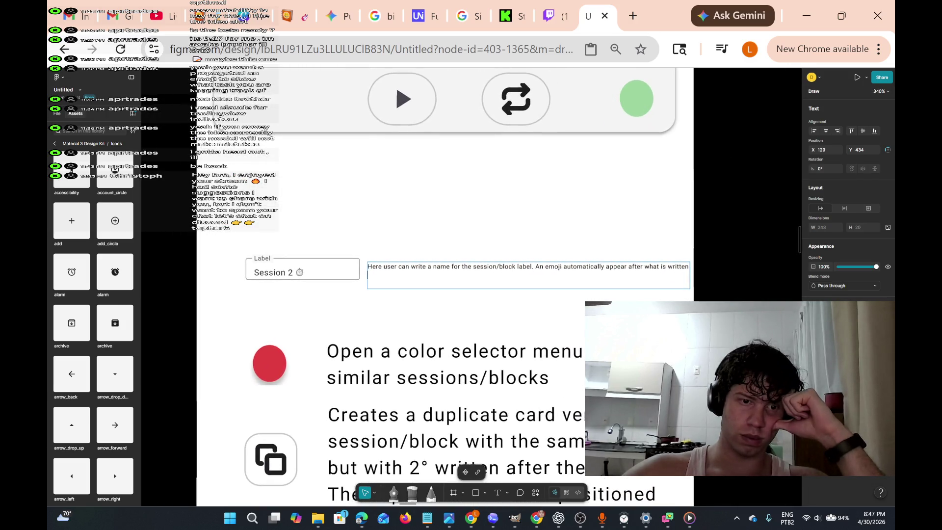
scroll(453, 270, down, 5)
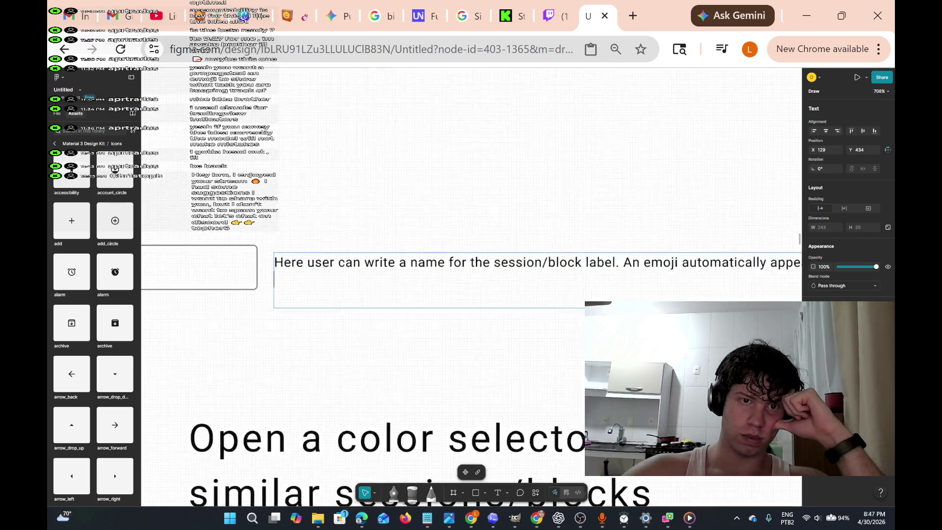
scroll(454, 271, up, 5)
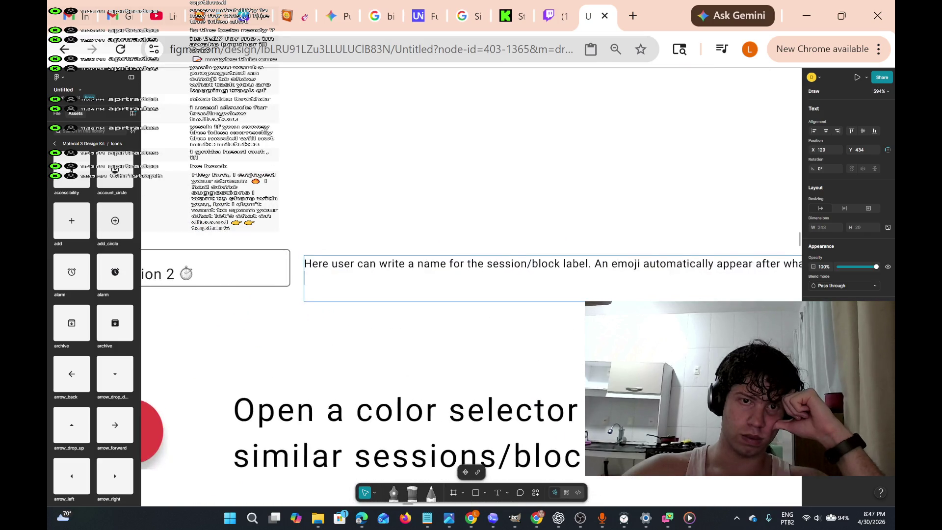
scroll(447, 267, down, 1)
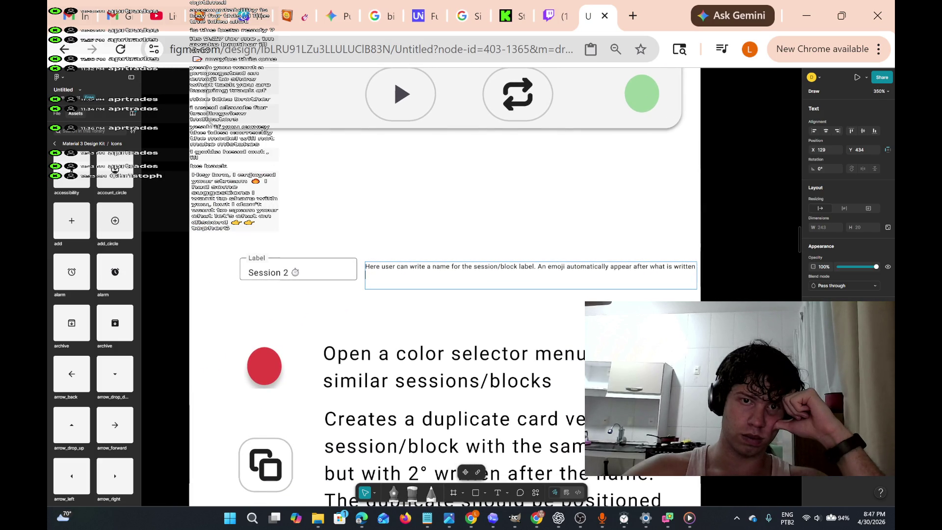
scroll(456, 266, up, 1)
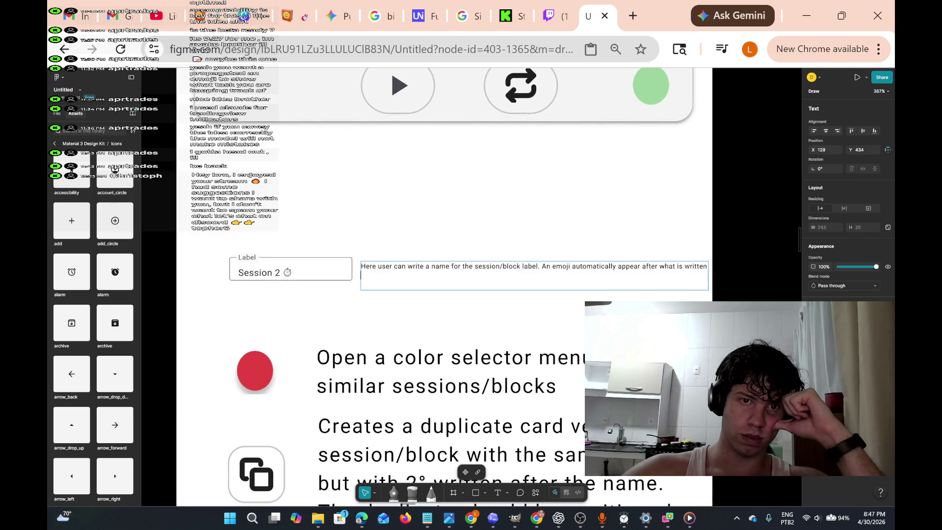
scroll(398, 295, up, 1)
scroll(454, 271, down, 2)
scroll(455, 270, up, 5)
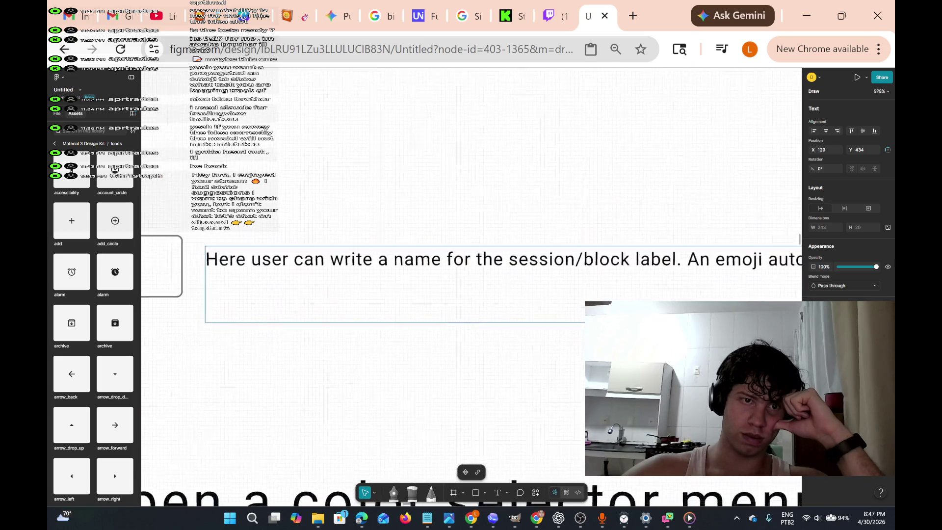
scroll(455, 271, down, 4)
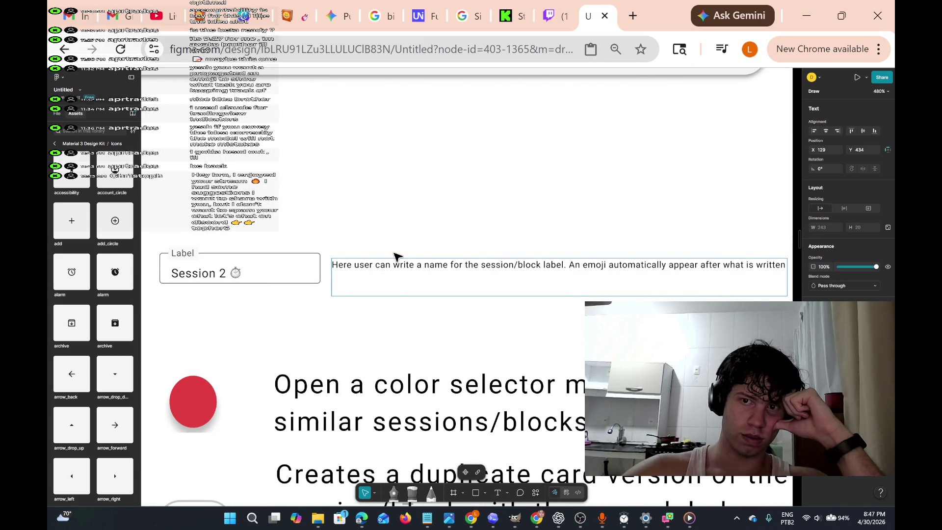
scroll(396, 256, right, 3)
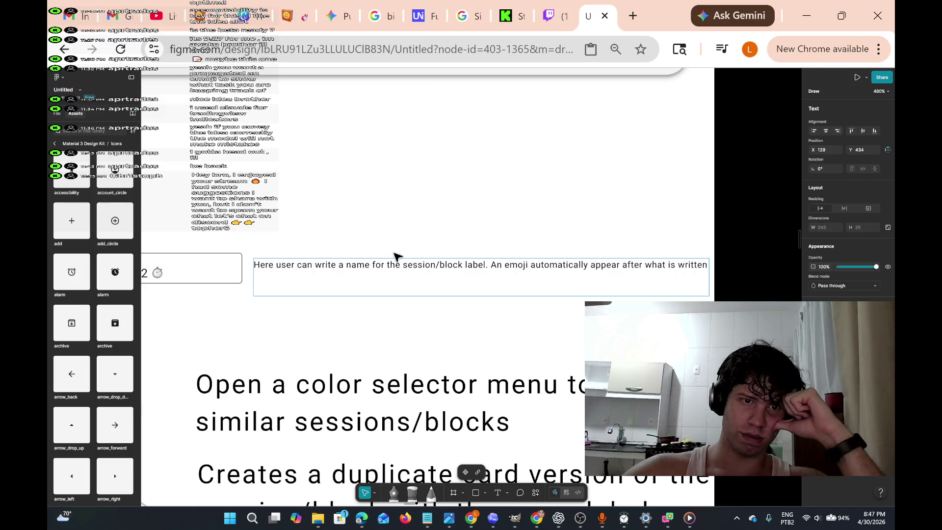
scroll(397, 256, up, 5)
scroll(397, 256, down, 5)
scroll(397, 255, up, 8)
scroll(397, 256, down, 6)
scroll(396, 256, up, 4)
scroll(397, 256, down, 3)
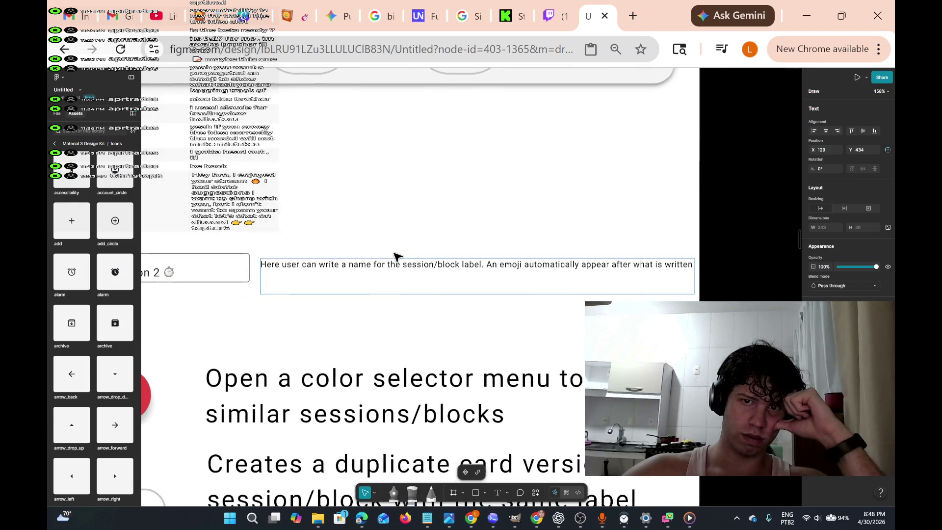
scroll(396, 255, down, 4)
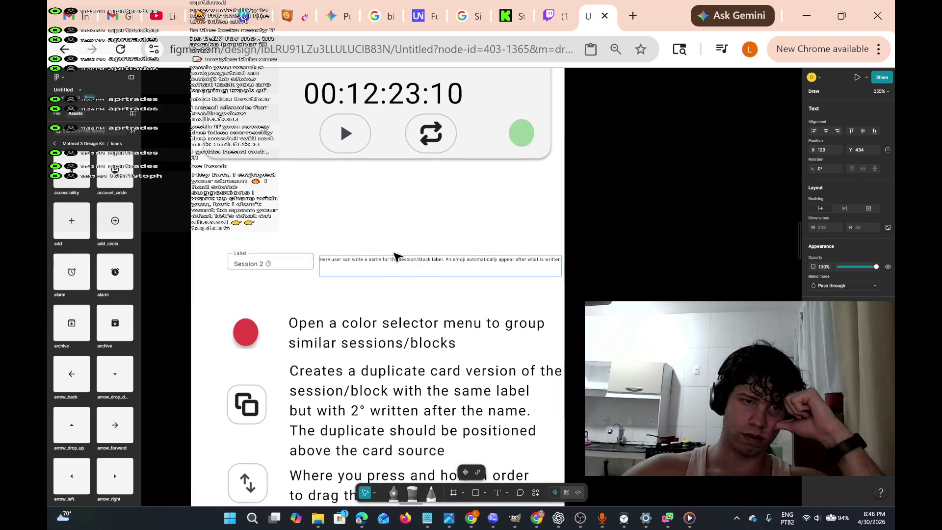
scroll(397, 255, down, 3)
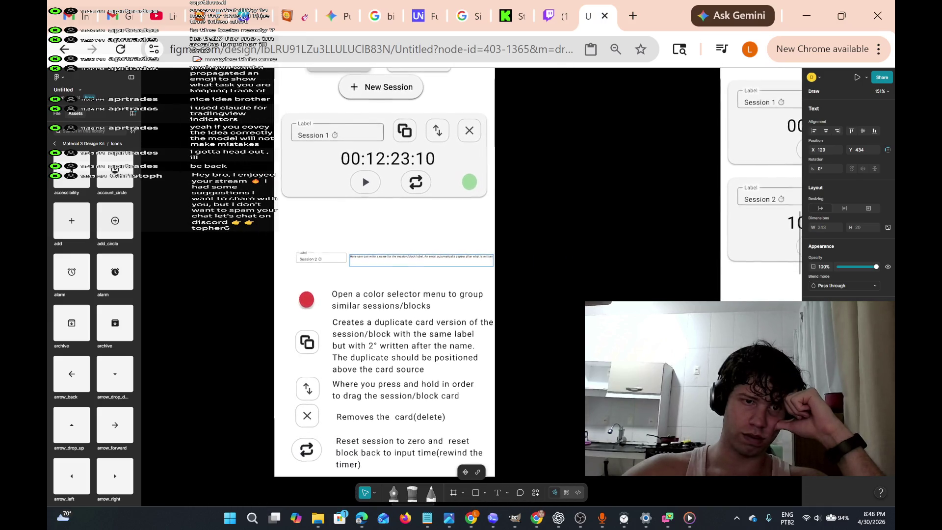
scroll(396, 255, up, 1)
scroll(396, 256, down, 2)
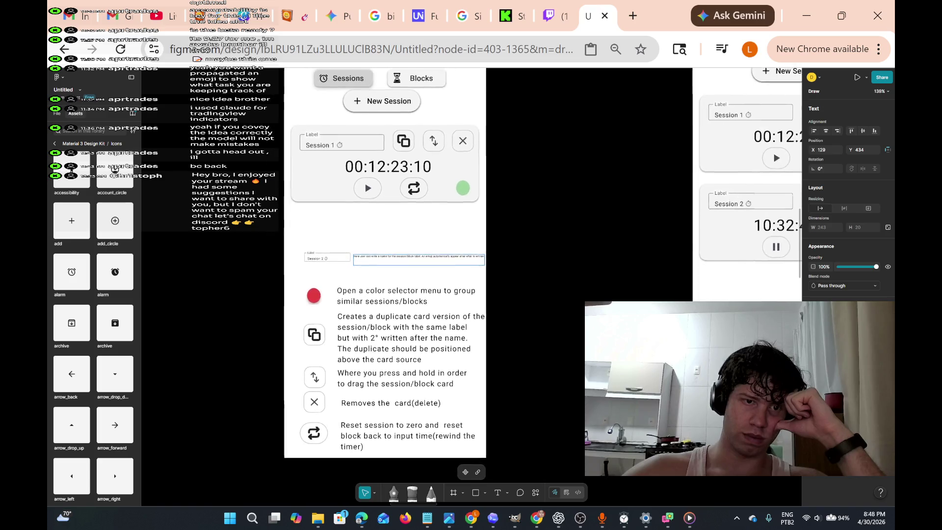
scroll(397, 256, up, 5)
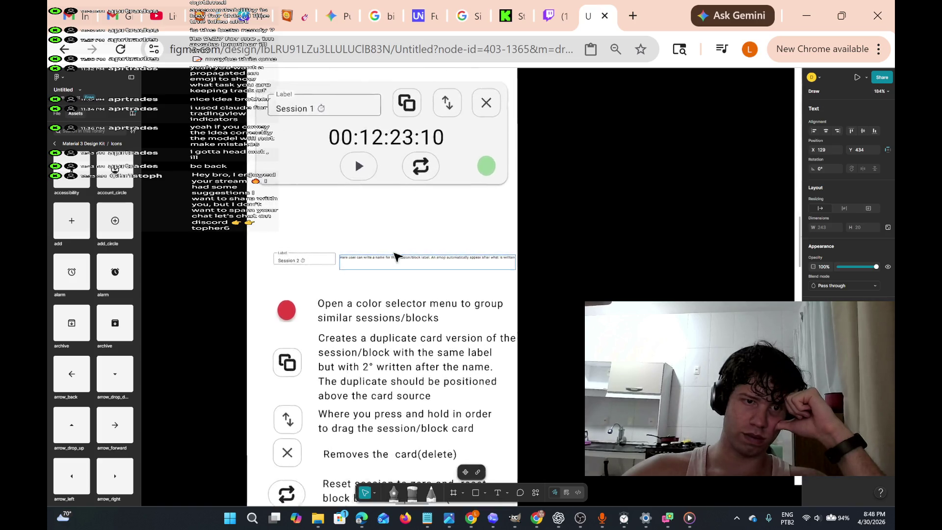
scroll(396, 256, down, 4)
scroll(396, 256, up, 2)
scroll(396, 256, up, 1)
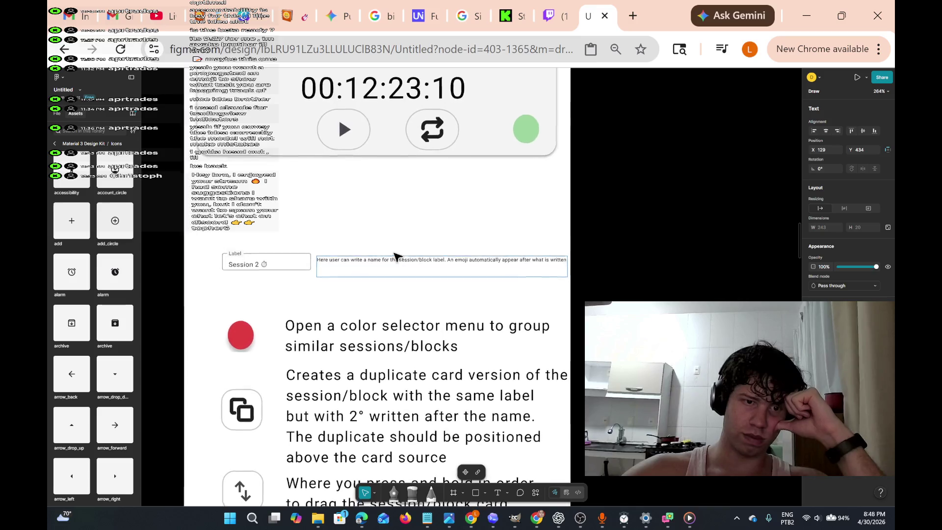
scroll(397, 256, up, 6)
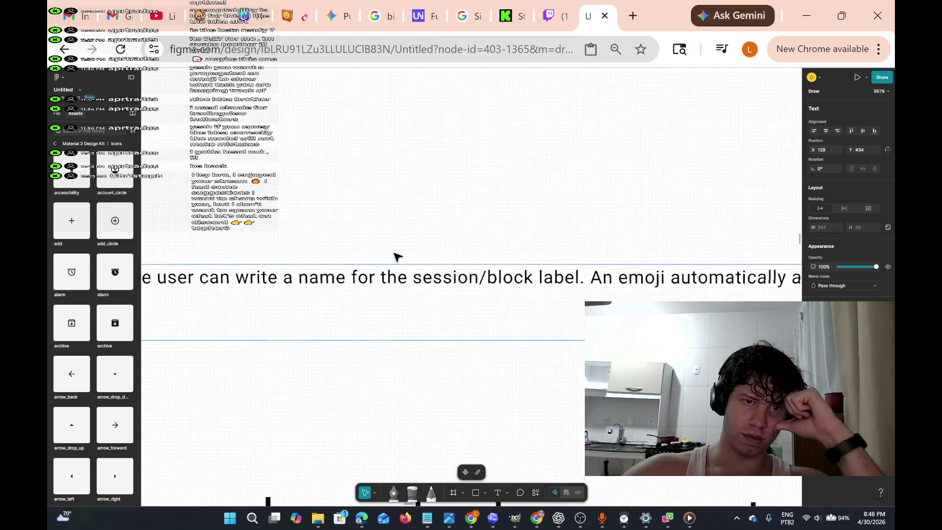
scroll(397, 256, down, 3)
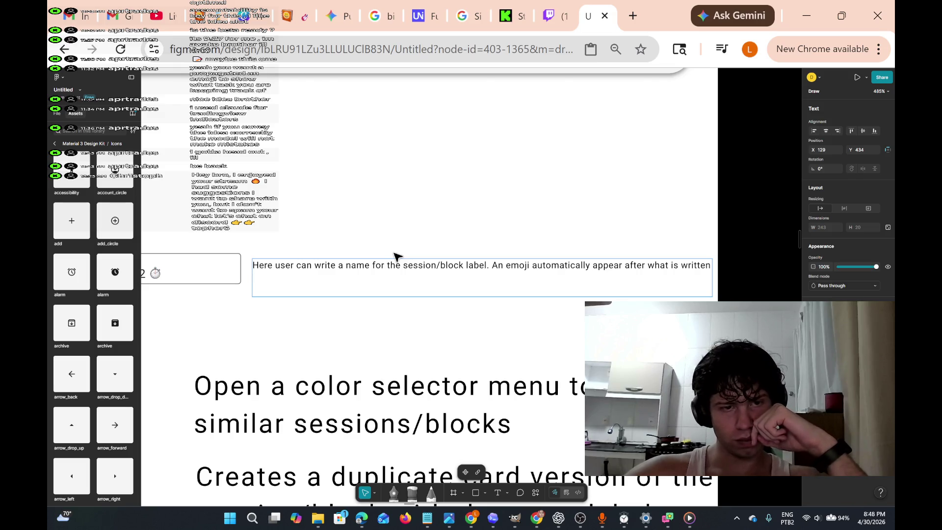
scroll(397, 256, left, 5)
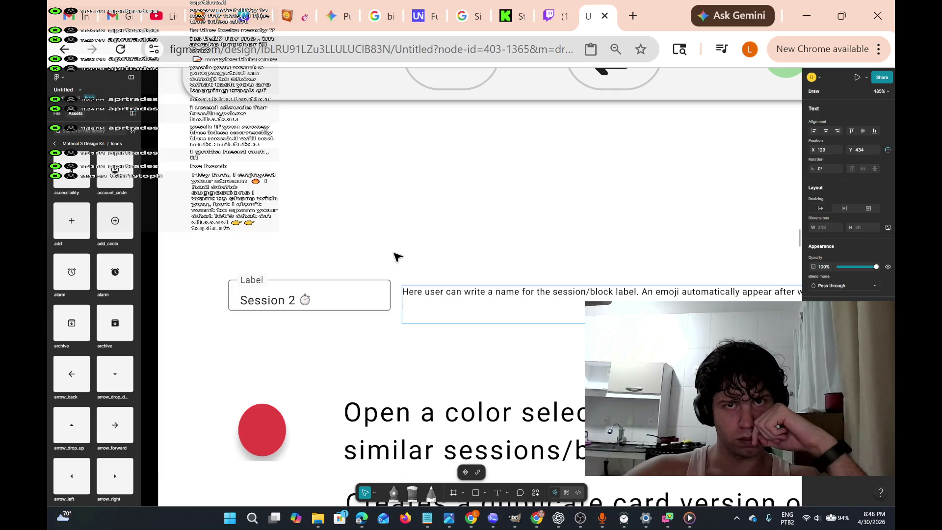
scroll(396, 257, right, 4)
scroll(397, 257, up, 4)
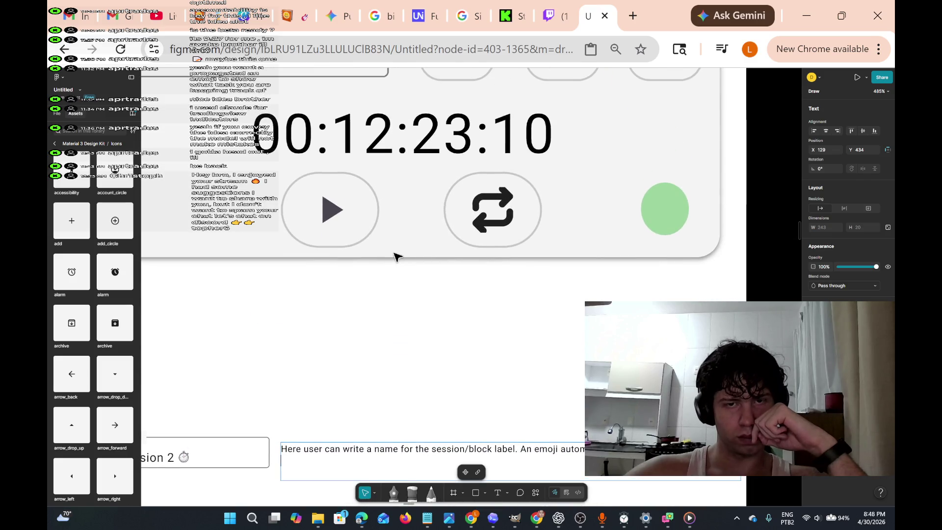
scroll(396, 257, up, 3)
scroll(397, 257, down, 5)
scroll(396, 256, down, 10)
scroll(396, 257, down, 3)
scroll(397, 256, up, 4)
scroll(396, 256, left, 3)
scroll(397, 256, right, 4)
scroll(397, 256, left, 1)
scroll(397, 256, up, 8)
ctrl+scroll(397, 257, down, 3)
ctrl+scroll(395, 252, up, 1)
ctrl+scroll(395, 252, down, 4)
ctrl+scroll(396, 254, up, 3)
scroll(414, 284, down, 1)
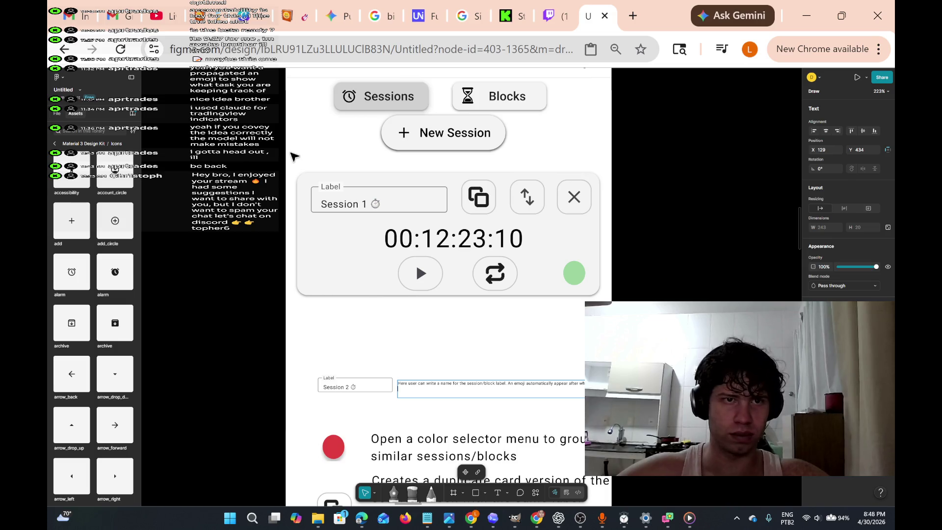
Insert a line break so 'An emoji automatically appear after what is written' starts line two.
key(Escape)
key(Escape)
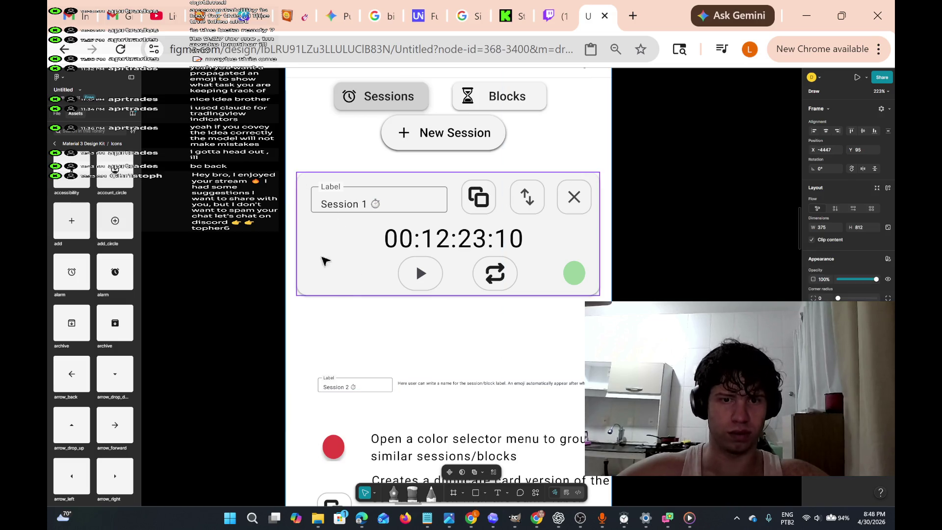
mouse_move(291, 164)
mouse_down()
mouse_move(322, 235)
mouse_move(543, 320)
mouse_move(735, 301)
mouse_up()
click(734, 304)
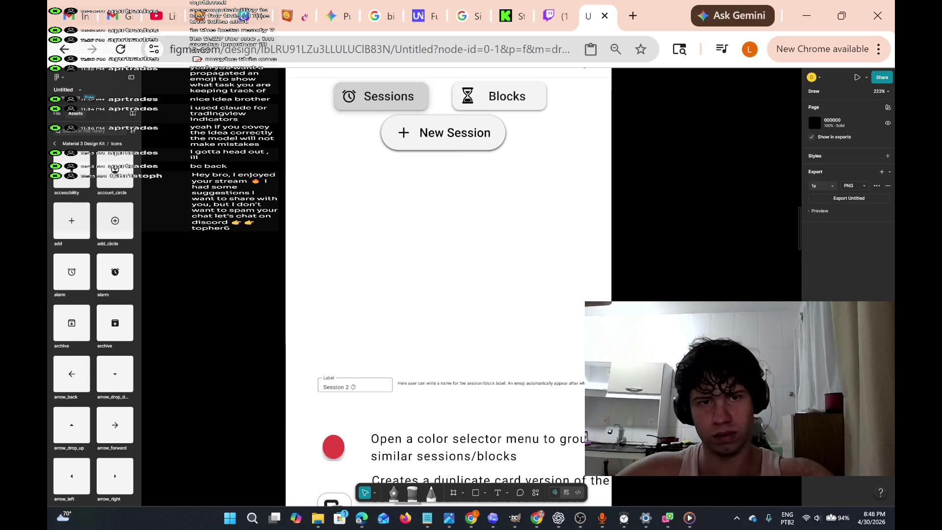
scroll(434, 397, up, 5)
scroll(434, 397, down, 3)
scroll(434, 396, right, 4)
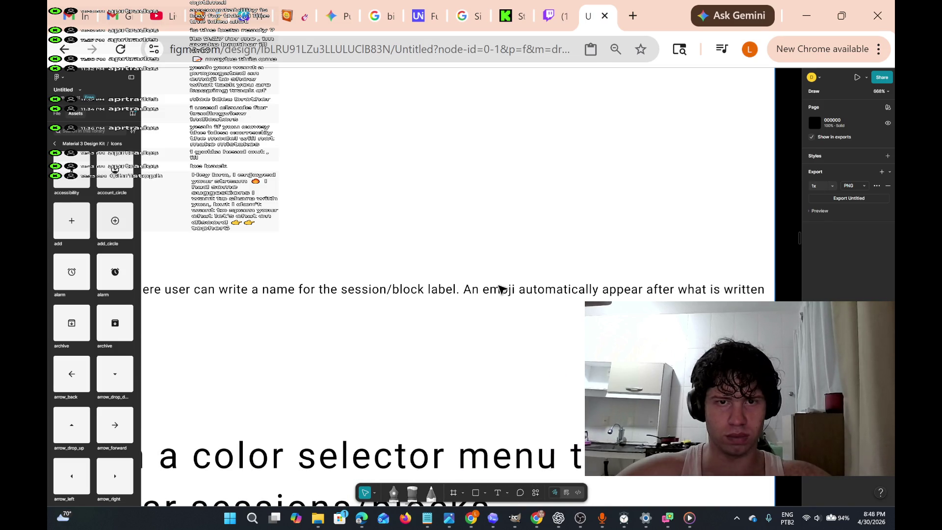
click(525, 292)
key(Return)
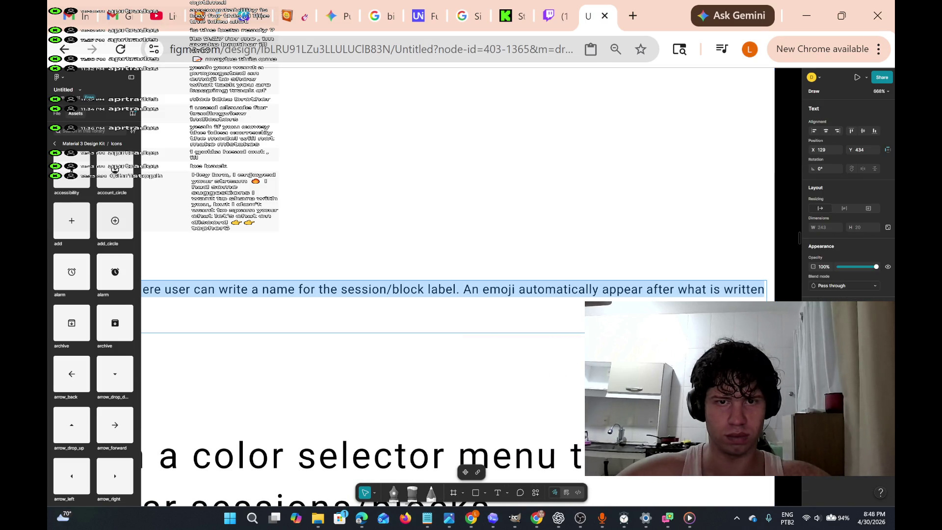
click(472, 290)
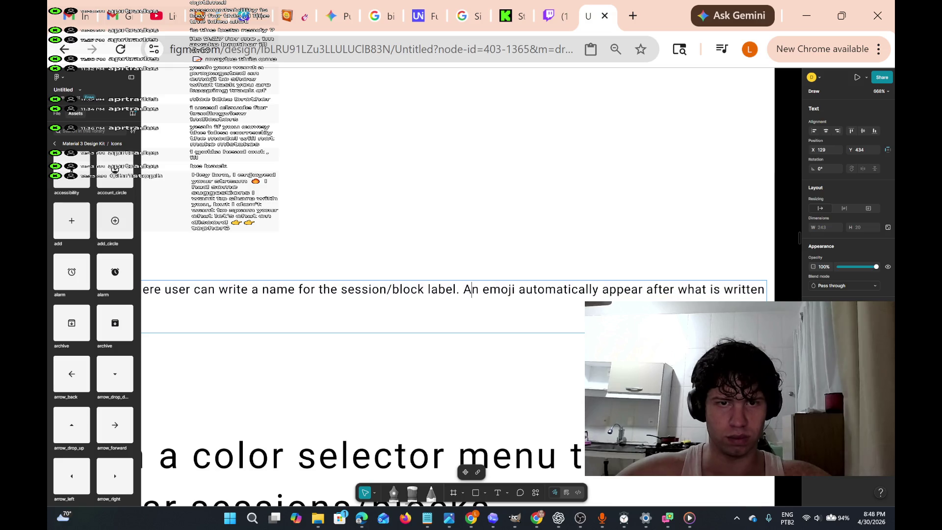
key(Return)
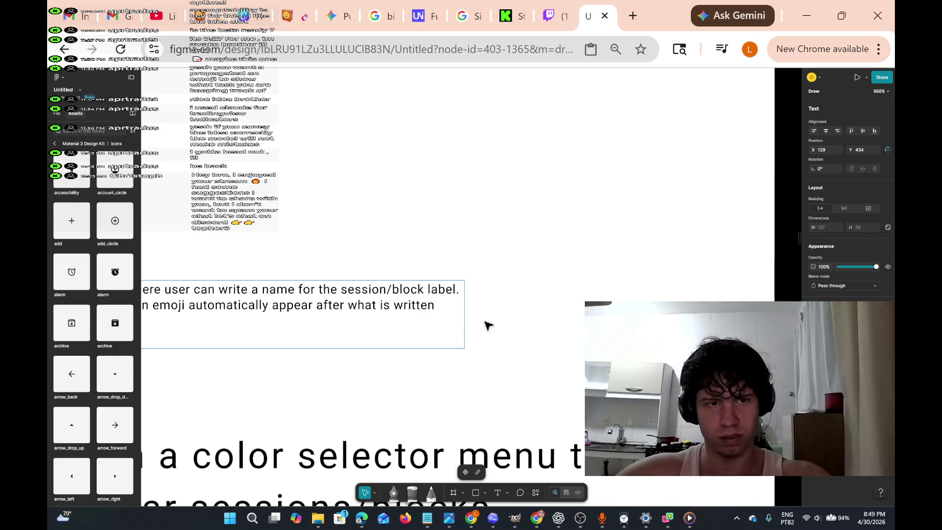
scroll(486, 324, left, 3)
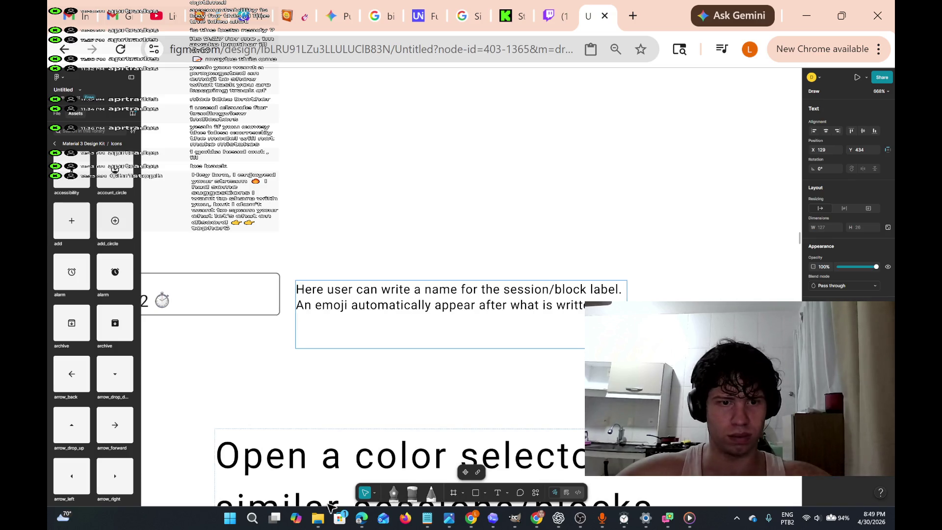
click(376, 494)
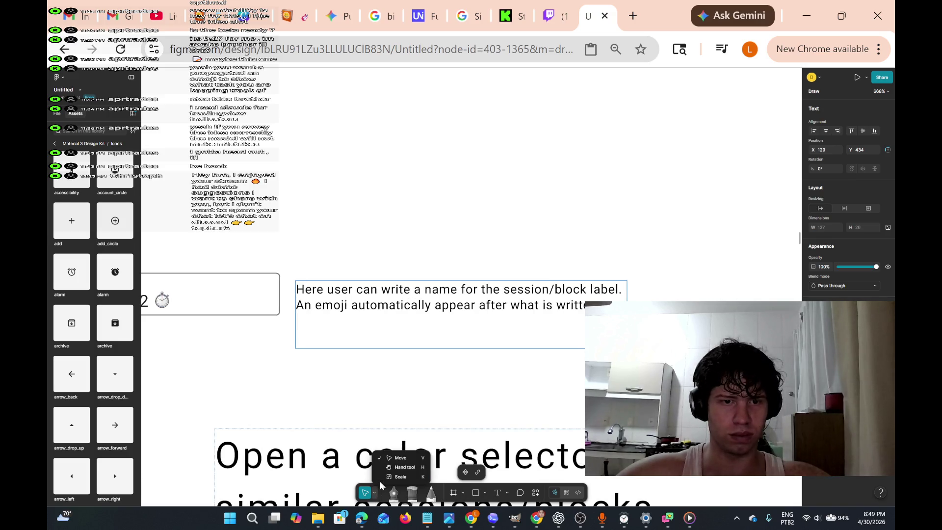
Scale the Session 2 explanation text up proportionally with the Scale tool.
click(400, 477)
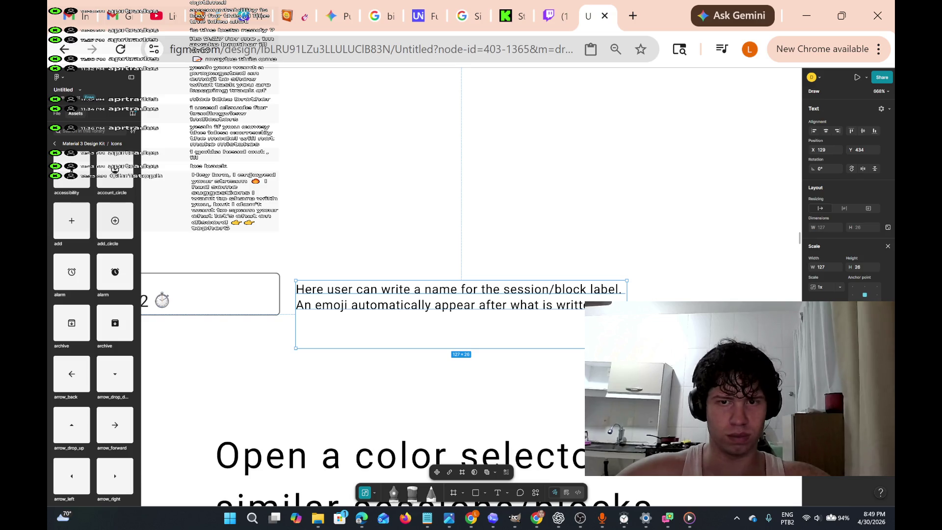
mouse_move(627, 348)
mouse_down()
mouse_move(789, 380)
mouse_move(604, 388)
mouse_move(596, 392)
mouse_move(609, 395)
mouse_move(606, 409)
mouse_move(569, 411)
mouse_up()
scroll(569, 412, down, 5)
scroll(569, 411, up, 3)
scroll(569, 411, down, 2)
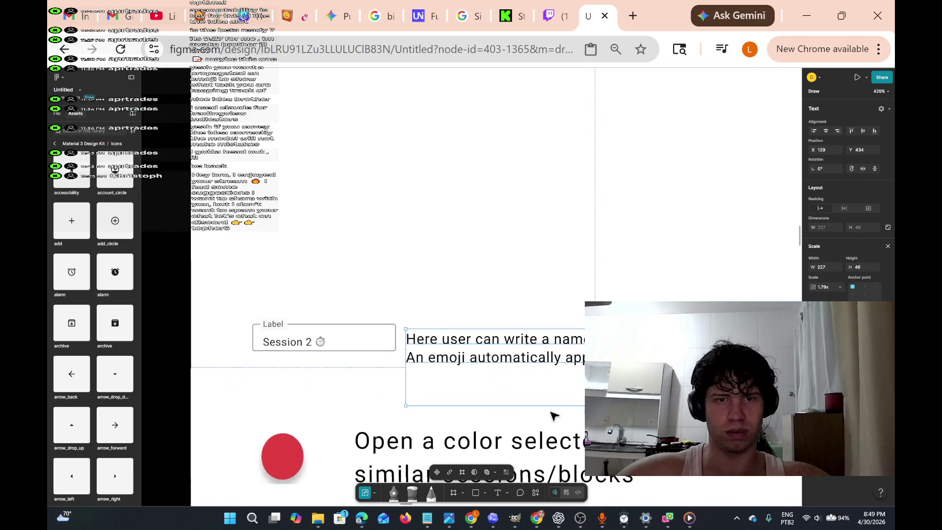
scroll(579, 410, down, 1)
mouse_move(579, 410)
mouse_down()
mouse_move(584, 422)
mouse_move(568, 412)
mouse_move(582, 418)
mouse_up()
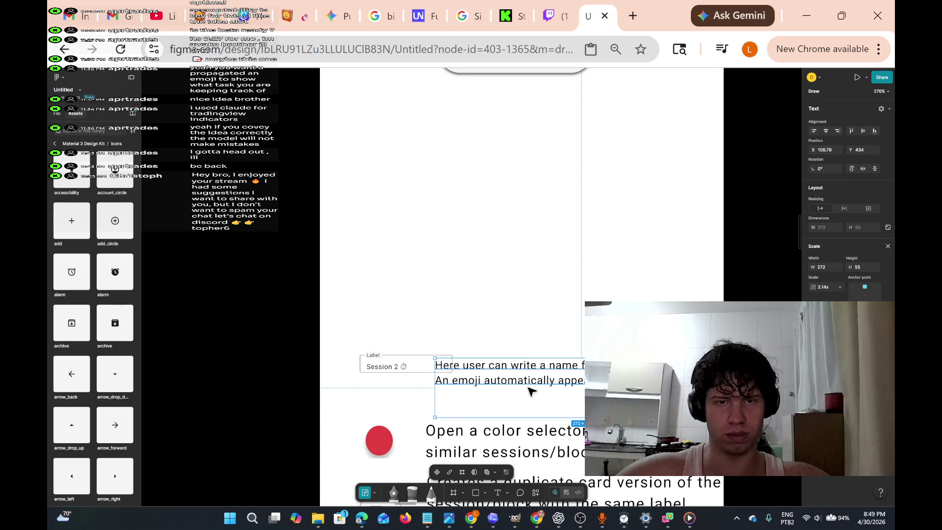
Shift the Session 2 label field left, undoing an accidental frame move.
click(394, 369)
mouse_move(394, 373)
mouse_down()
mouse_move(376, 377)
mouse_move(429, 367)
mouse_up()
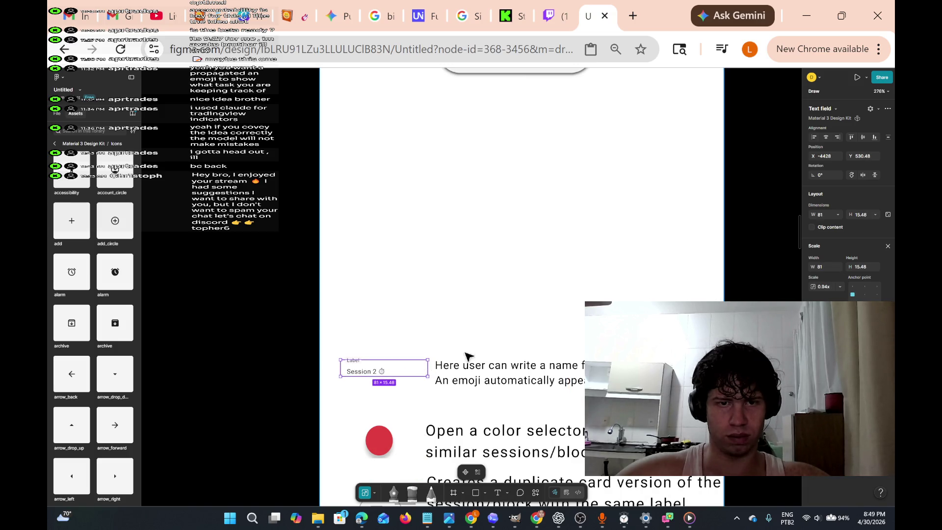
click(486, 324)
click(414, 372)
mouse_move(415, 371)
mouse_down()
mouse_move(405, 372)
mouse_move(437, 358)
mouse_move(448, 368)
mouse_up()
key(ctrl+z)
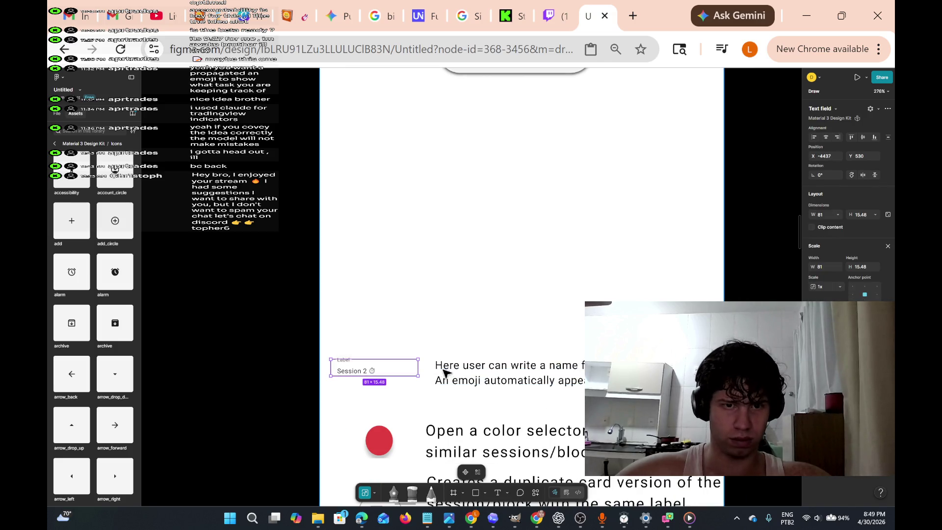
Move the explanation text closer and lower the label field so they align at X 84, Y 441.
click(463, 381)
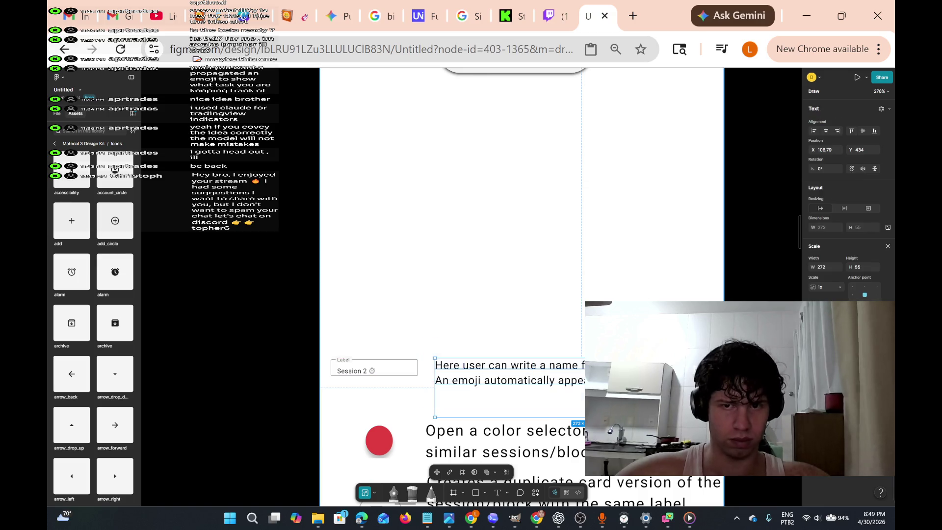
drag(462, 381, 455, 382)
key(Escape)
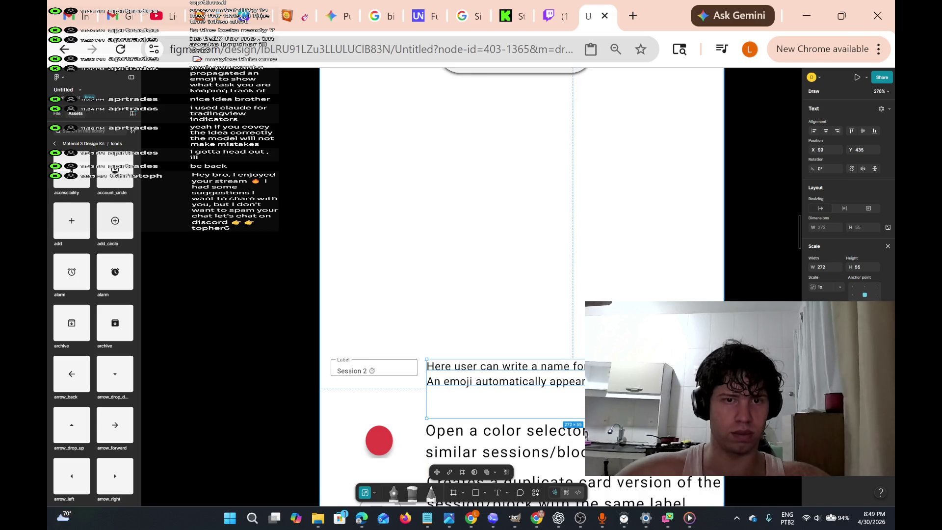
scroll(405, 283, down, 5)
scroll(405, 283, up, 2)
click(402, 280)
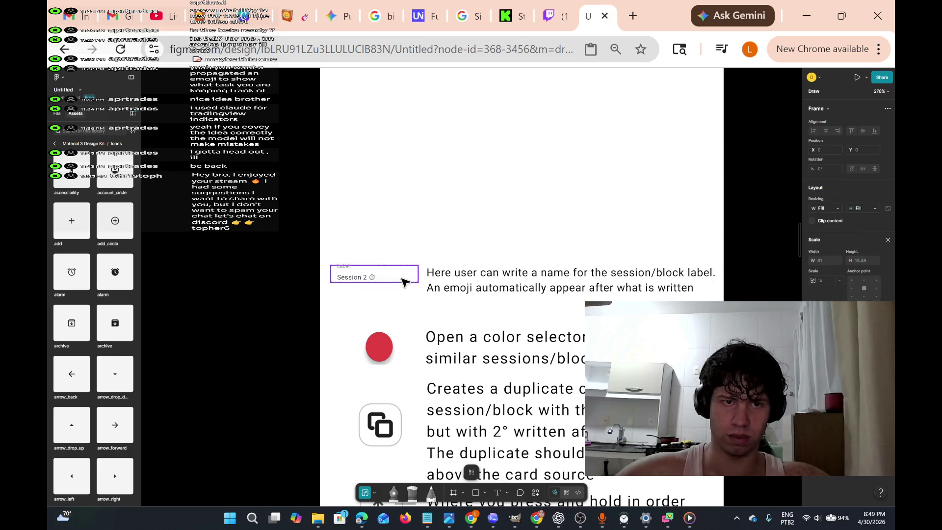
drag(404, 280, 401, 293)
mouse_move(426, 250)
mouse_down()
mouse_move(494, 299)
mouse_move(655, 316)
mouse_move(656, 293)
mouse_move(651, 300)
mouse_up()
scroll(605, 261, up, 2)
Select the New Session button's layers, deleting an accidentally created duplicate.
scroll(605, 262, up, 12)
scroll(505, 346, down, 8)
scroll(484, 317, up, 3)
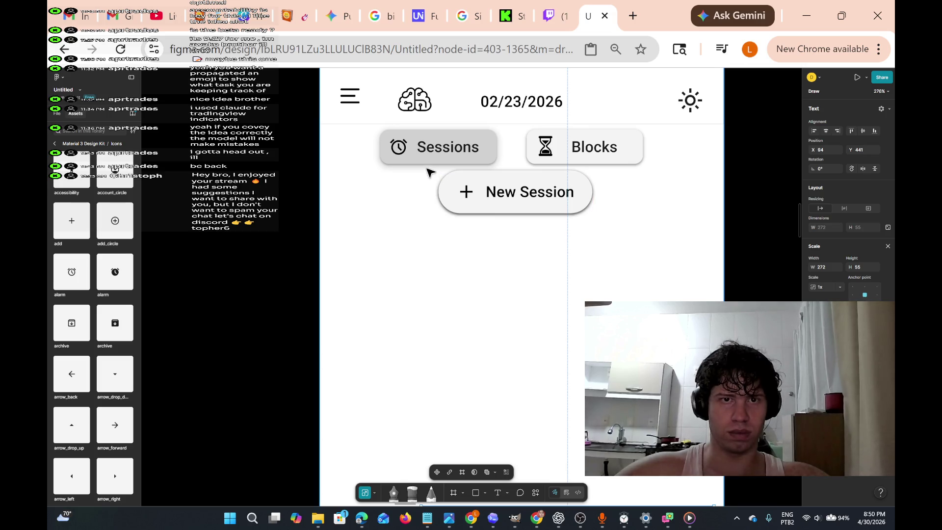
mouse_move(427, 171)
mouse_down()
mouse_move(532, 238)
mouse_move(638, 283)
mouse_up()
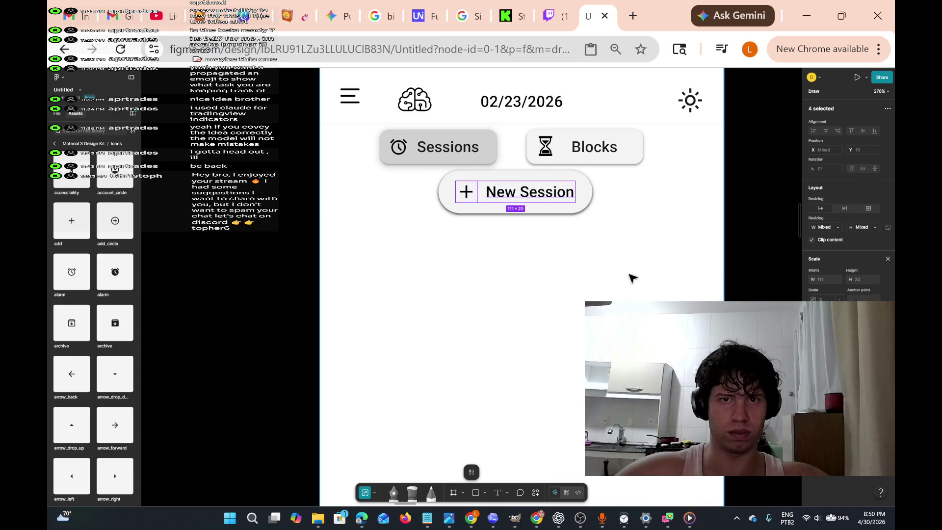
mouse_move(592, 197)
mouse_down()
mouse_move(584, 208)
mouse_move(594, 228)
mouse_move(545, 283)
mouse_up()
mouse_move(586, 328)
mouse_down()
mouse_move(439, 320)
mouse_move(363, 241)
mouse_up()
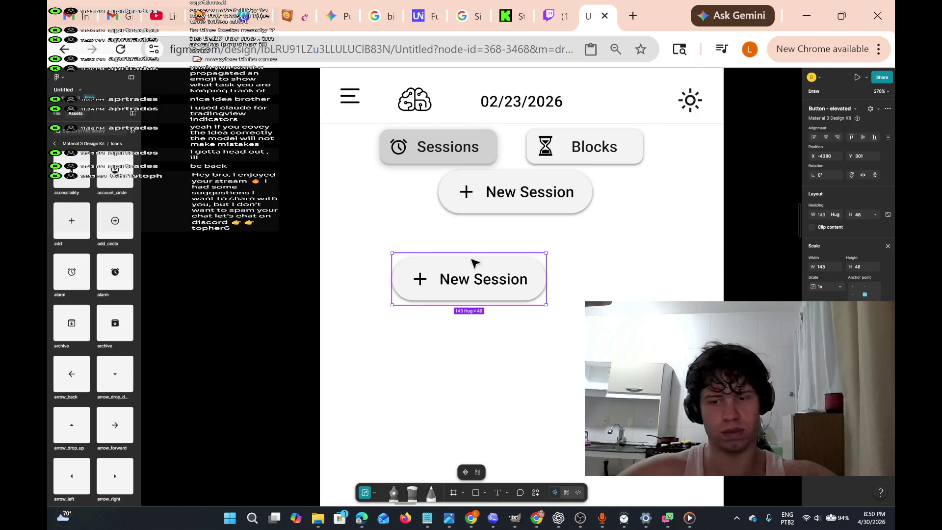
key(Delete)
drag(564, 189, 563, 190)
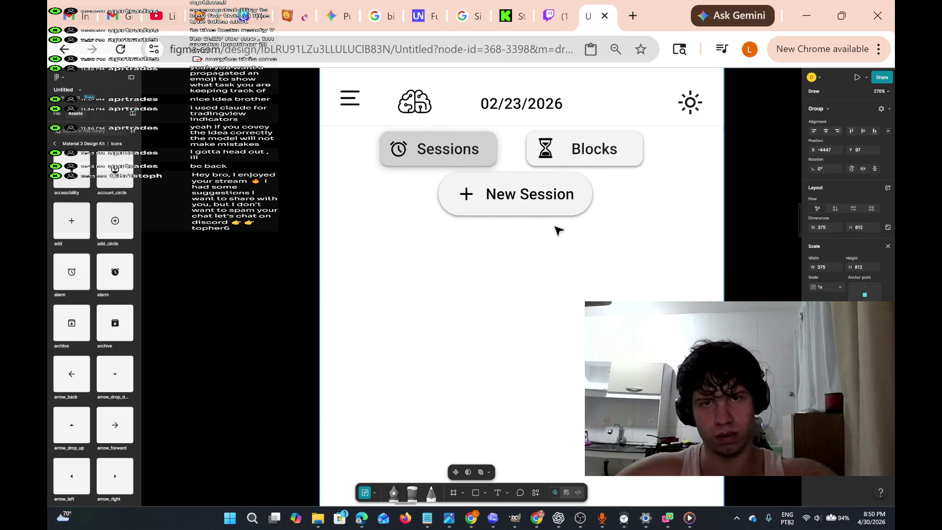
Scale the New Session button down to about two thirds of its size.
scroll(504, 284, up, 2)
scroll(441, 333, up, 2)
scroll(447, 331, down, 2)
scroll(501, 315, up, 3)
scroll(502, 316, down, 3)
scroll(502, 316, up, 2)
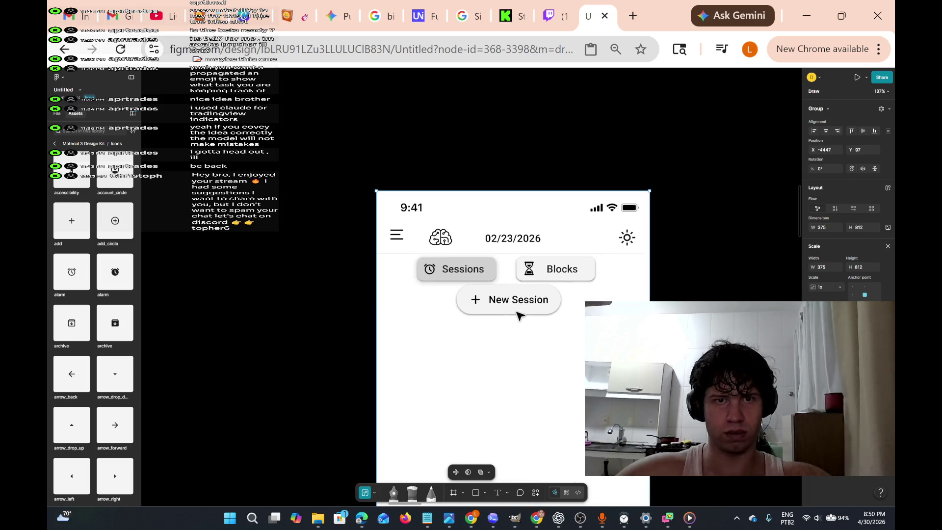
scroll(578, 331, down, 3)
scroll(570, 265, right, 2)
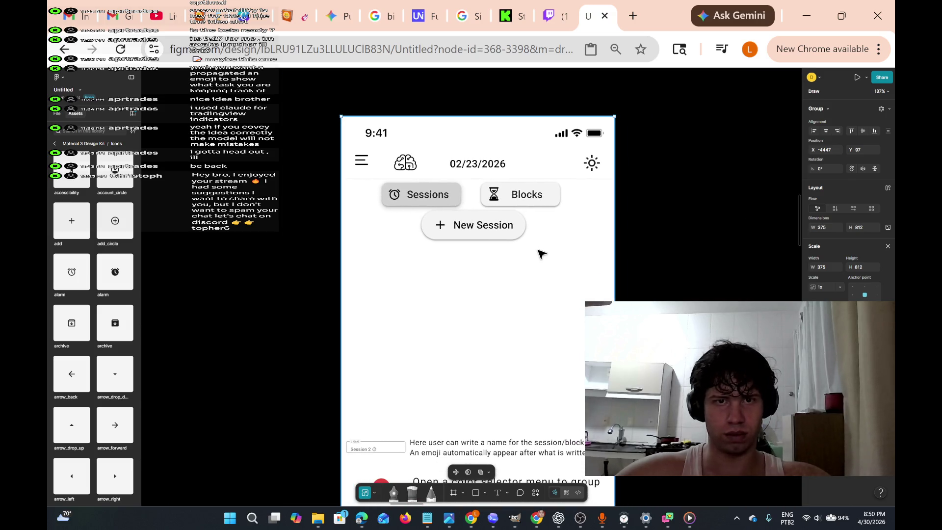
mouse_move(543, 255)
mouse_down()
mouse_move(505, 265)
mouse_move(404, 242)
mouse_move(417, 212)
mouse_move(440, 249)
mouse_move(377, 331)
mouse_up()
scroll(352, 314, up, 3)
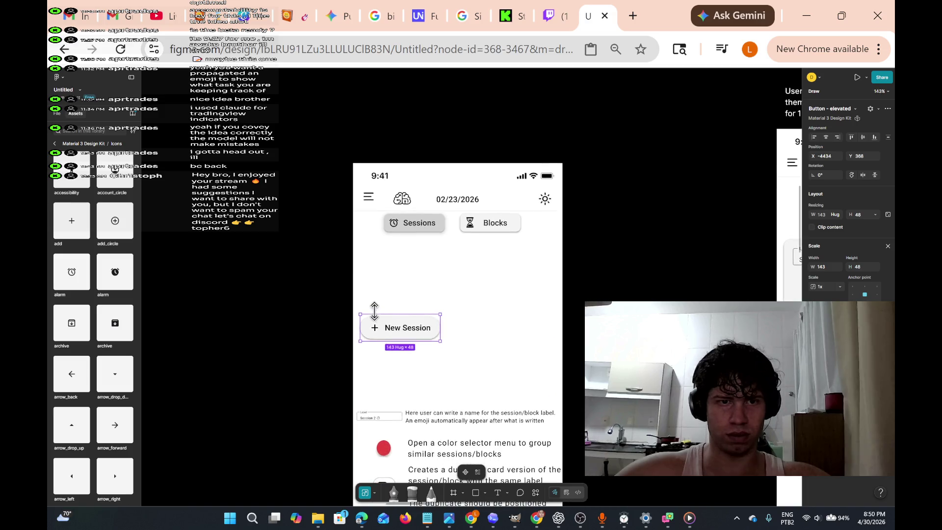
scroll(351, 318, down, 1)
drag(351, 318, 419, 337)
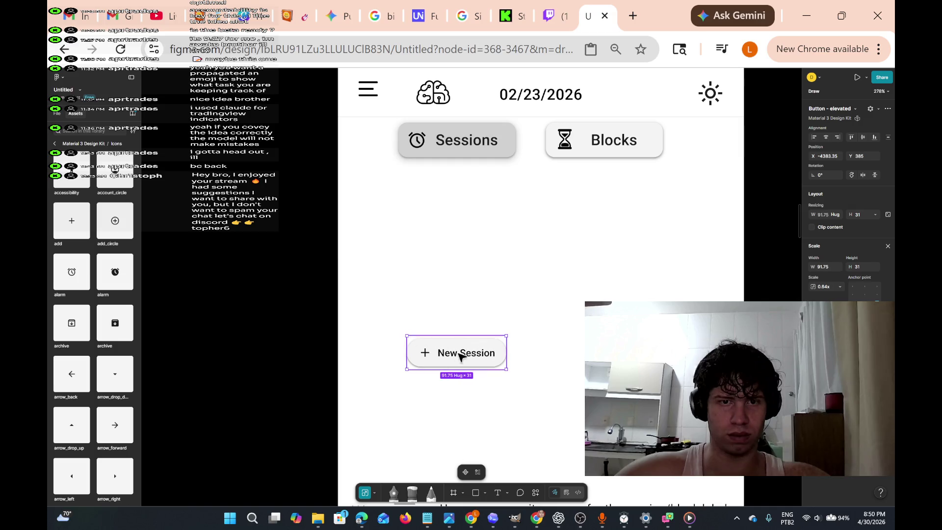
Place the New Session button just above the Session 2 label field, shrinking it to about 78×26.
scroll(499, 343, down, 5)
drag(498, 205, 431, 322)
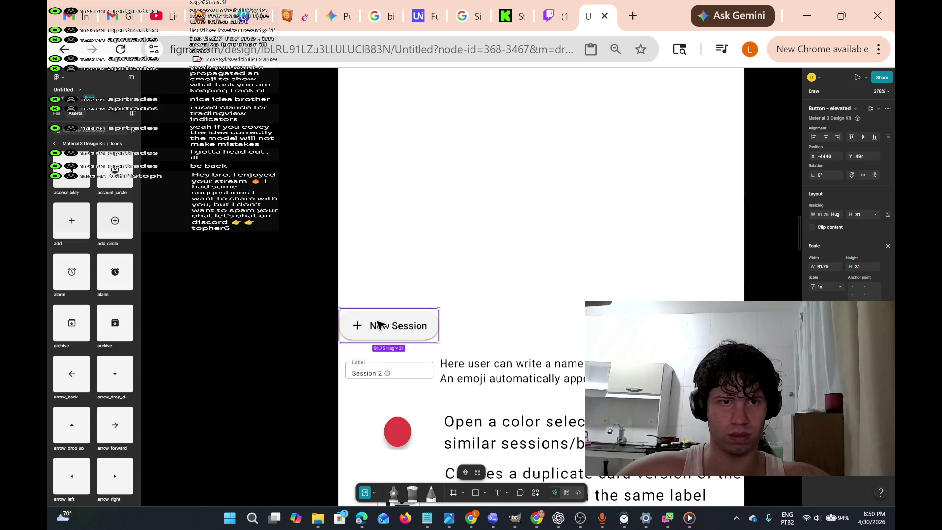
drag(347, 312, 359, 315)
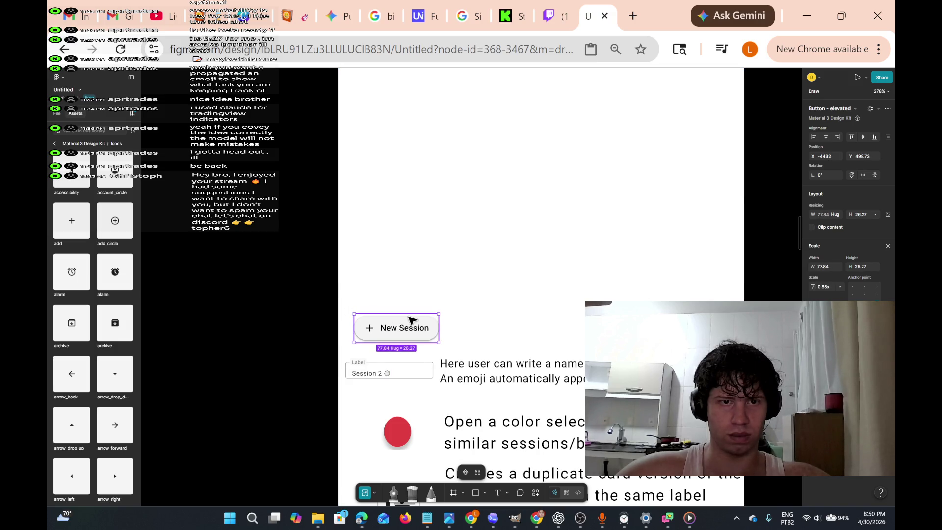
drag(423, 328, 418, 328)
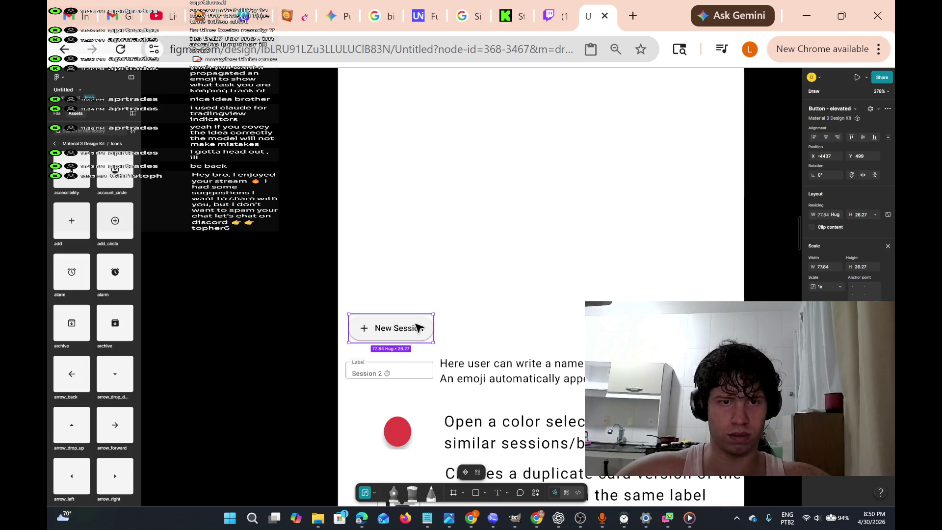
click(499, 492)
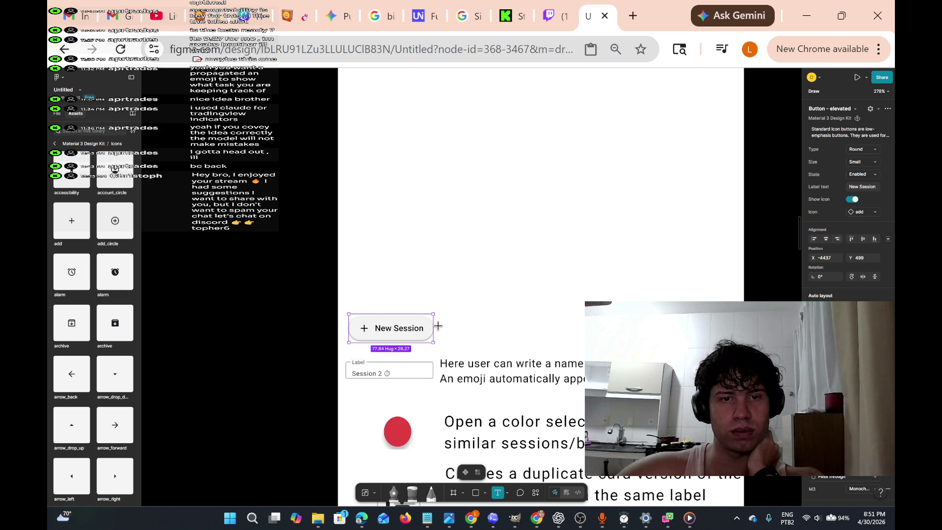
Create a text layer right of the New Session chip and begin typing 'cre'.
click(440, 327)
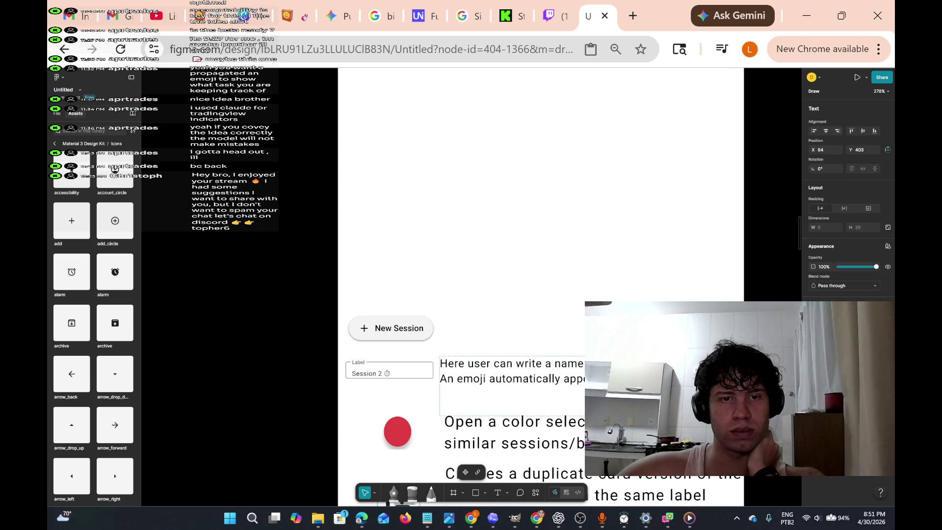
scroll(501, 353, up, 10)
scroll(504, 357, down, 2)
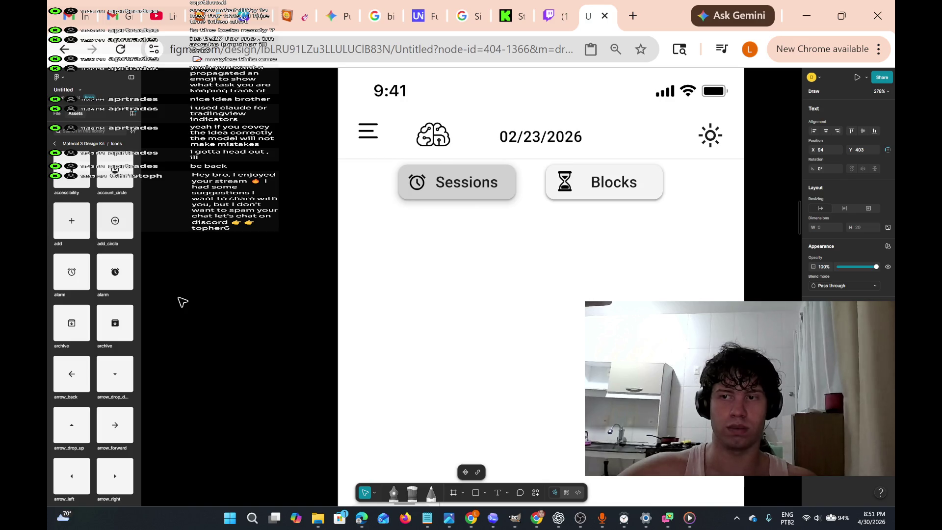
scroll(451, 238, down, 5)
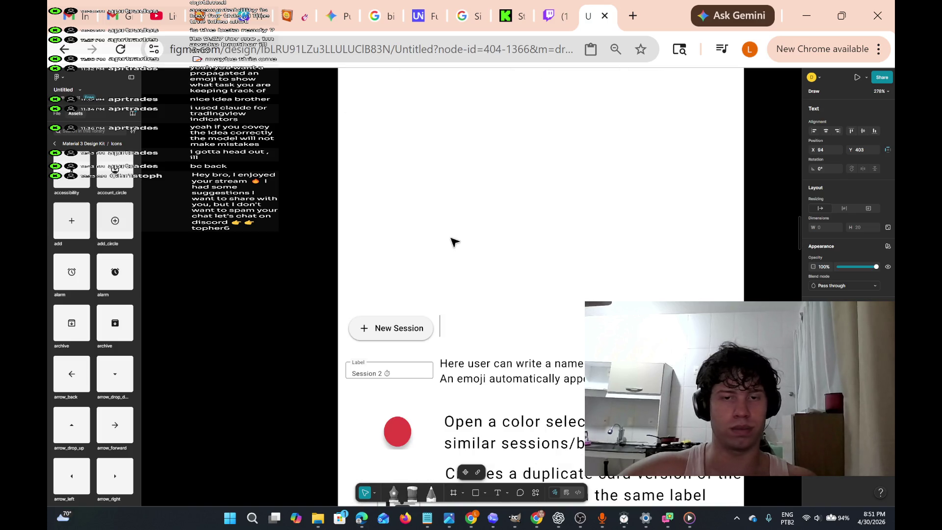
scroll(464, 268, down, 2)
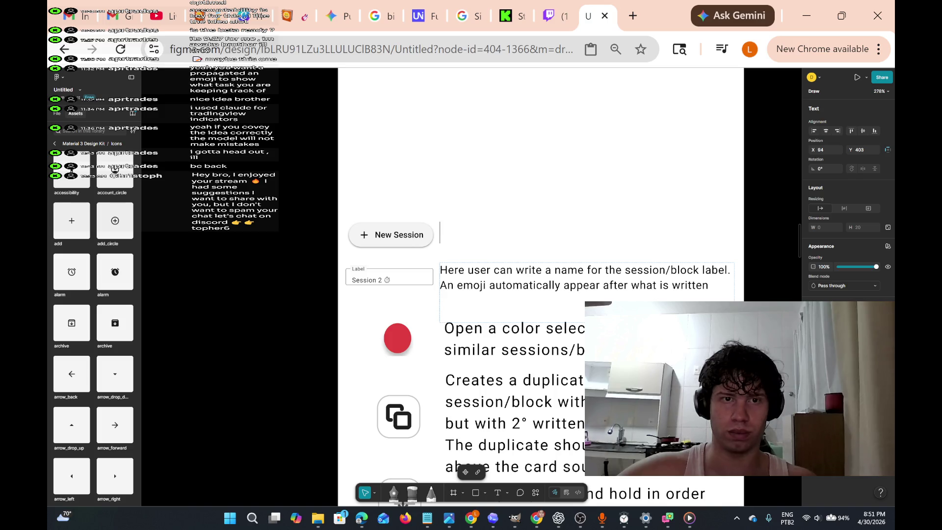
scroll(440, 231, down, 4)
scroll(439, 231, up, 3)
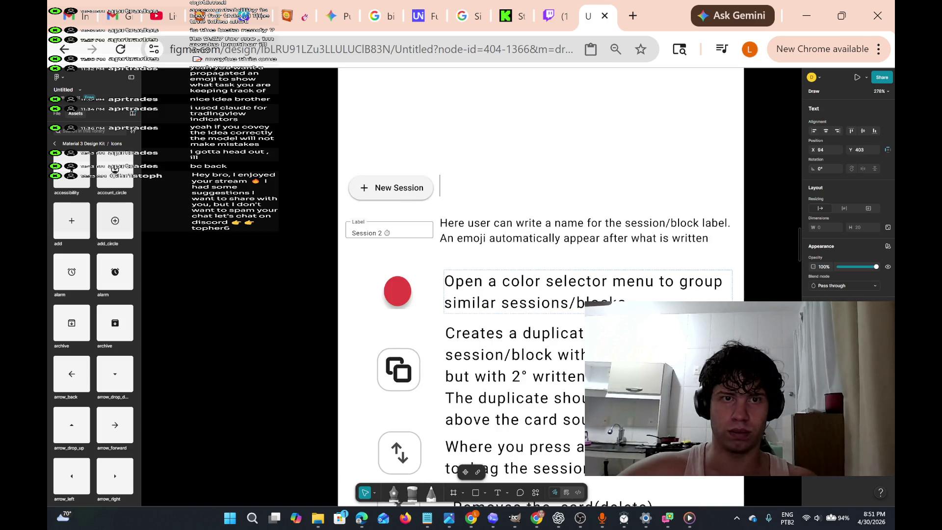
scroll(440, 185, up, 2)
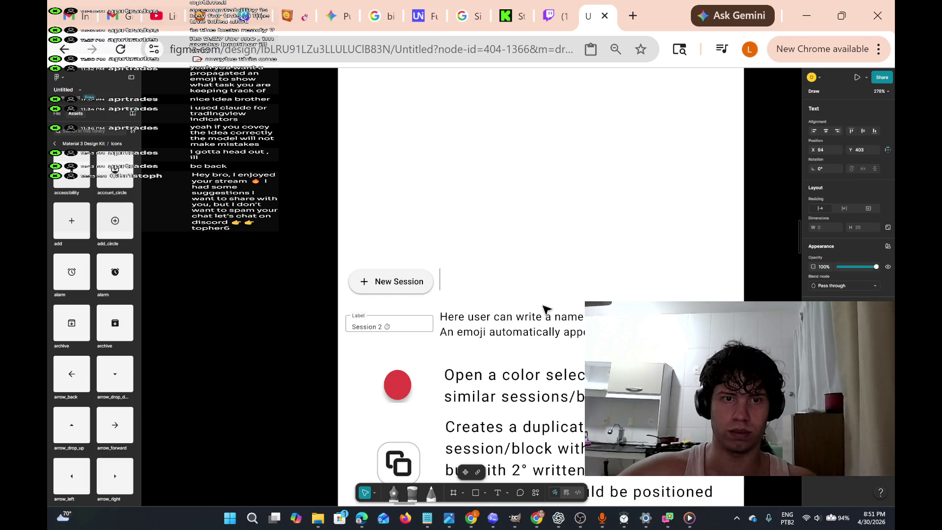
text(Cre)
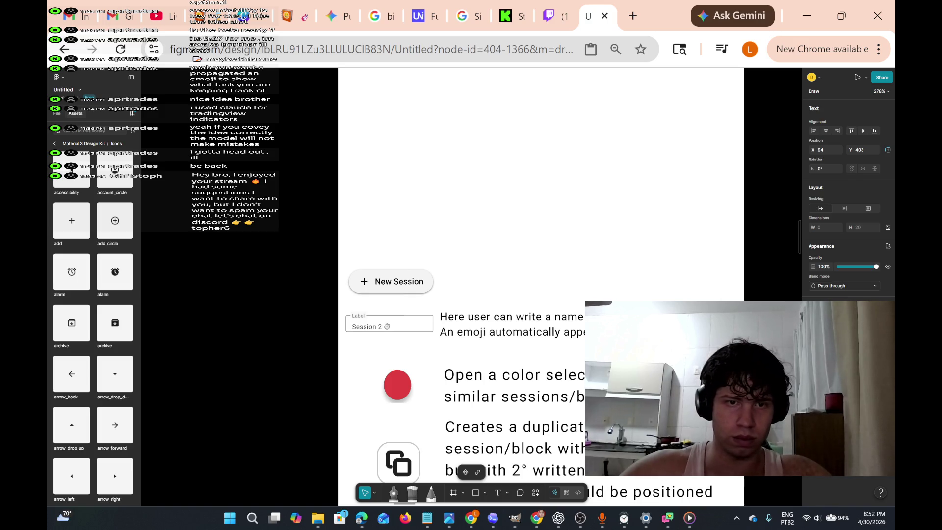
scroll(476, 249, up, 3)
scroll(476, 249, up, 3)
scroll(476, 273, down, 5)
scroll(440, 310, down, 2)
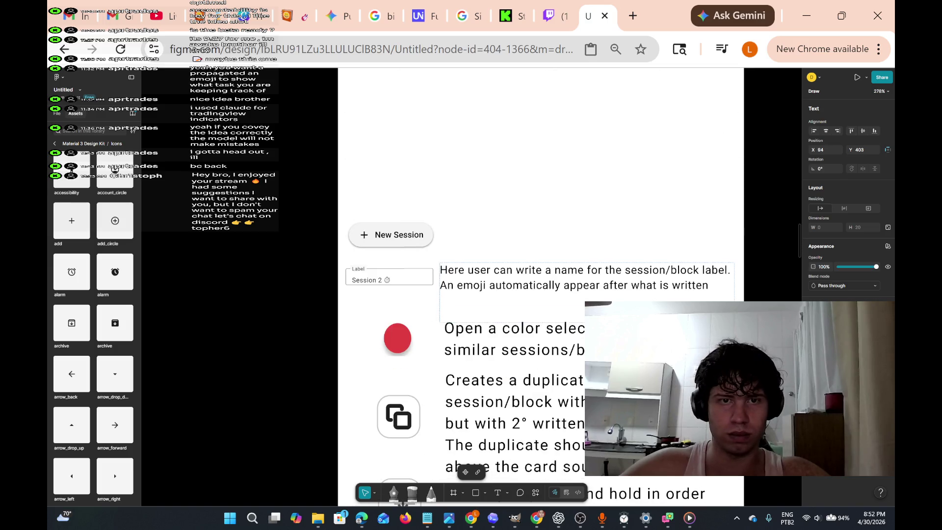
text(crea)
key(BackSpace)
key(BackSpace)
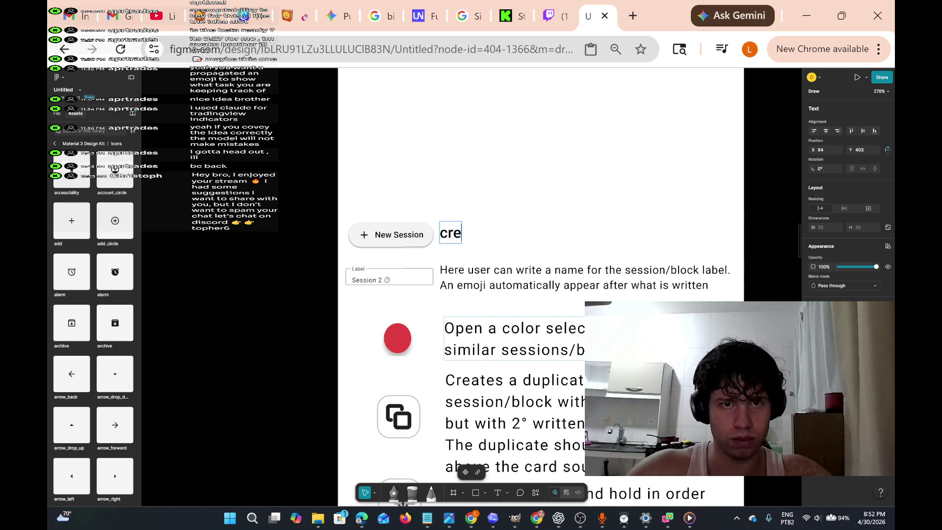
Type 'create an empty session on the block', fixing typos along the way.
text(t)
key(BackSpace)
text(at)
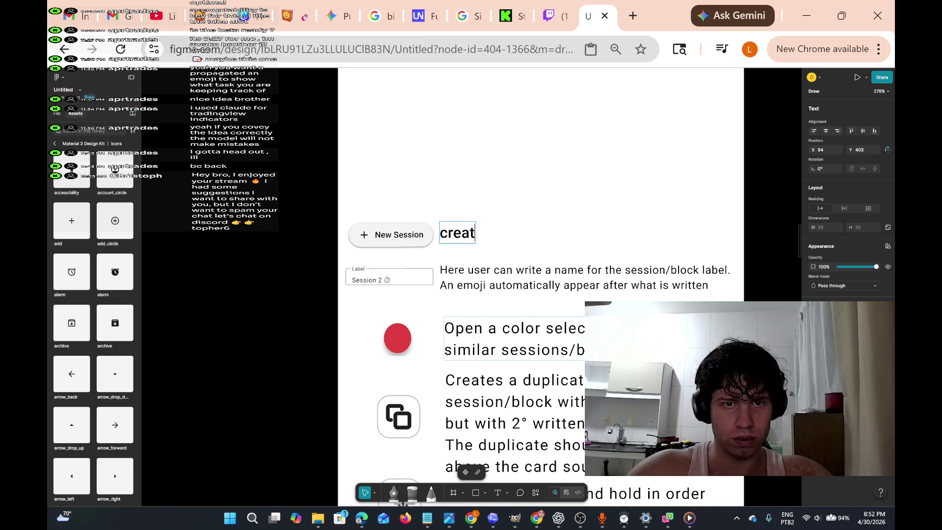
text(e an empo)
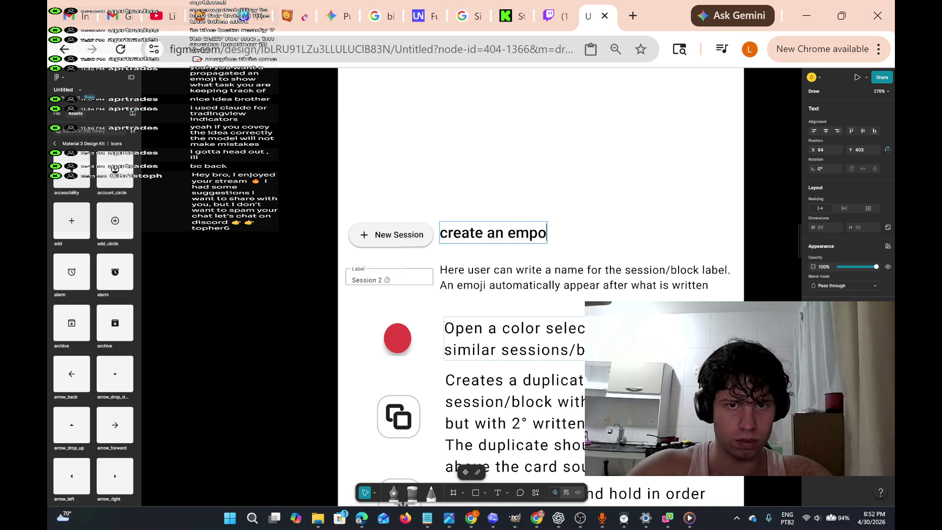
key(BackSpace)
text(ty)
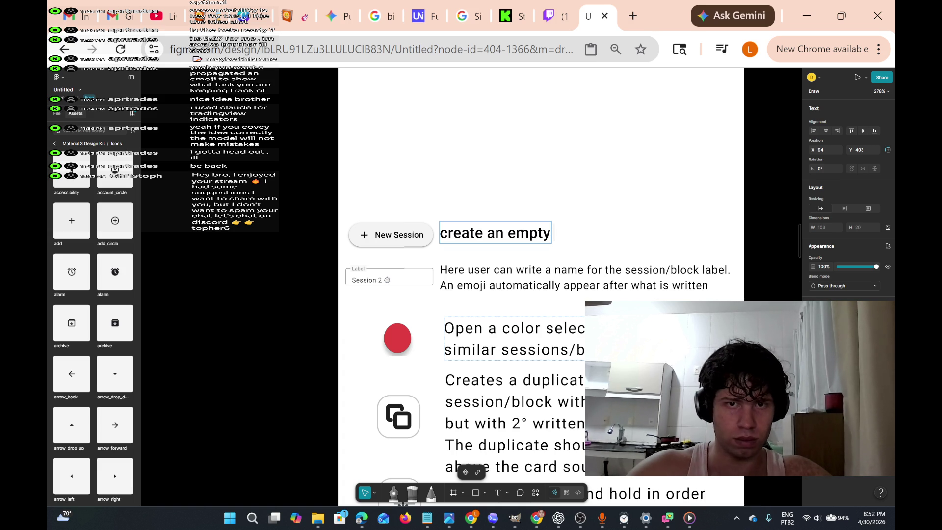
text(b)
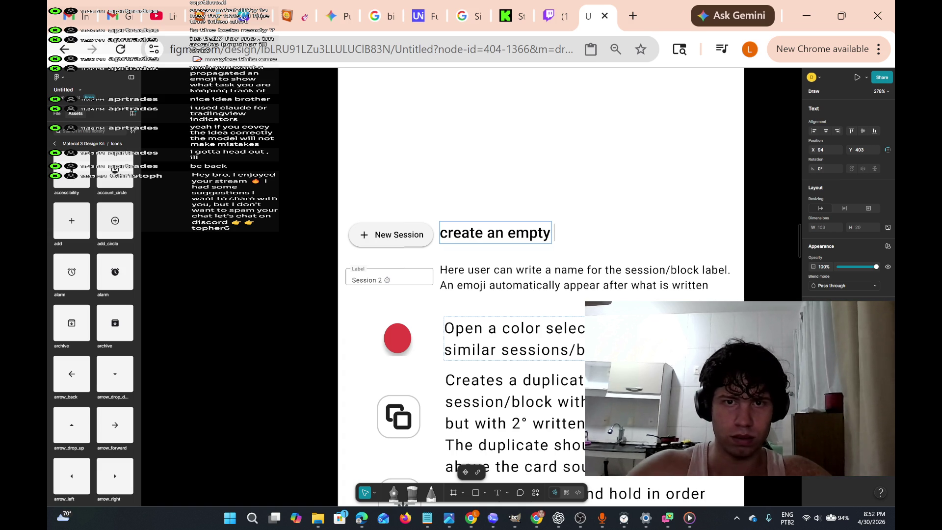
text(s)
key(BackSpace)
key(BackSpace)
key(BackSpace)
text(session )
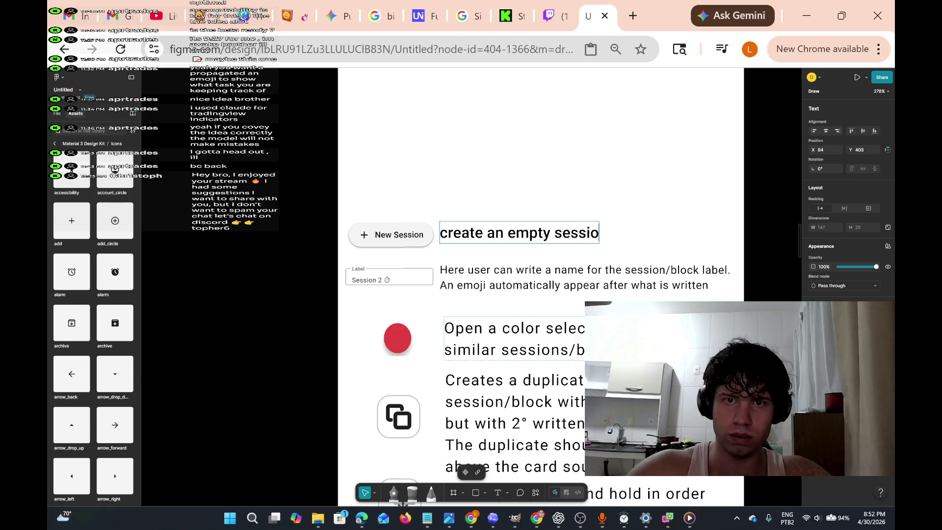
text(on the block)
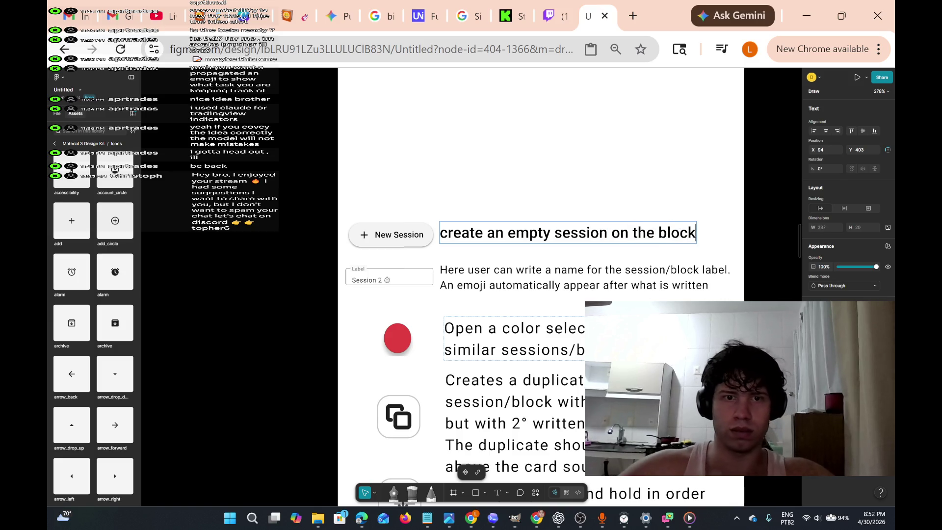
scroll(442, 235, down, 5)
scroll(442, 236, up, 4)
scroll(494, 199, up, 5)
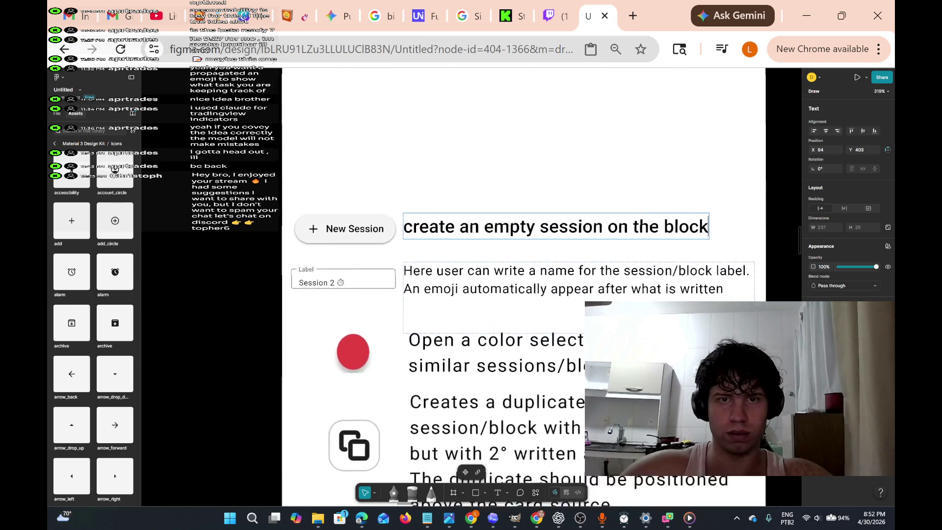
scroll(494, 199, down, 5)
scroll(494, 199, up, 3)
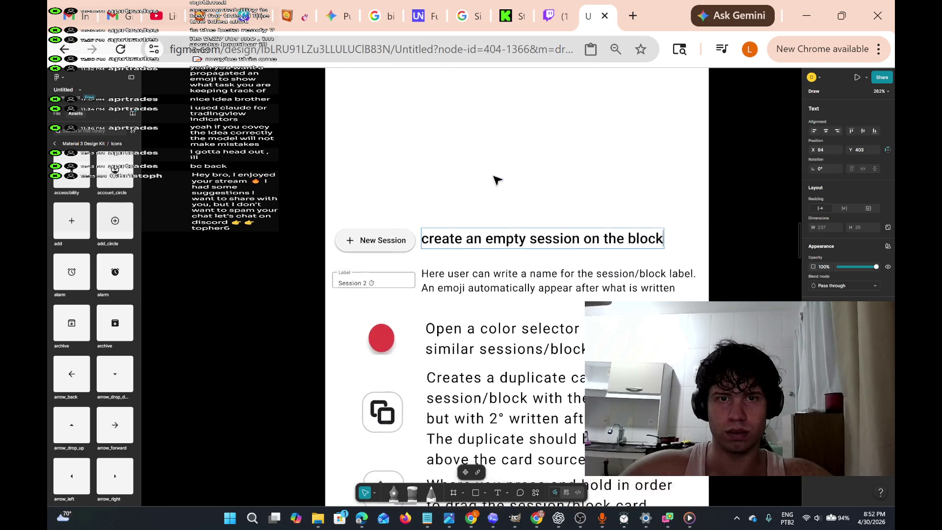
scroll(500, 344, down, 2)
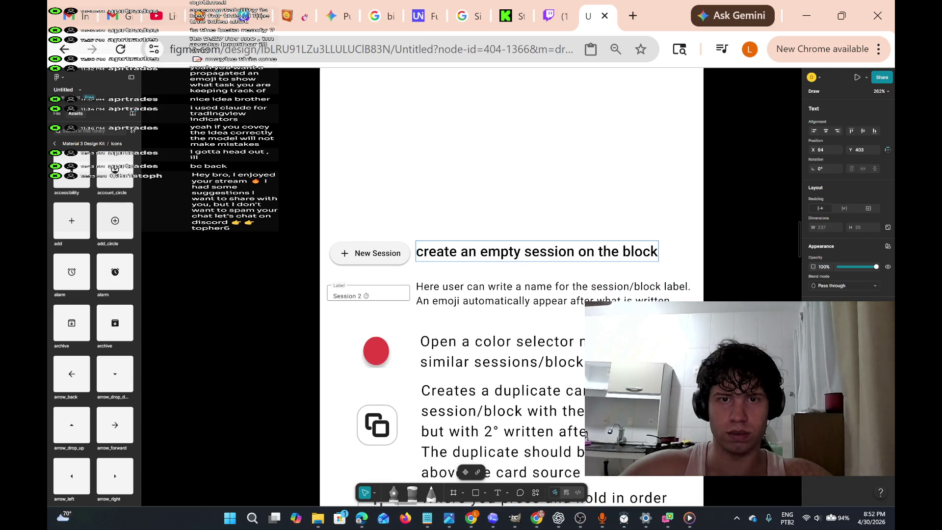
Swap 'empty' for 'new' and 'on the block' for 'card', giving 'create an new session card'.
key(BackSpace)
key(BackSpace)
key(BackSpace)
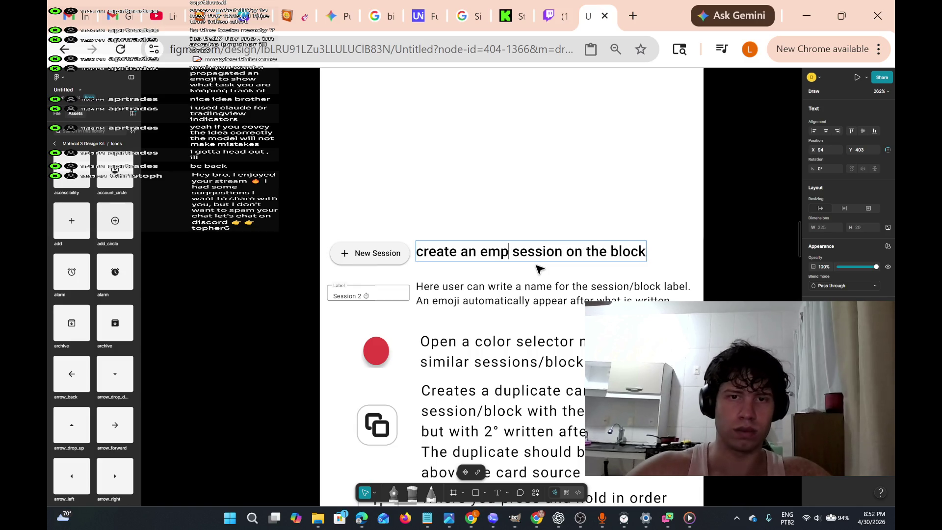
key(BackSpace)
key(BackSpace)
text(new)
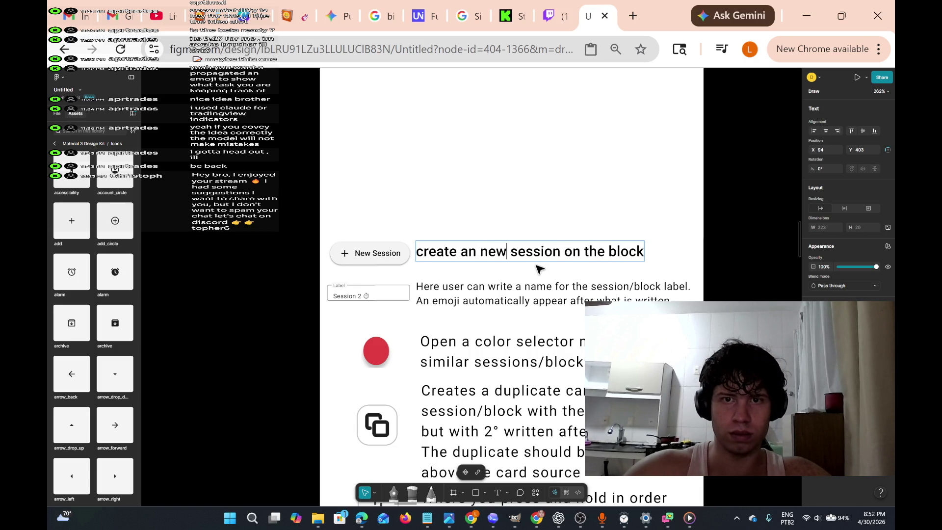
click(638, 252)
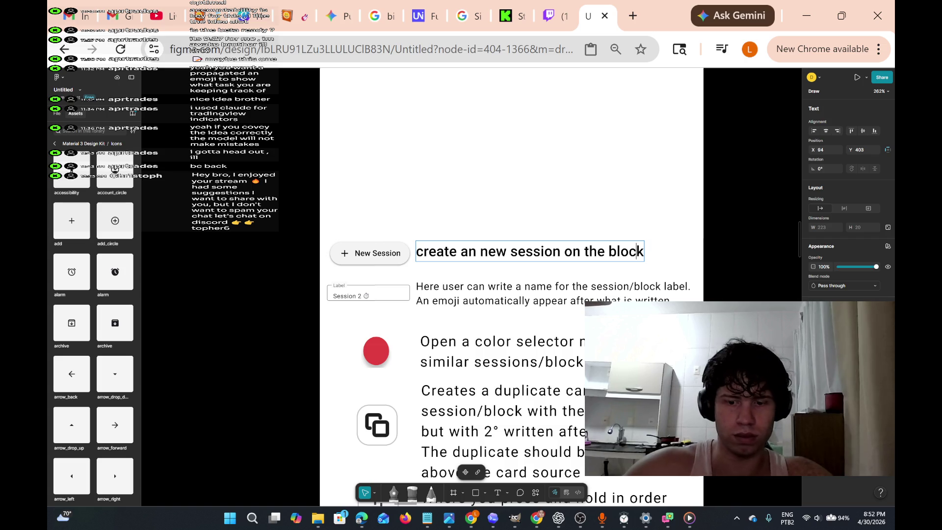
key(BackSpace)
key(BackSpace)
key(BackSpace)
key(BackSpace)
key(BackSpace)
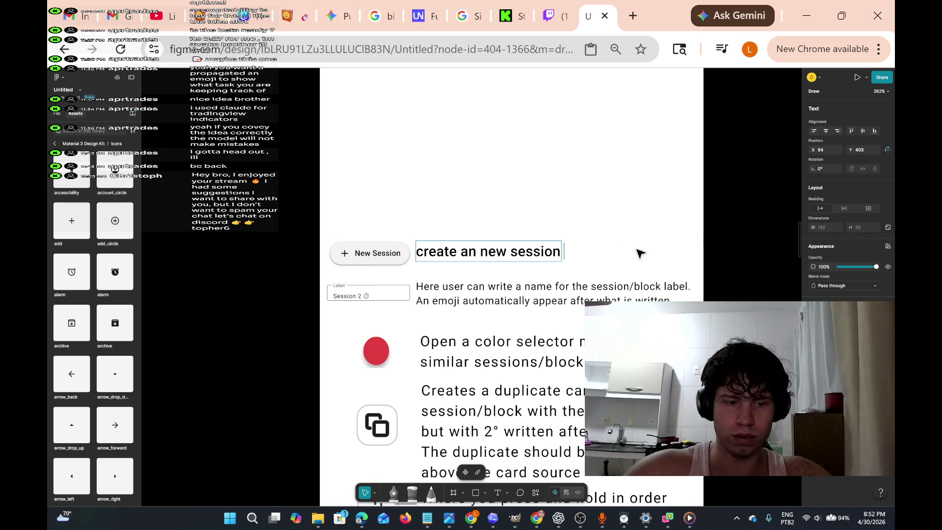
text(card)
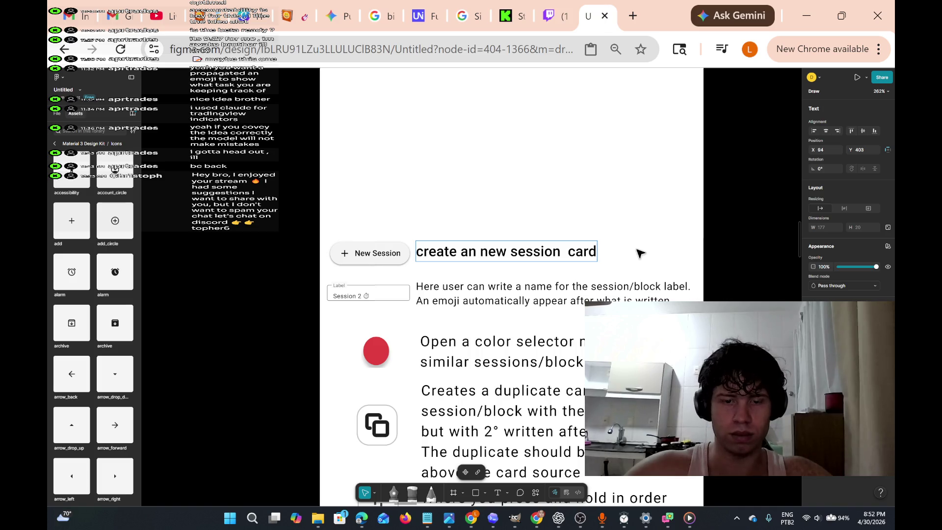
scroll(638, 252, up, 5)
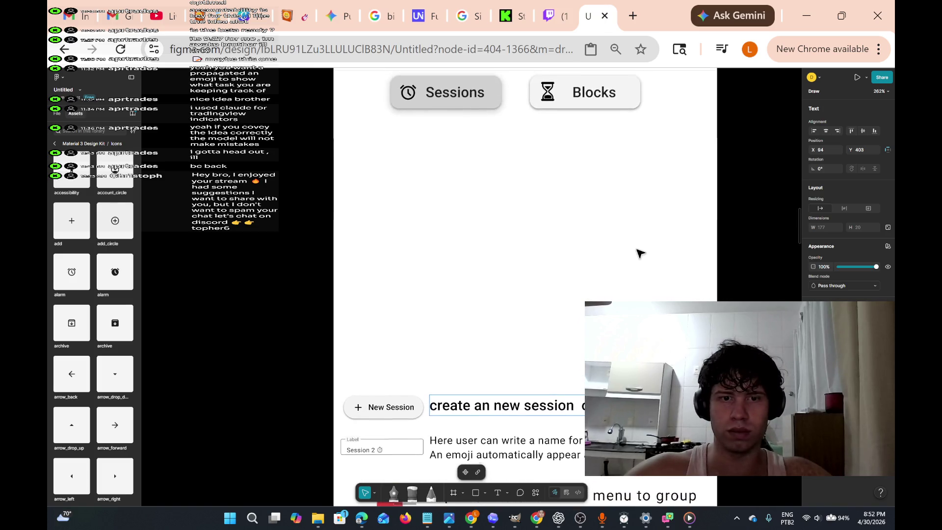
Pan up to the Sessions chip at the top of the phone screen and box-select it alone.
scroll(638, 252, right, 3)
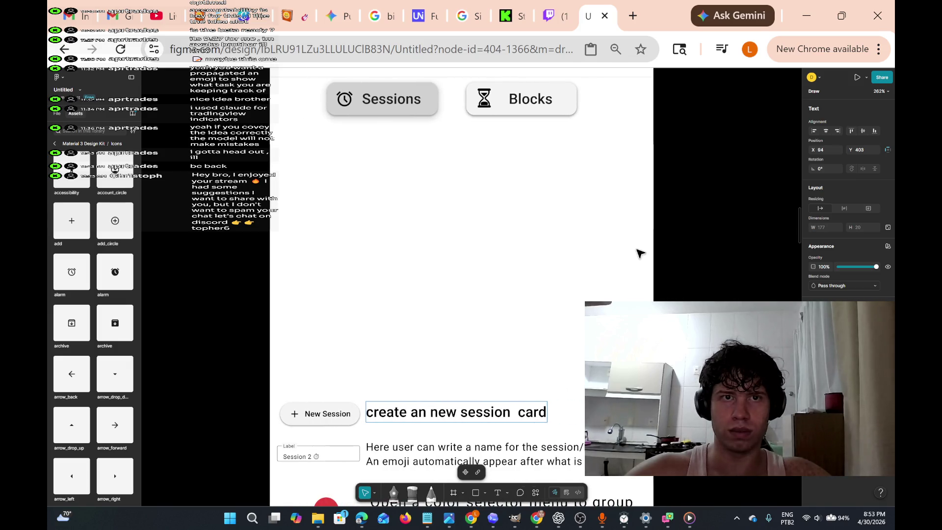
scroll(640, 252, left, 2)
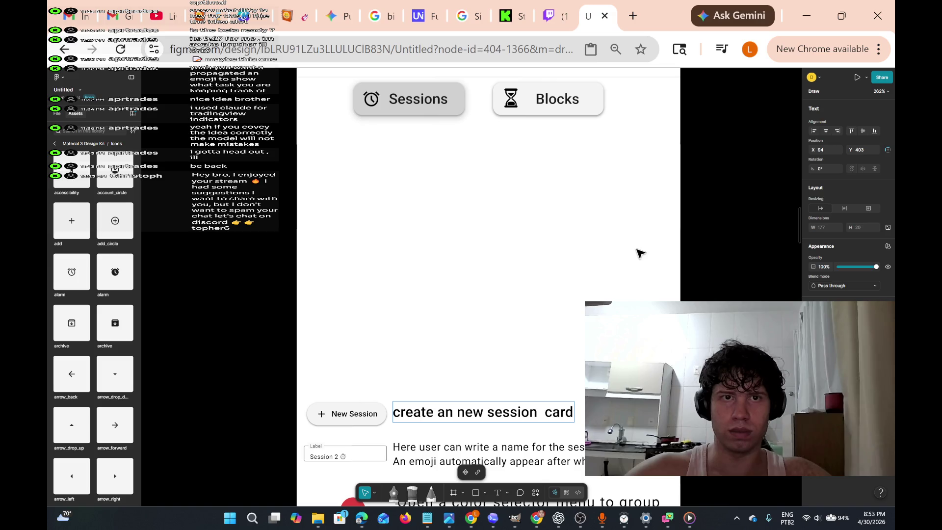
double_click(406, 98)
key(Escape)
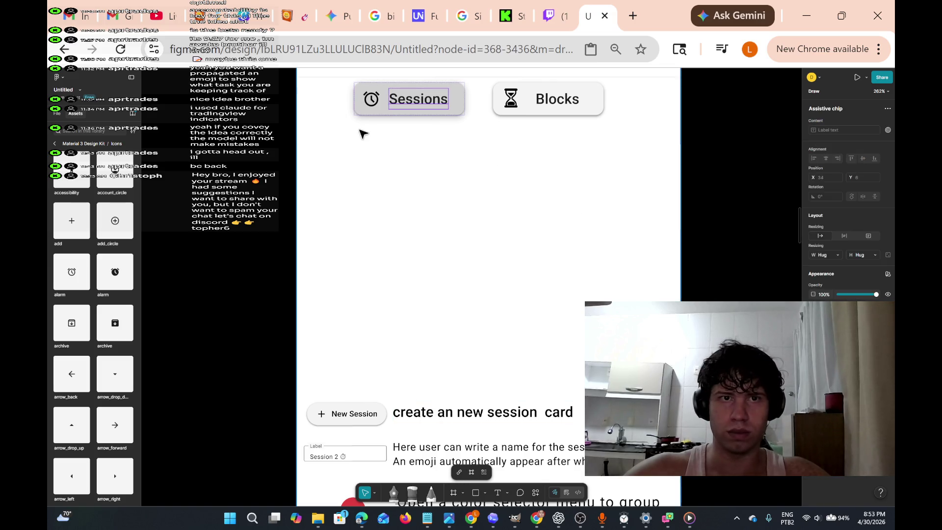
key(Escape)
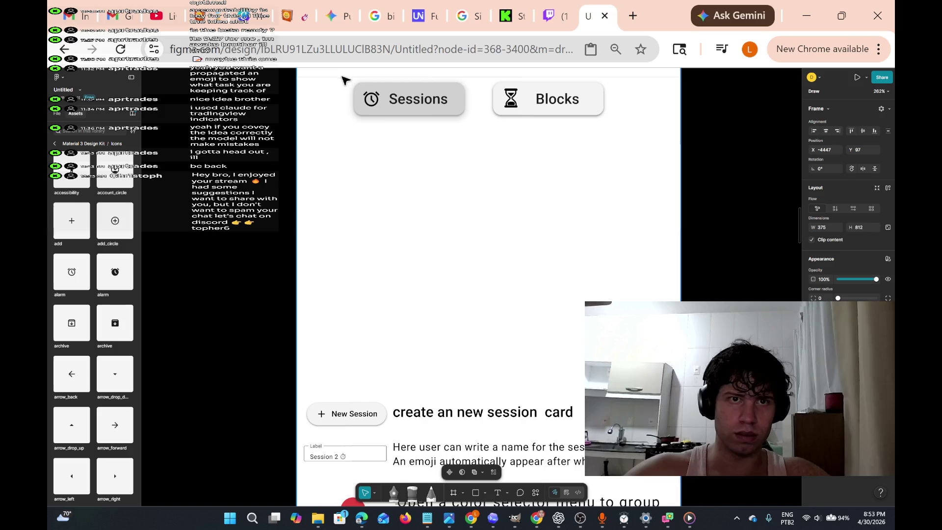
drag(344, 81, 476, 141)
scroll(488, 316, down, 2)
scroll(488, 316, up, 3)
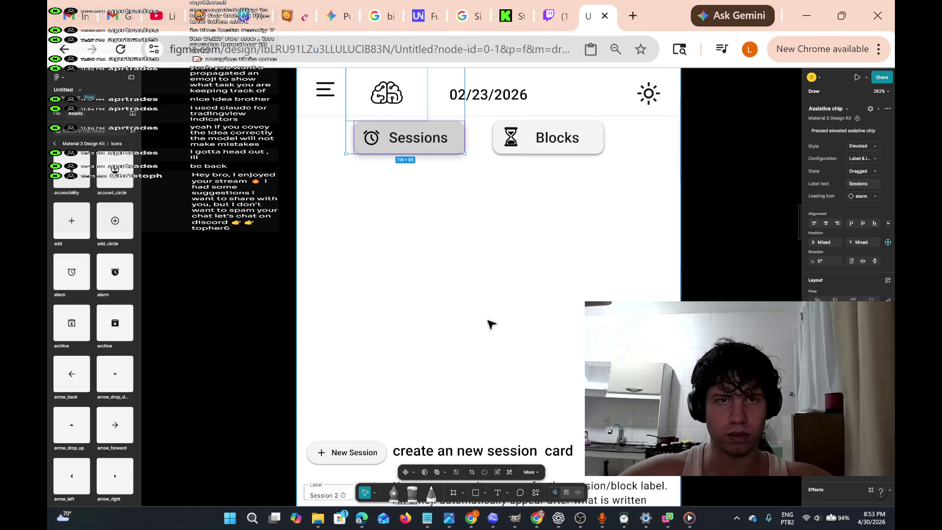
Zoom out to about 122% and pan until the analysis mockup's graph, notes and legend fit in view.
scroll(500, 304, down, 5)
scroll(511, 281, down, 6)
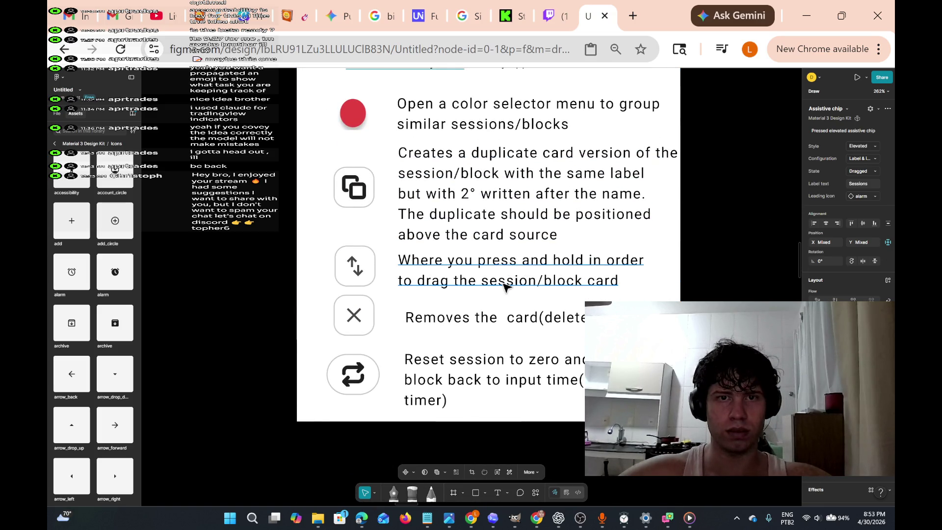
ctrl+scroll(594, 208, down, 5)
ctrl+scroll(594, 208, down, 3)
scroll(593, 208, right, 5)
ctrl+scroll(594, 206, up, 4)
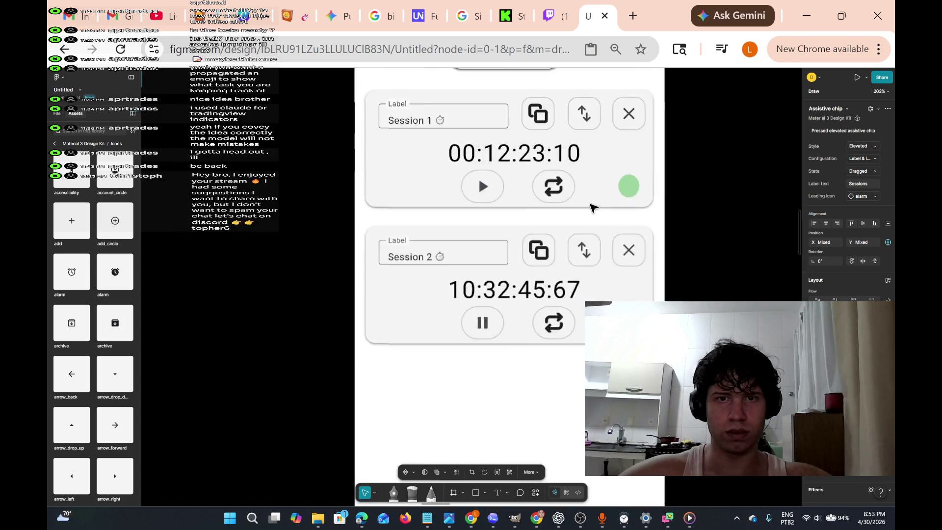
ctrl+scroll(594, 206, down, 5)
scroll(594, 207, right, 3)
click(484, 264)
scroll(483, 263, right, 5)
scroll(483, 263, down, 5)
scroll(484, 263, down, 6)
scroll(484, 263, right, 10)
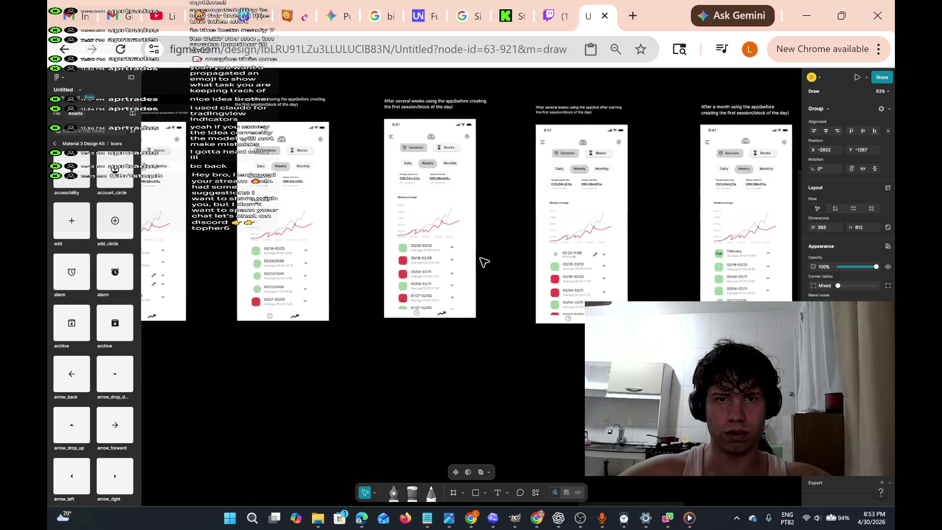
scroll(484, 263, left, 10)
scroll(484, 263, right, 5)
scroll(484, 263, up, 5)
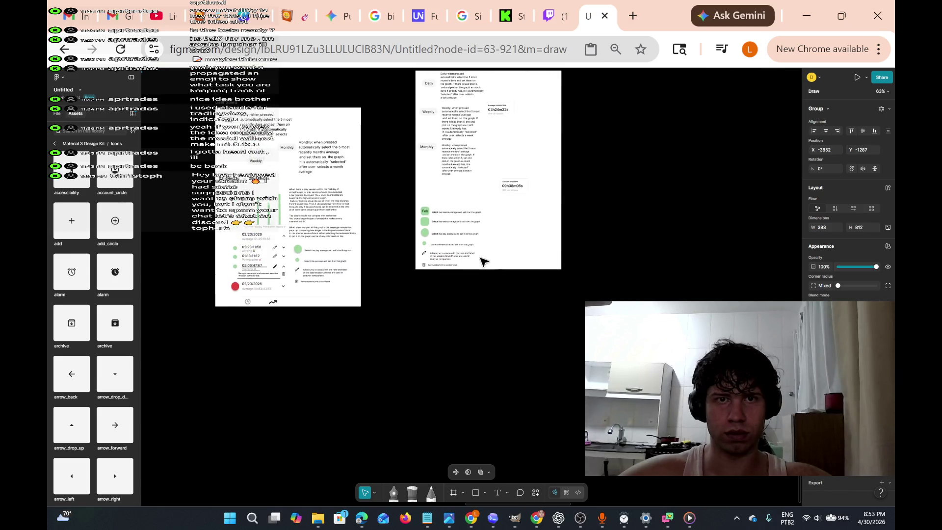
scroll(484, 263, up, 5)
scroll(484, 263, down, 4)
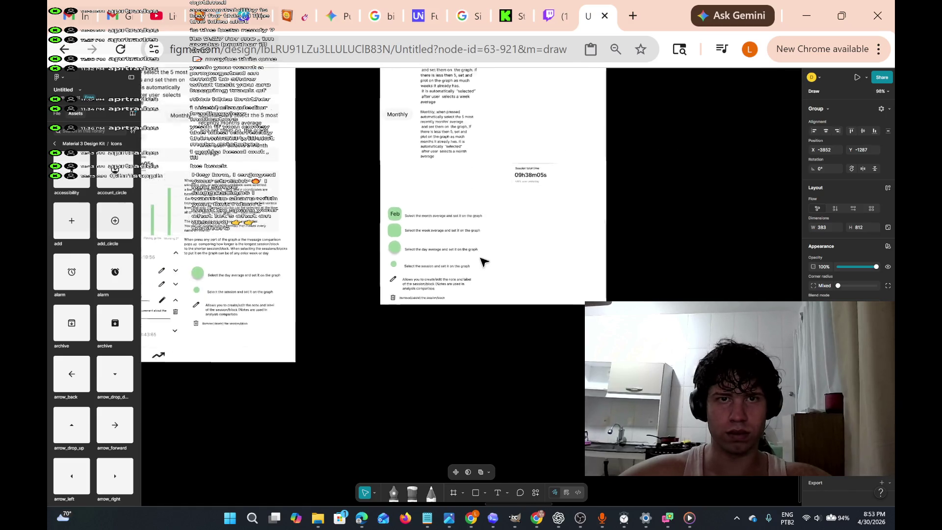
scroll(378, 260, left, 3)
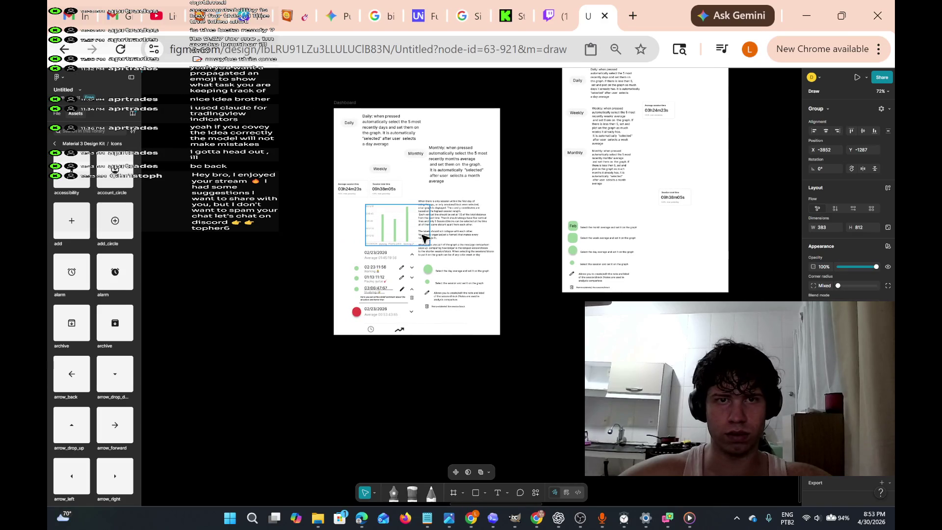
scroll(445, 225, up, 5)
scroll(445, 225, down, 4)
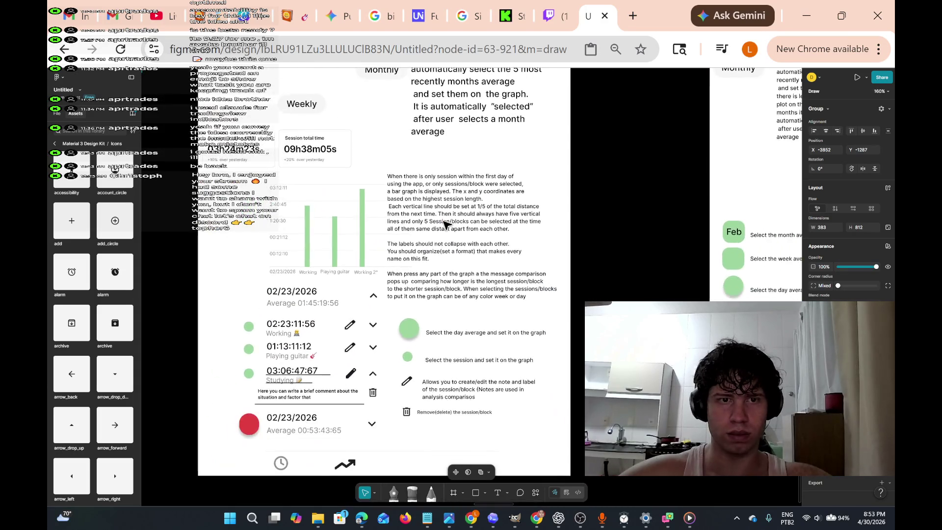
scroll(446, 225, up, 5)
scroll(445, 224, down, 4)
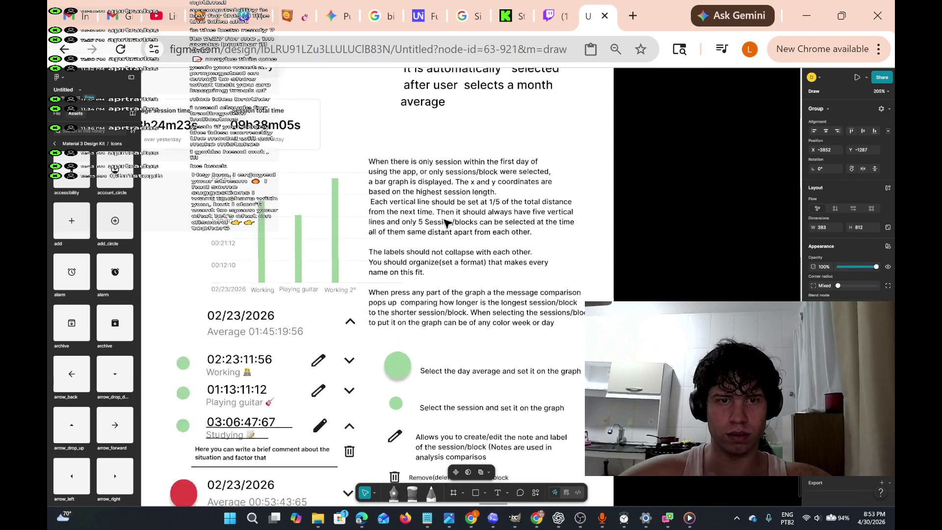
scroll(445, 224, right, 5)
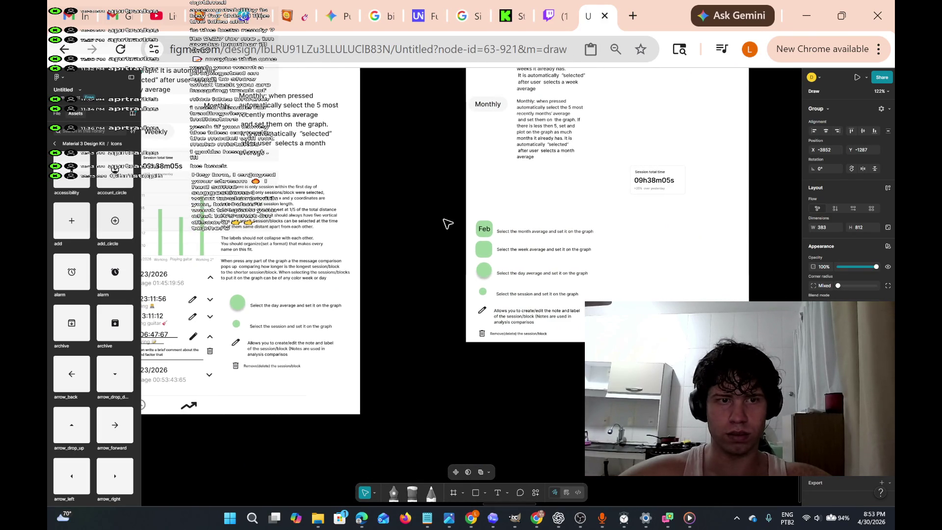
scroll(347, 333, left, 2)
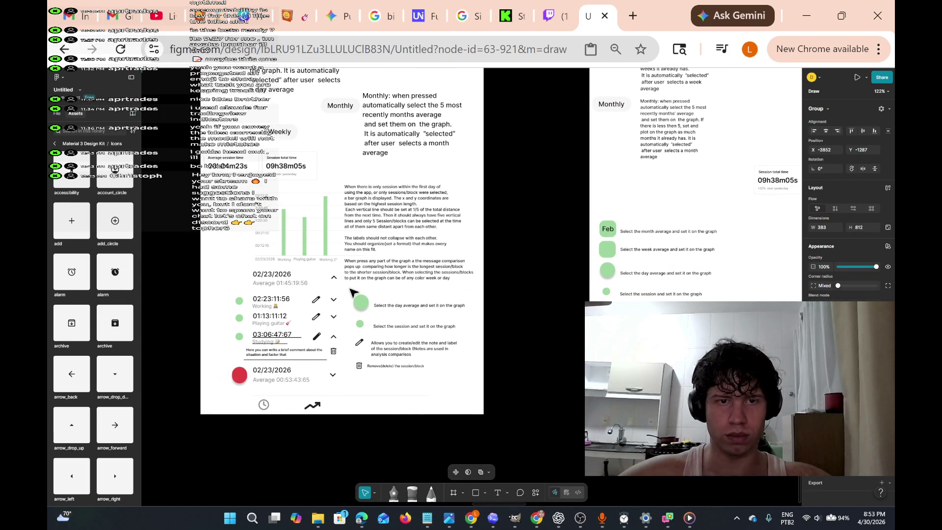
Delete the legend icons with their explanation texts and the session entries list from the mockup.
mouse_move(350, 289)
mouse_down()
mouse_move(464, 414)
mouse_move(474, 414)
mouse_up()
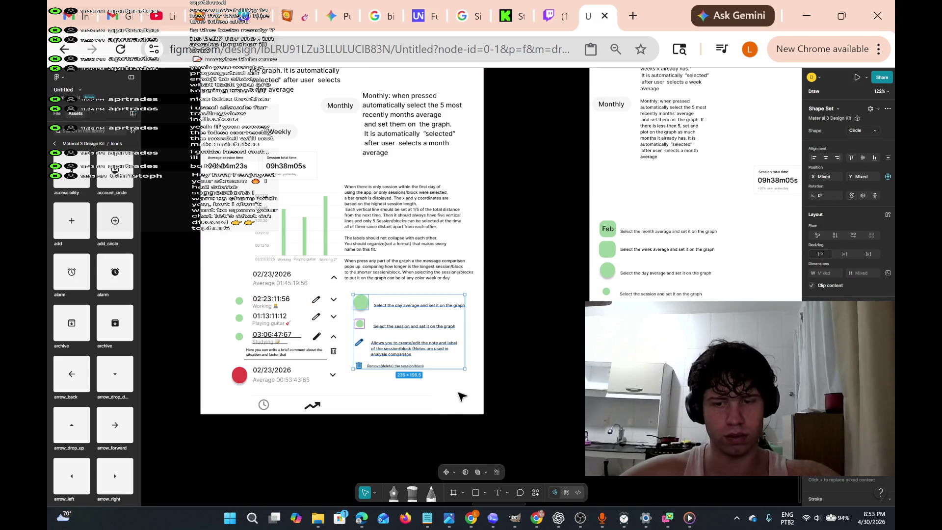
key(Delete)
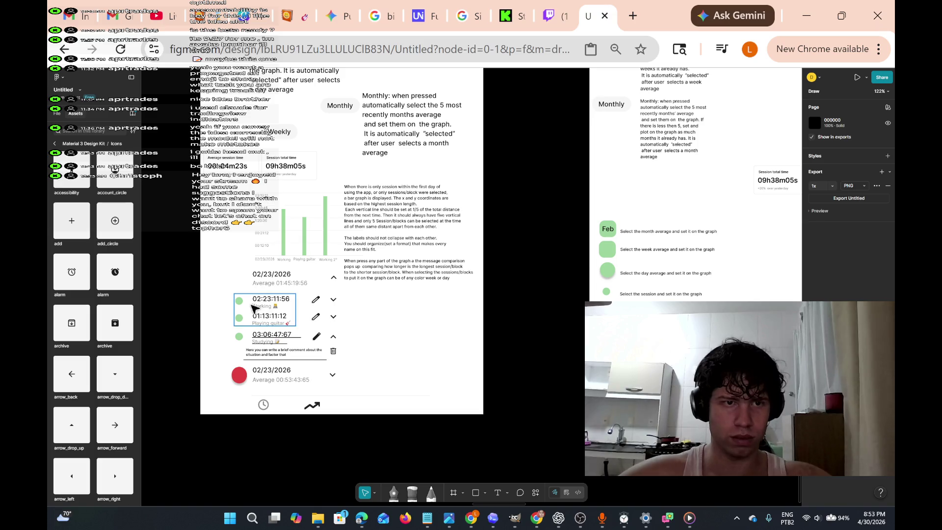
mouse_move(219, 292)
mouse_down()
mouse_move(246, 324)
mouse_move(400, 404)
mouse_move(383, 392)
mouse_up()
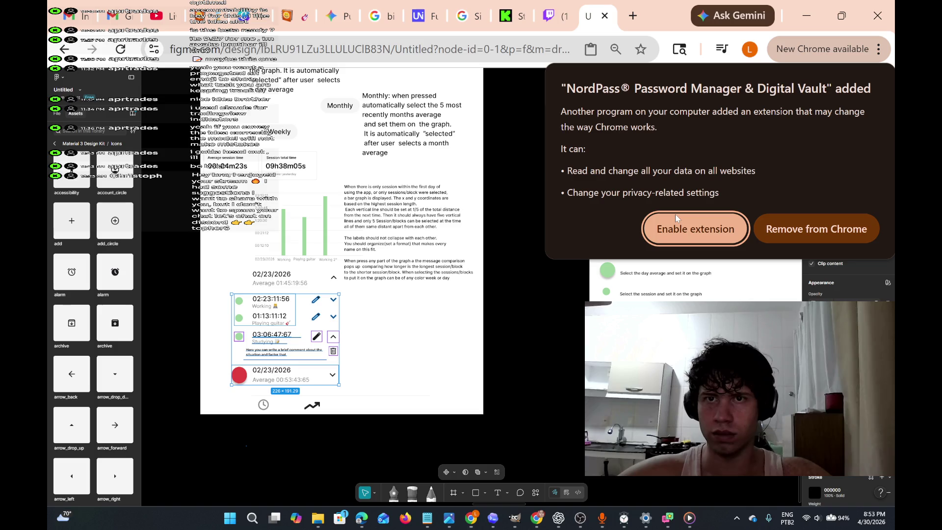
click(815, 229)
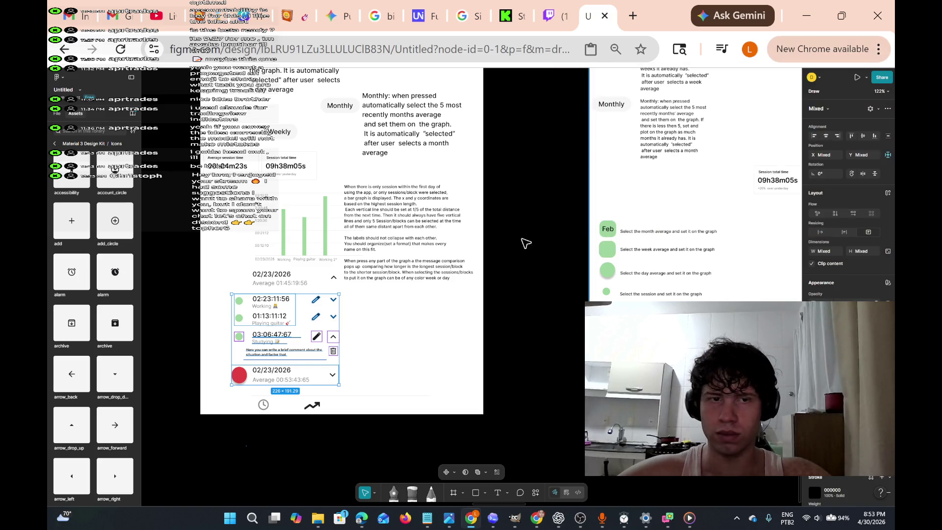
key(Delete)
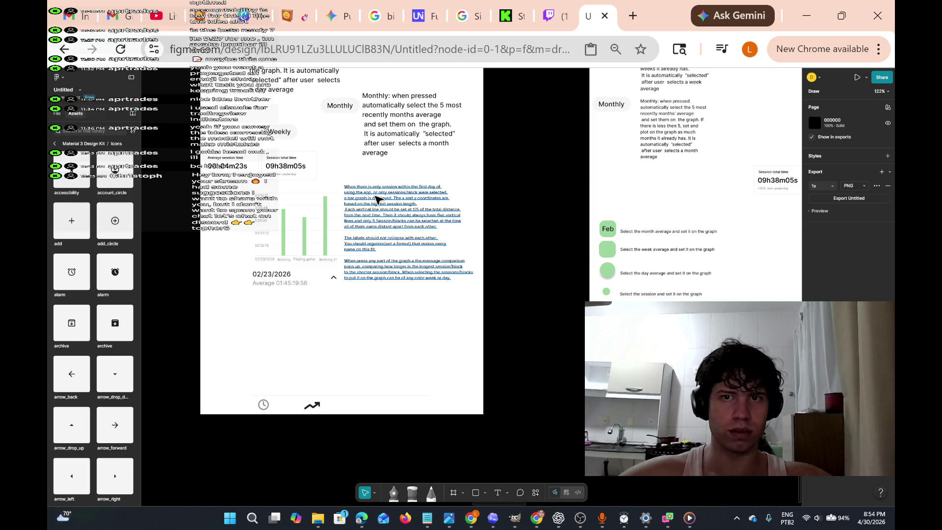
Navigate to the 'create an new session card' annotation frame, zoom to about 241%, and select it.
scroll(378, 200, up, 2)
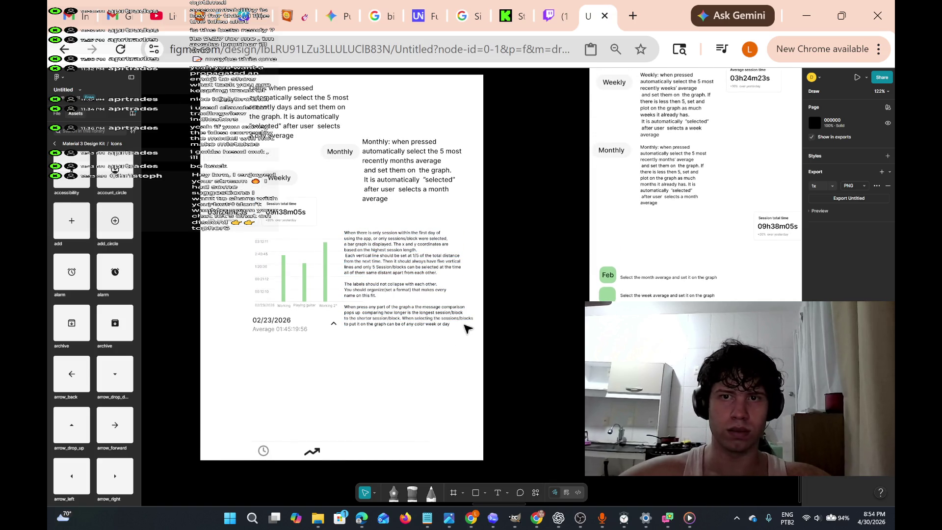
scroll(467, 329, right, 5)
scroll(467, 329, up, 2)
scroll(551, 285, left, 3)
scroll(550, 285, down, 1)
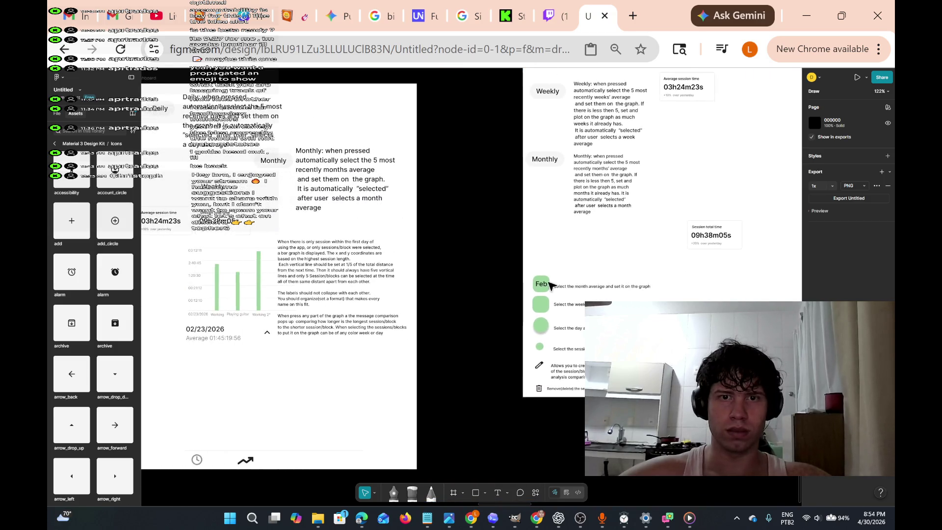
scroll(540, 292, up, 10)
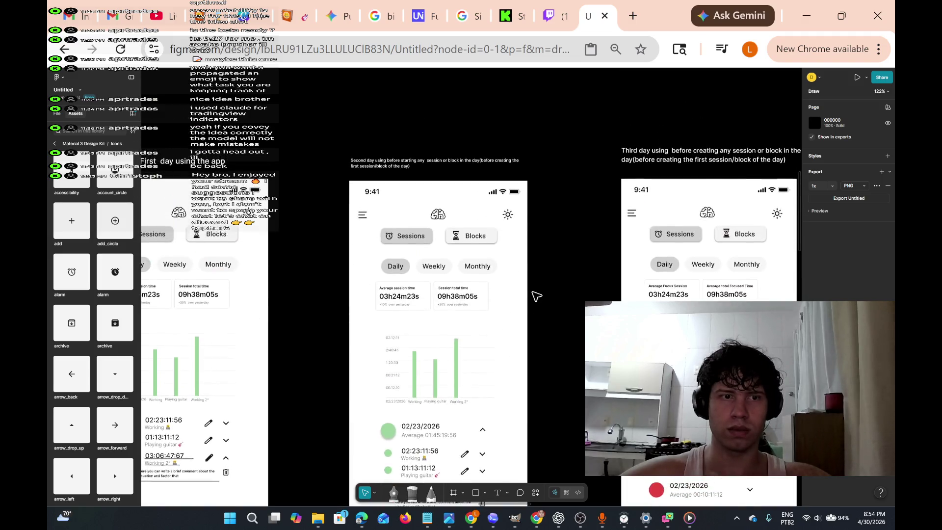
scroll(536, 296, down, 5)
scroll(537, 296, up, 5)
scroll(535, 296, left, 5)
scroll(530, 296, left, 3)
scroll(531, 296, up, 10)
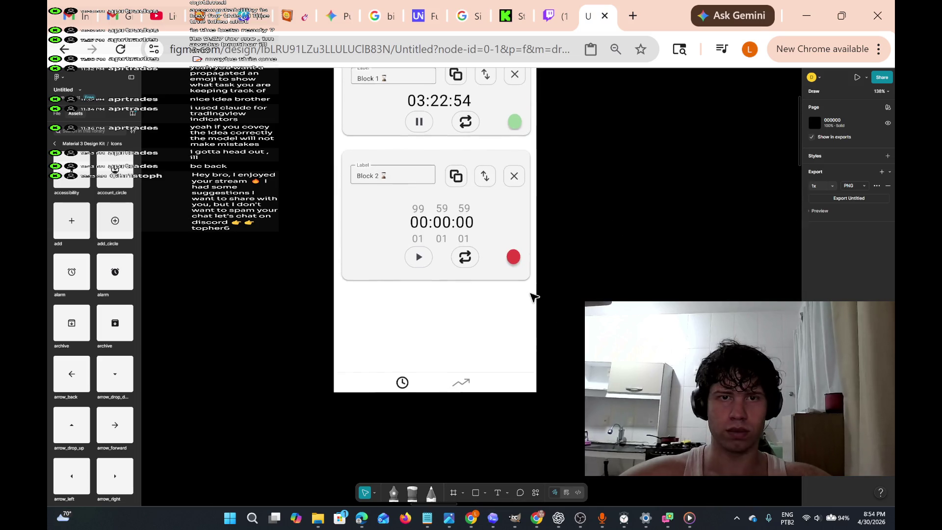
scroll(533, 297, up, 5)
scroll(533, 297, down, 5)
scroll(533, 297, right, 5)
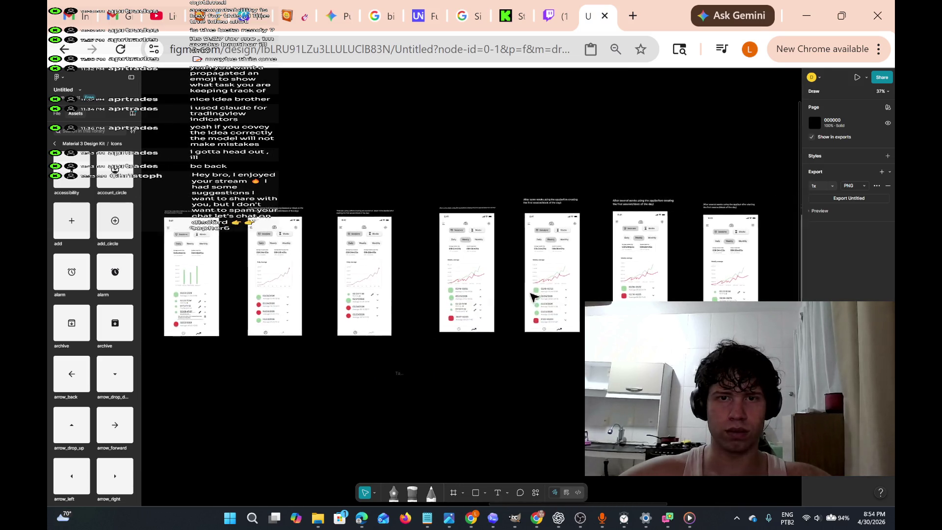
scroll(532, 297, up, 10)
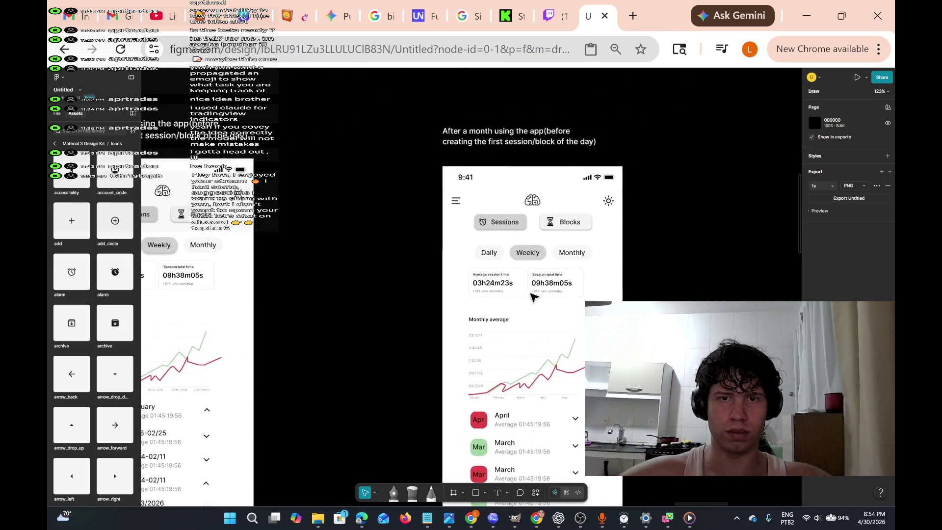
scroll(534, 297, right, 10)
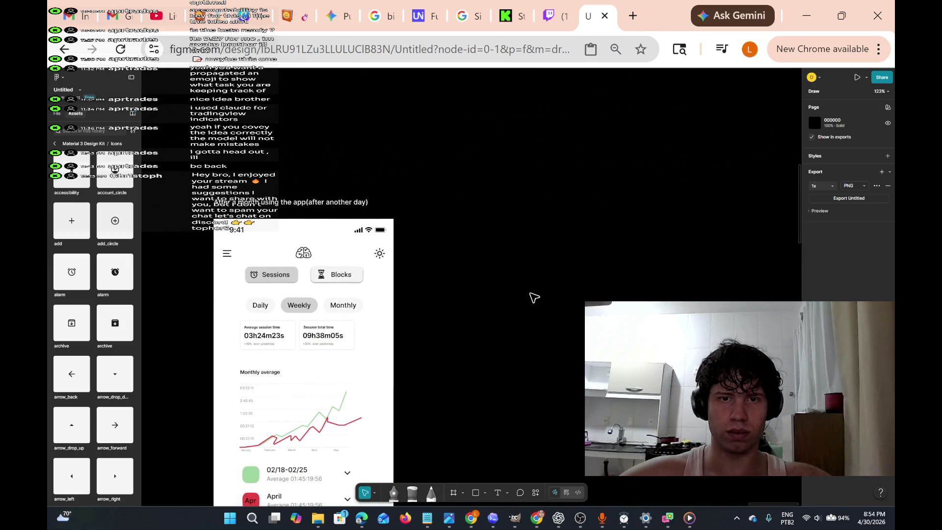
scroll(534, 297, right, 10)
scroll(533, 297, right, 10)
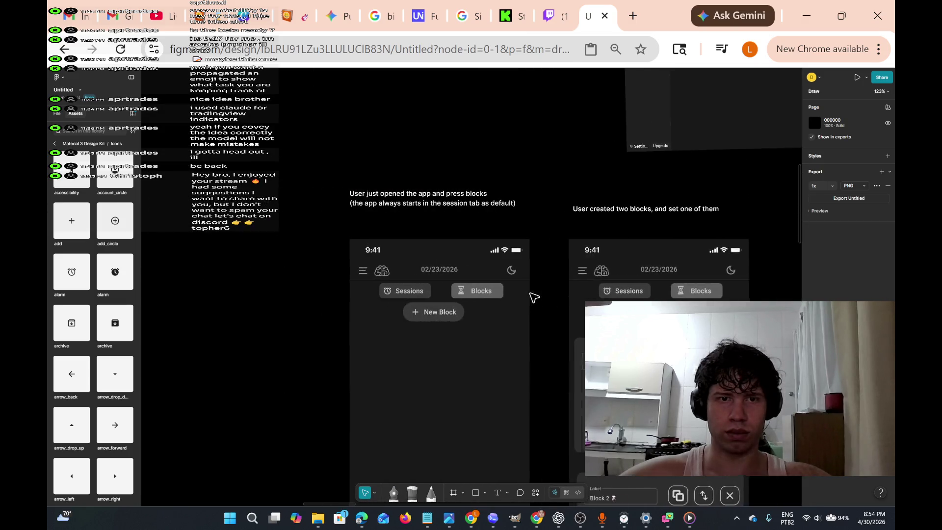
scroll(534, 297, right, 8)
scroll(534, 297, down, 5)
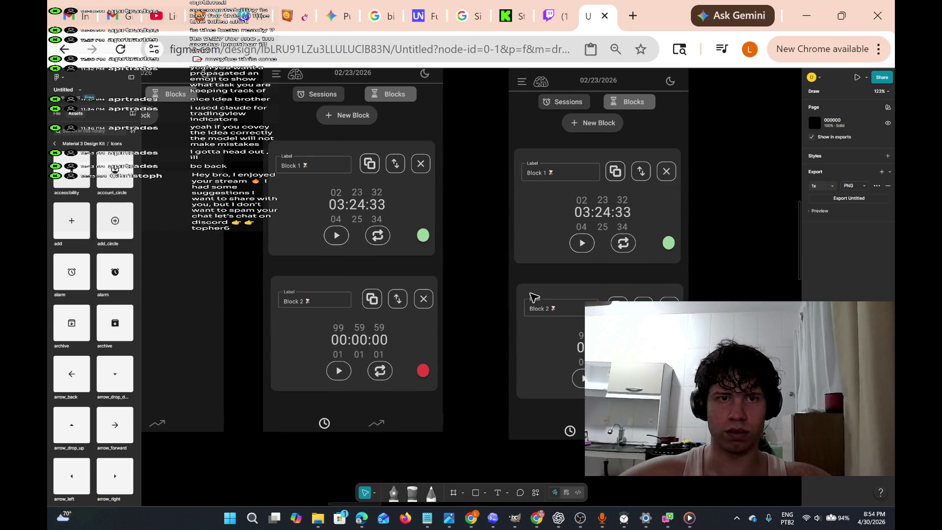
scroll(534, 297, right, 5)
scroll(534, 297, down, 8)
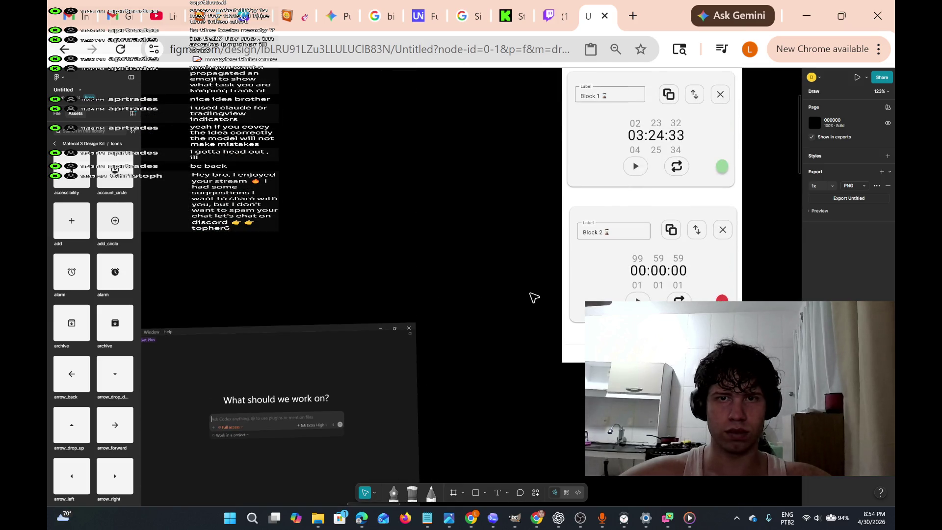
scroll(534, 297, right, 8)
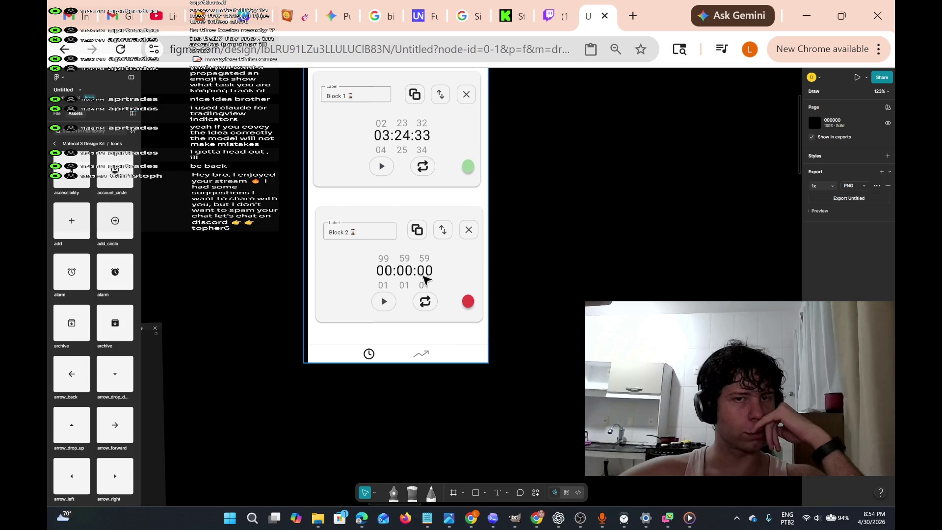
scroll(478, 316, down, 10)
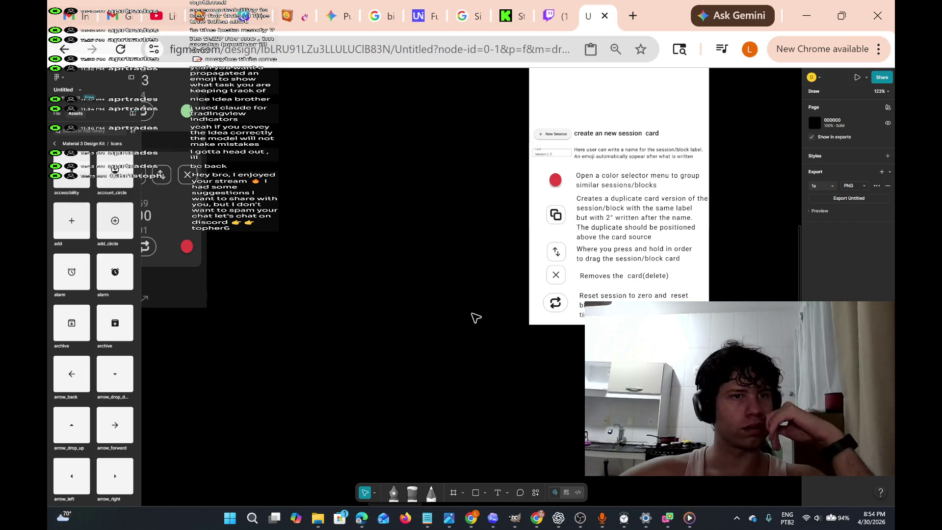
scroll(476, 318, up, 5)
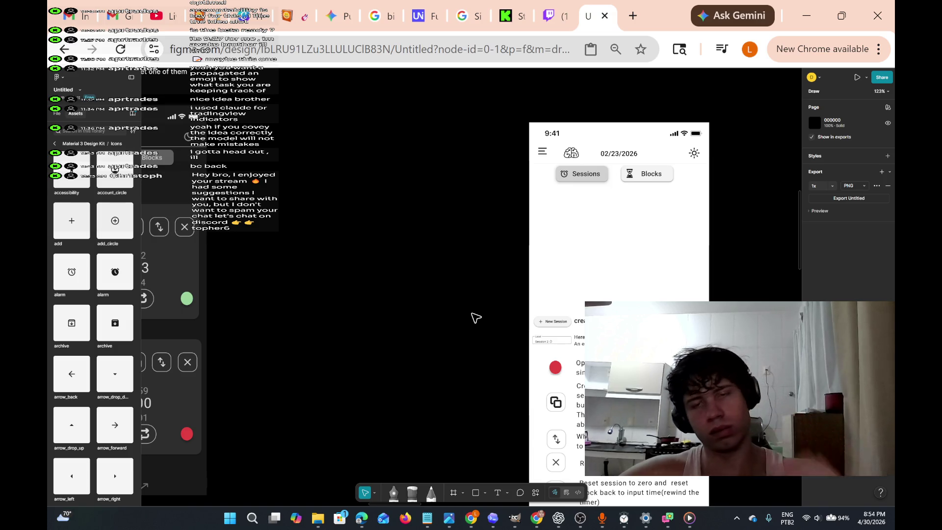
scroll(461, 310, right, 3)
scroll(435, 307, right, 10)
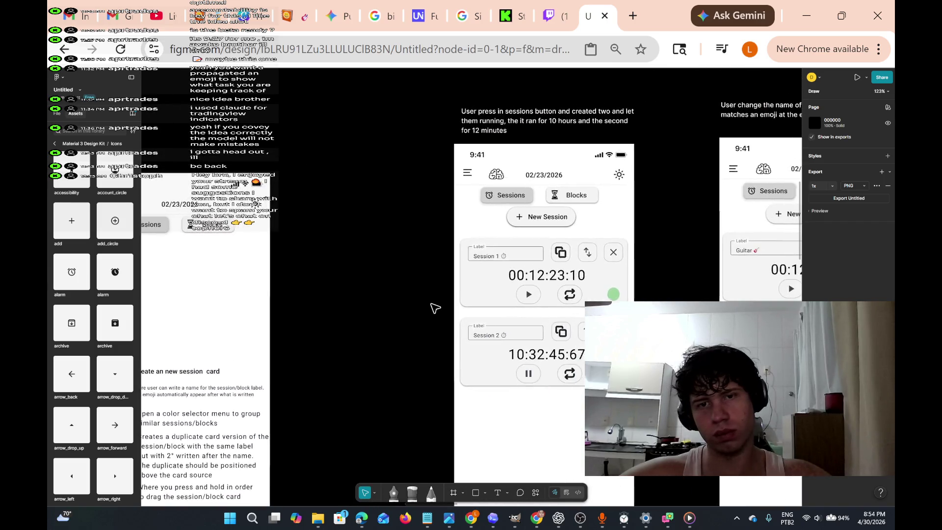
scroll(435, 308, down, 3)
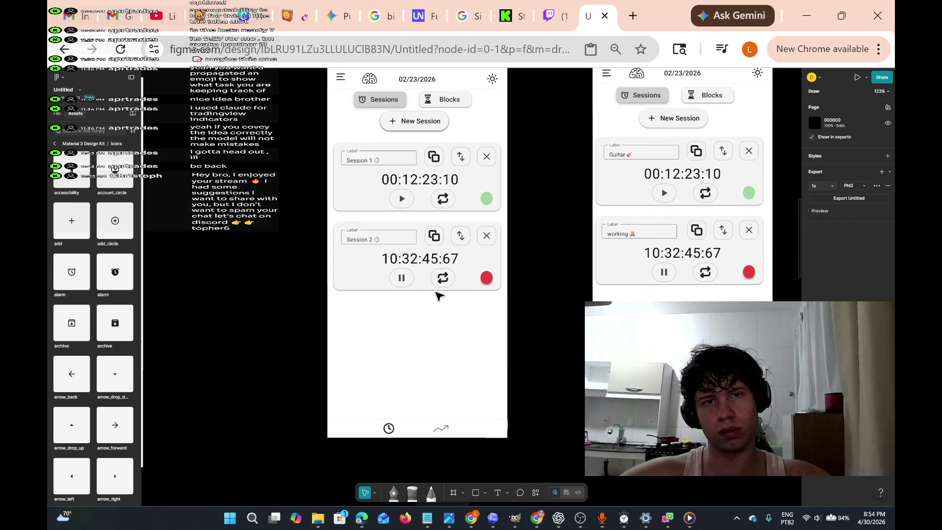
scroll(440, 296, left, 9)
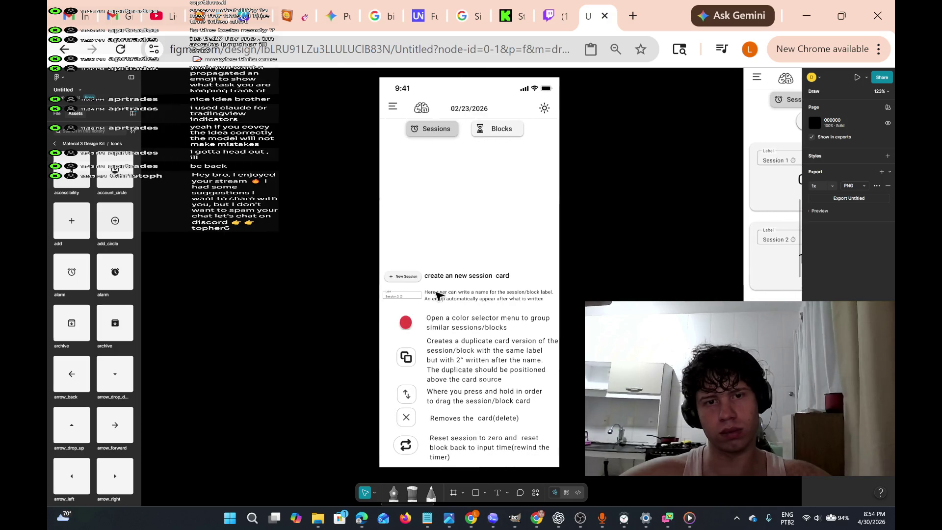
scroll(469, 356, up, 5)
scroll(485, 369, down, 2)
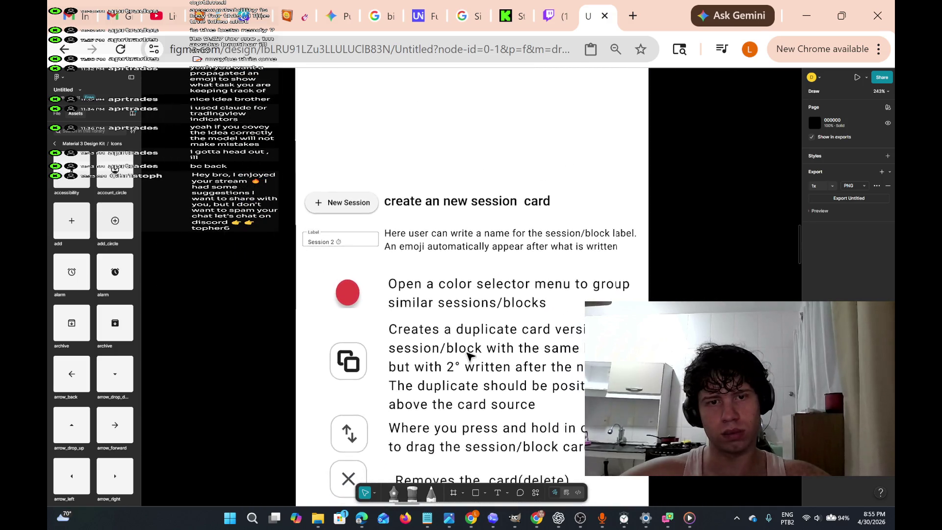
scroll(486, 369, down, 1)
click(531, 297)
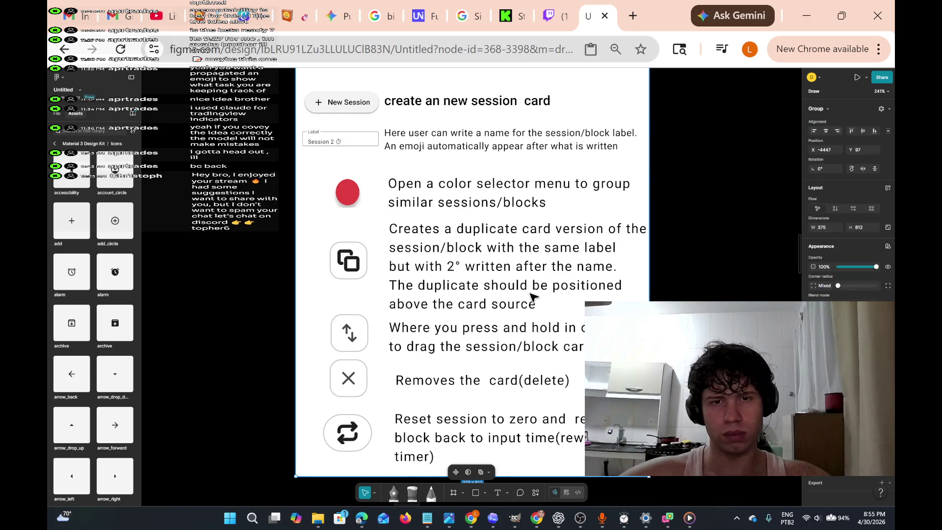
Edit the duplicate-card description so it ends with 'have the same color'.
double_click(531, 297)
click(552, 267)
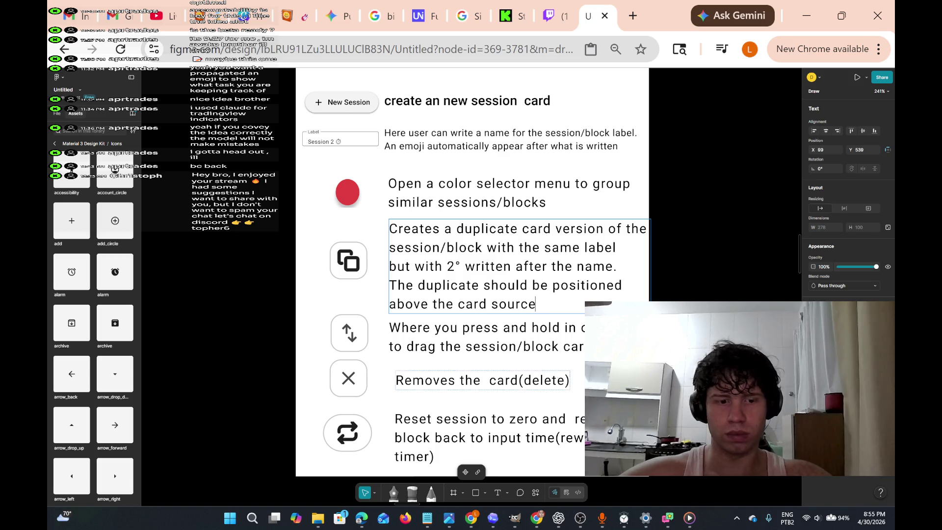
text(and ha)
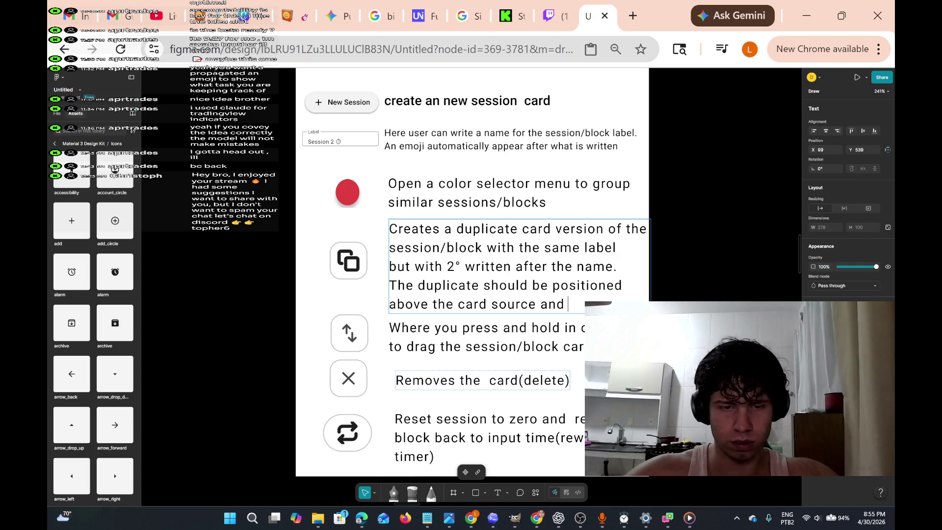
text(ndl)
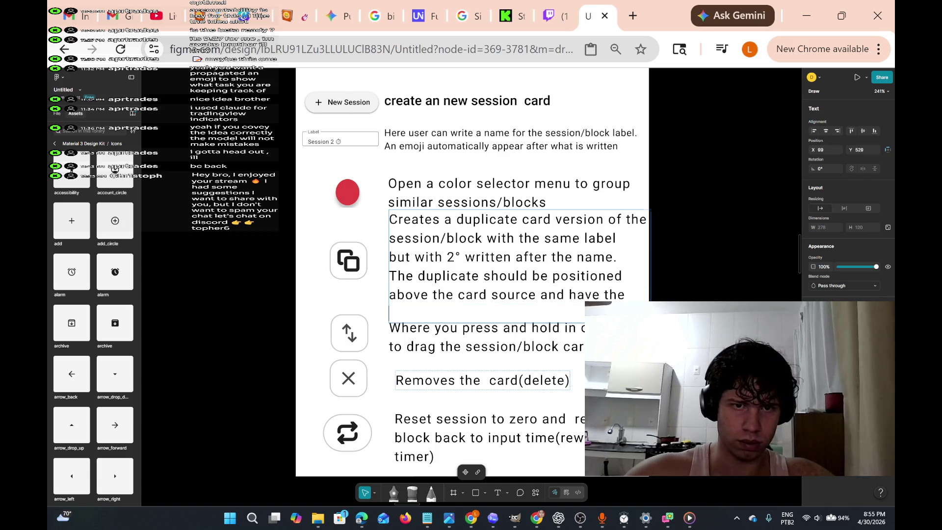
text(same color)
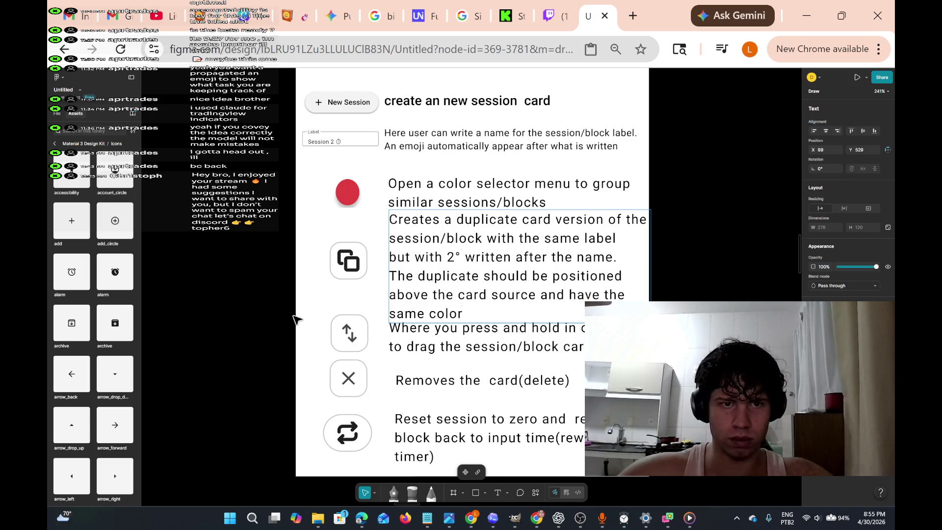
Nudge the press-and-hold explanation text down, checking its spacing to the block above.
click(402, 327)
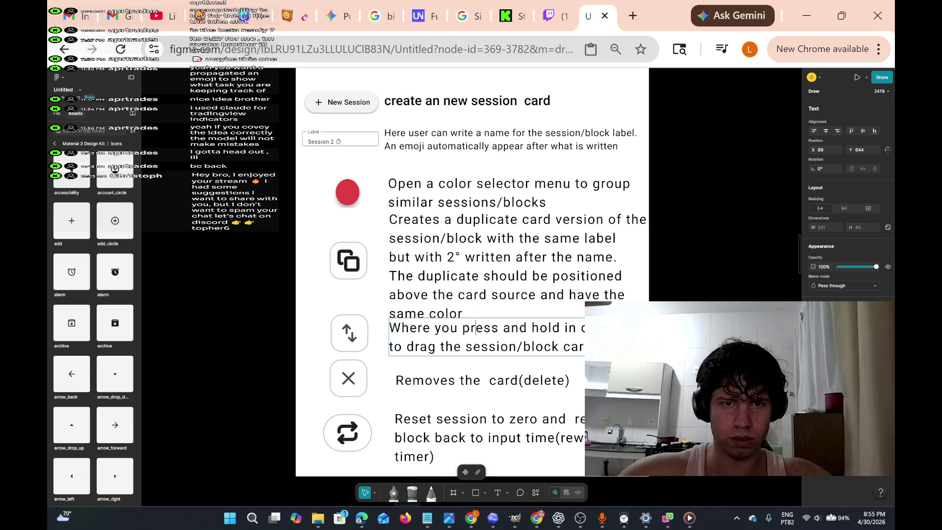
key(Escape)
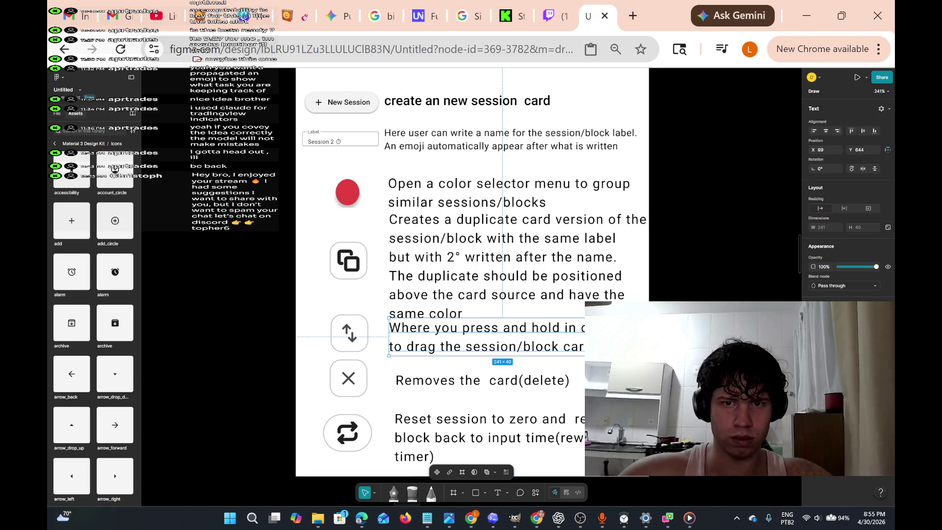
key(alt)
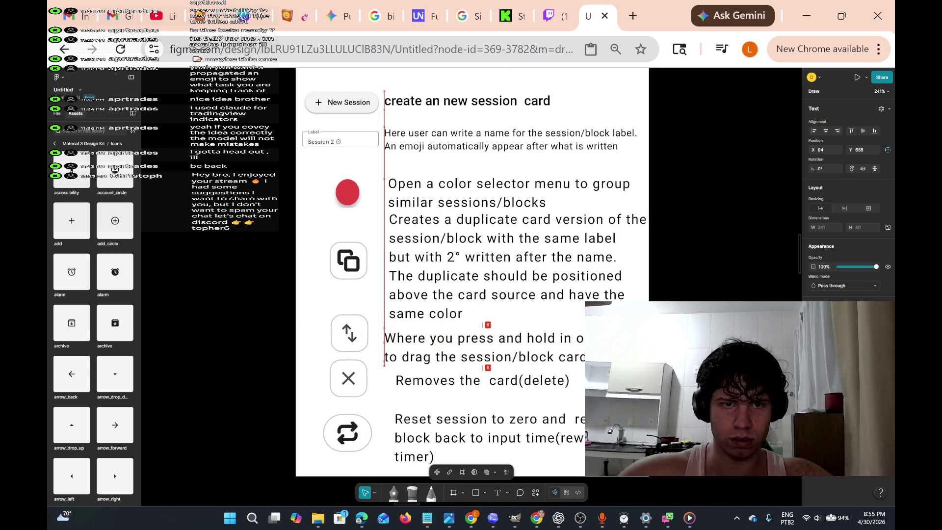
key(Down)
key(Down)
key(Down)
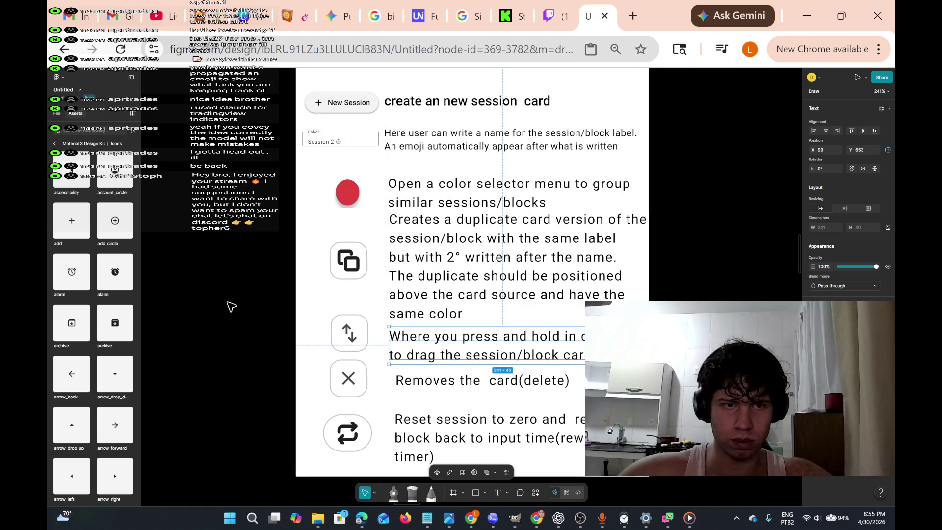
click(344, 324)
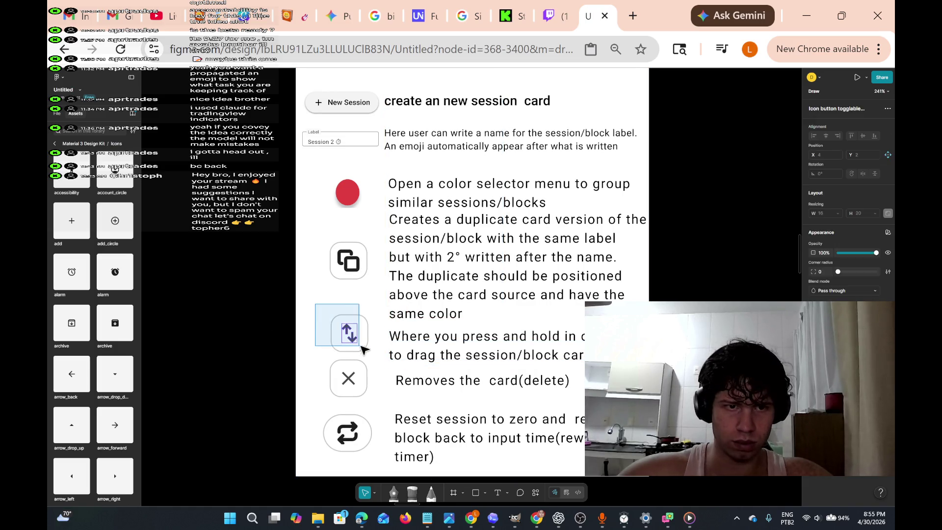
Lower the arrows button slightly and move the press-and-hold text up beside it.
drag(359, 328, 358, 333)
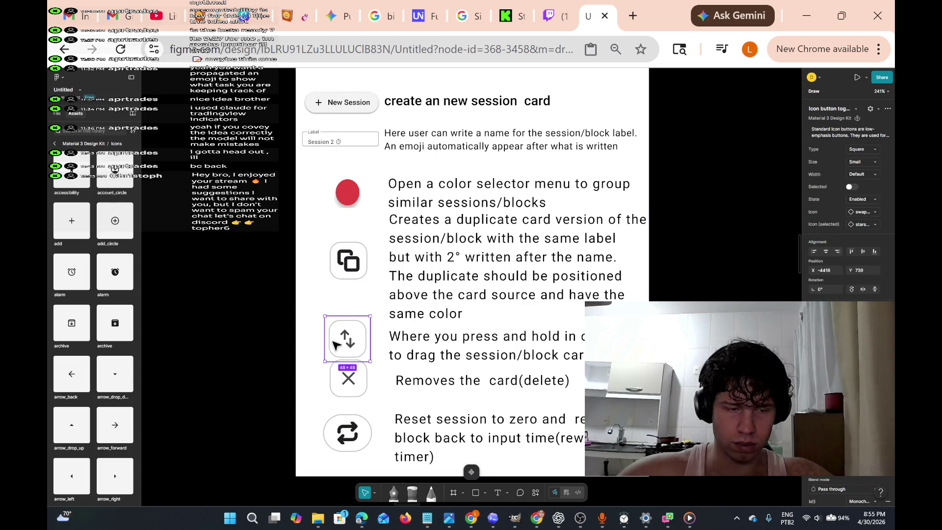
key(Return)
drag(310, 360, 391, 407)
drag(359, 376, 355, 379)
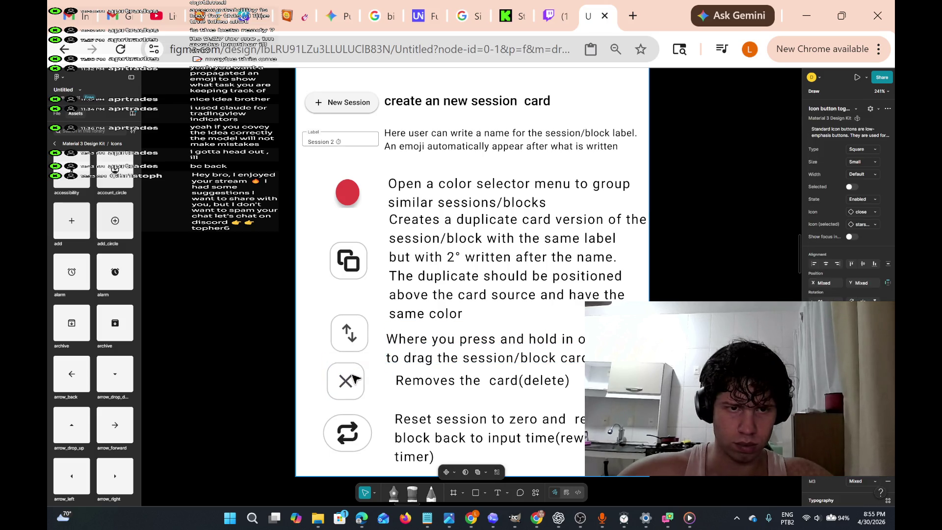
click(381, 337)
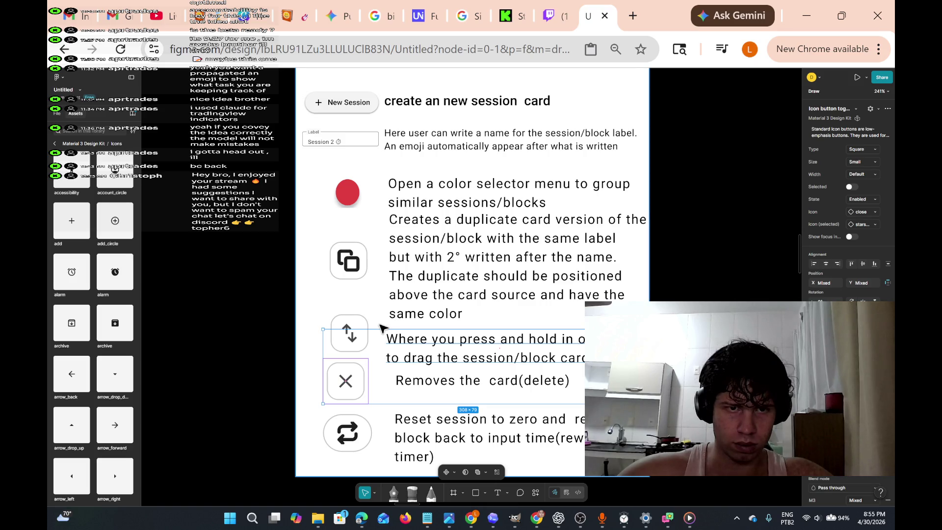
click(388, 353)
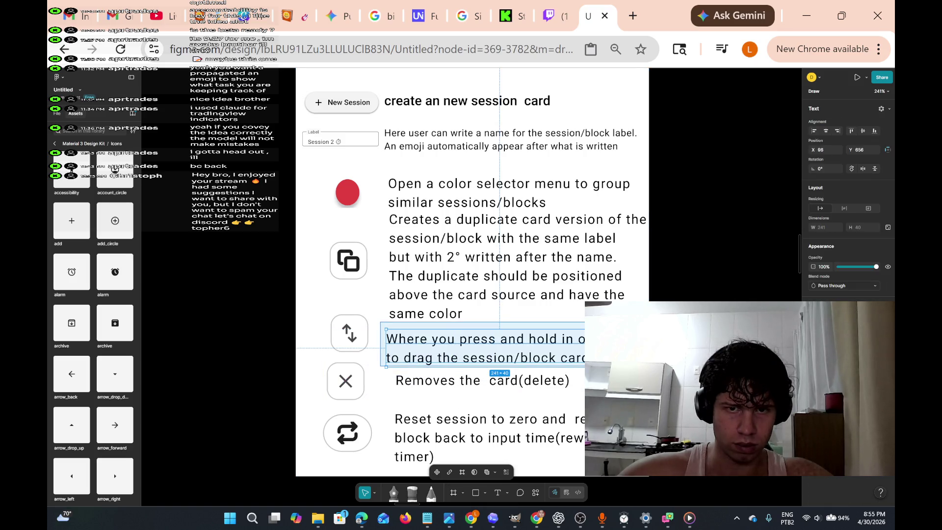
drag(584, 360, 587, 349)
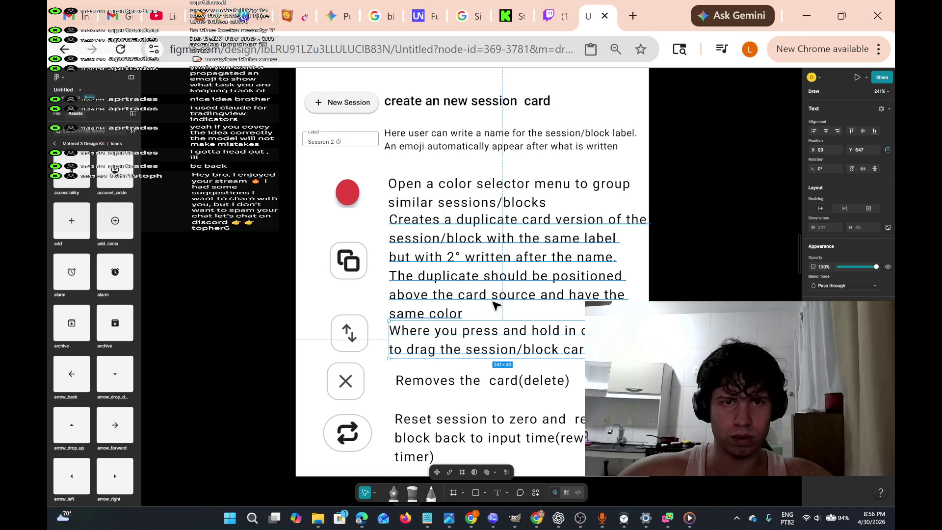
Raise the color selector text, red circle and duplicate button so each sits level with its explanation.
click(474, 309)
click(458, 210)
click(458, 210)
drag(622, 214, 588, 179)
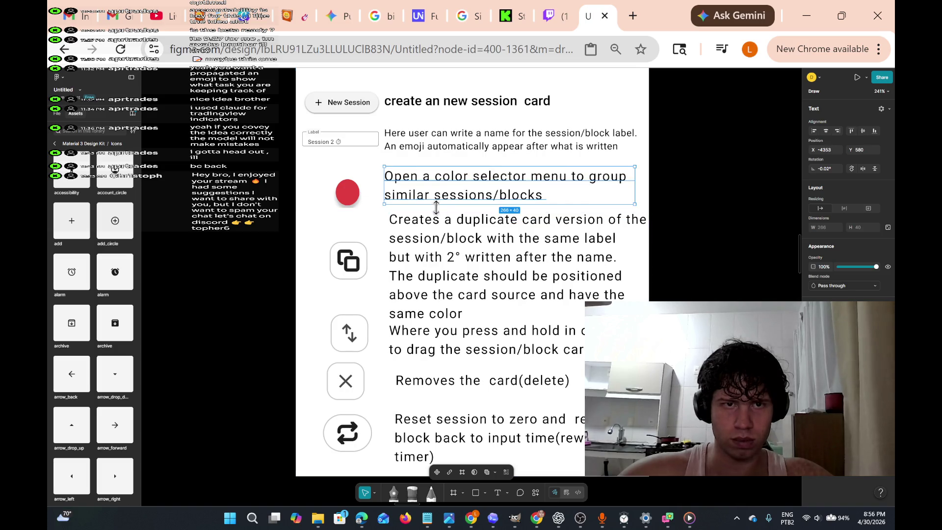
drag(343, 192, 351, 186)
mouse_move(326, 237)
mouse_down()
mouse_move(364, 279)
mouse_move(357, 241)
mouse_up()
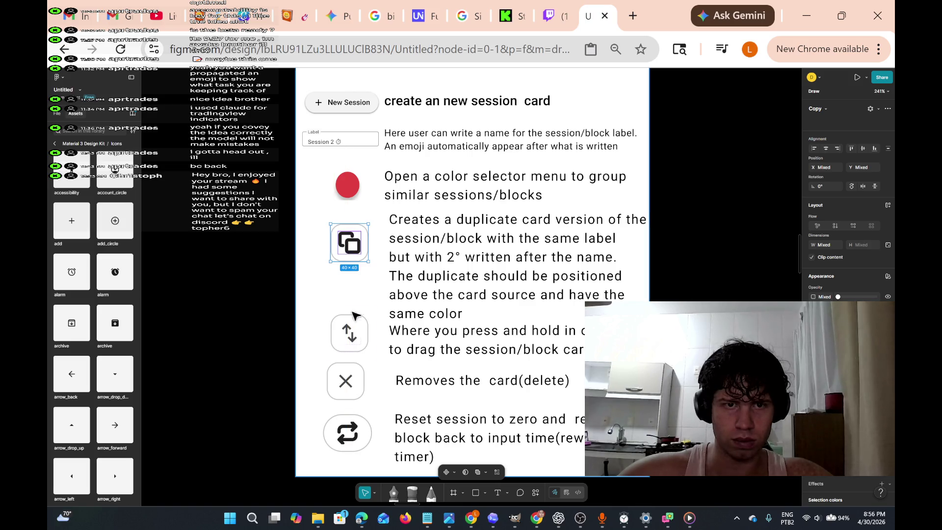
mouse_move(309, 307)
mouse_down()
mouse_move(347, 351)
mouse_move(375, 354)
mouse_up()
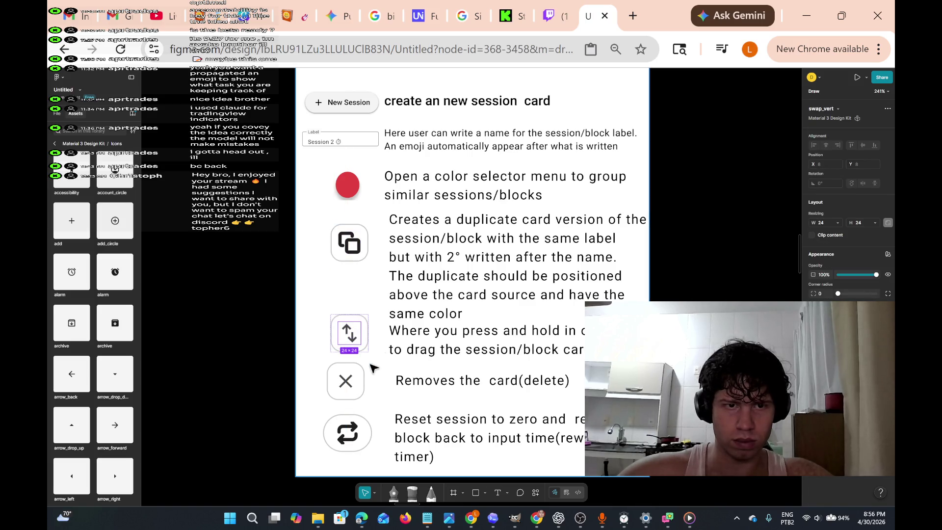
Lower the reset button, its text, and the delete button with its note to even spacing.
mouse_move(317, 411)
mouse_down()
mouse_move(352, 426)
mouse_move(391, 470)
mouse_up()
drag(361, 438, 367, 448)
mouse_move(391, 401)
mouse_down()
mouse_move(427, 437)
mouse_move(620, 487)
mouse_up()
drag(577, 439, 572, 446)
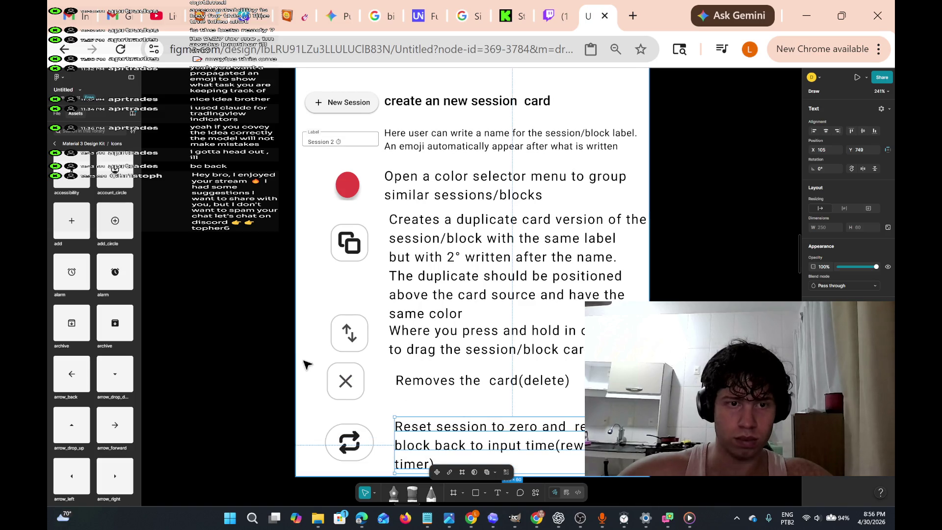
drag(302, 359, 584, 418)
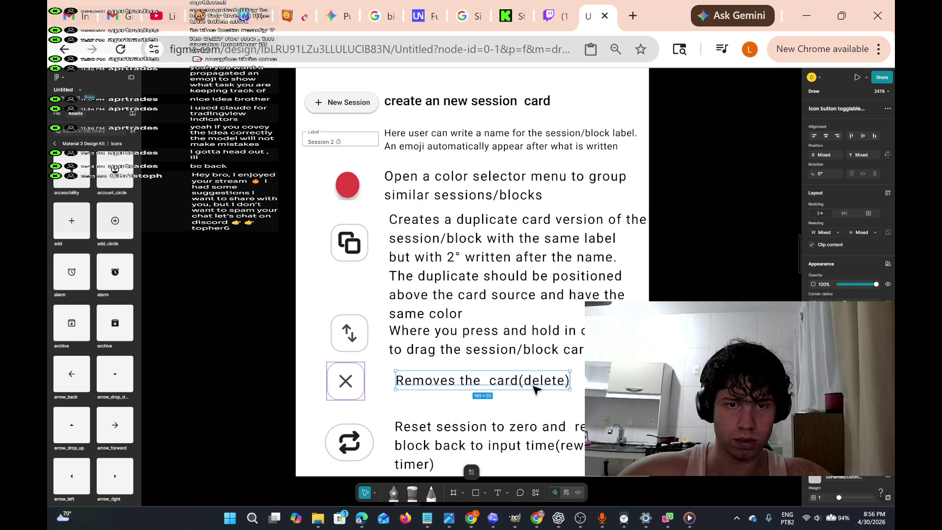
mouse_move(525, 386)
mouse_down()
mouse_move(540, 392)
mouse_move(526, 401)
mouse_up()
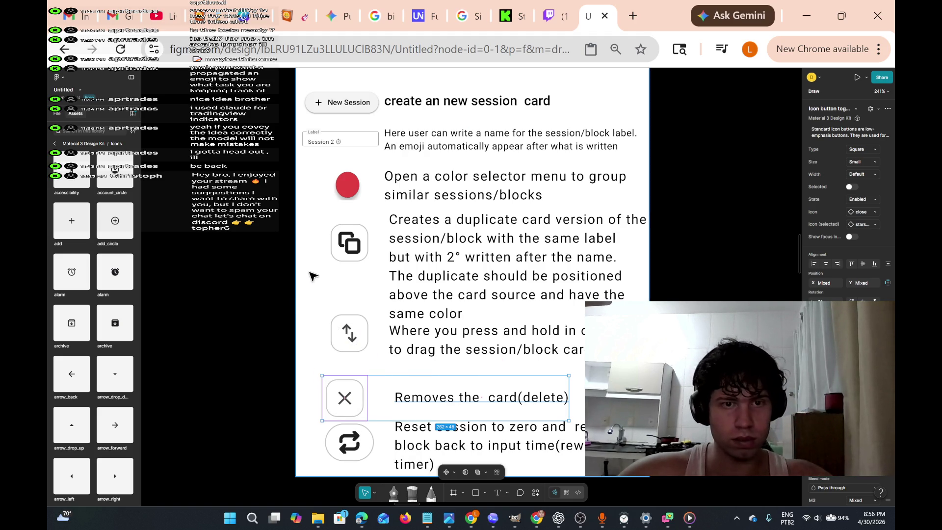
mouse_move(323, 299)
mouse_down()
mouse_move(356, 337)
mouse_move(338, 334)
mouse_up()
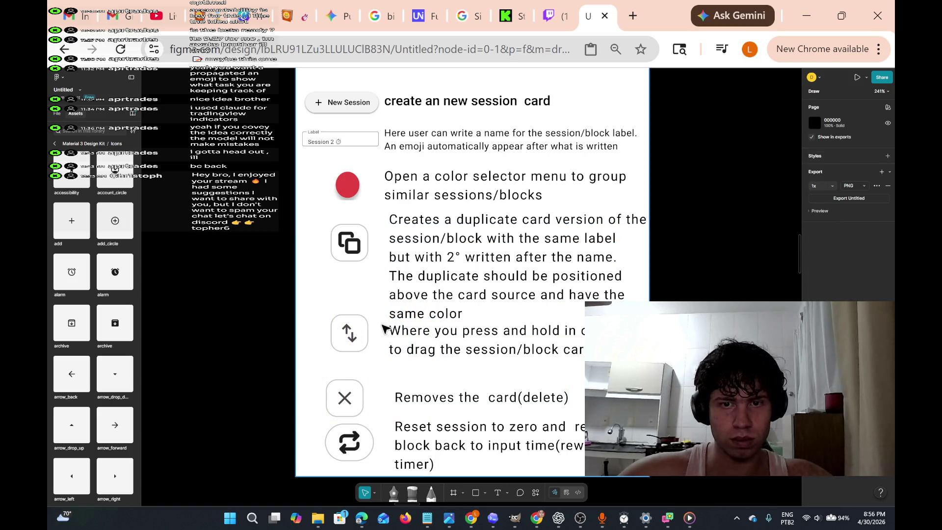
click(382, 329)
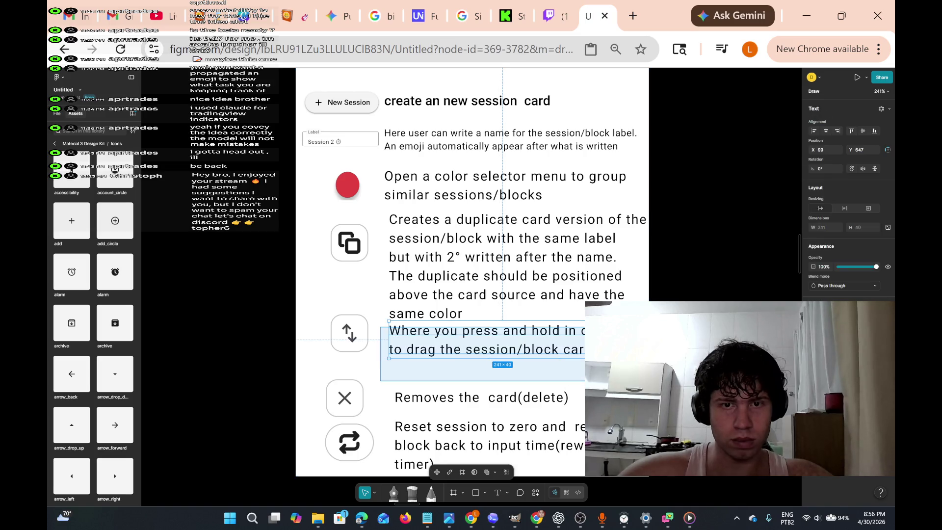
Nudge the press-and-hold text down and align the arrows button beside it.
key(shift+Down)
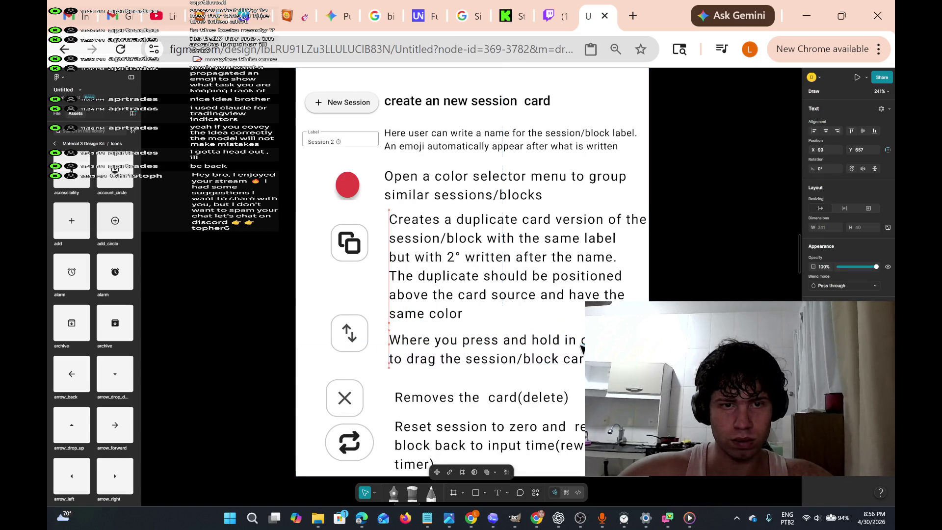
click(349, 333)
drag(365, 339, 362, 349)
click(429, 345)
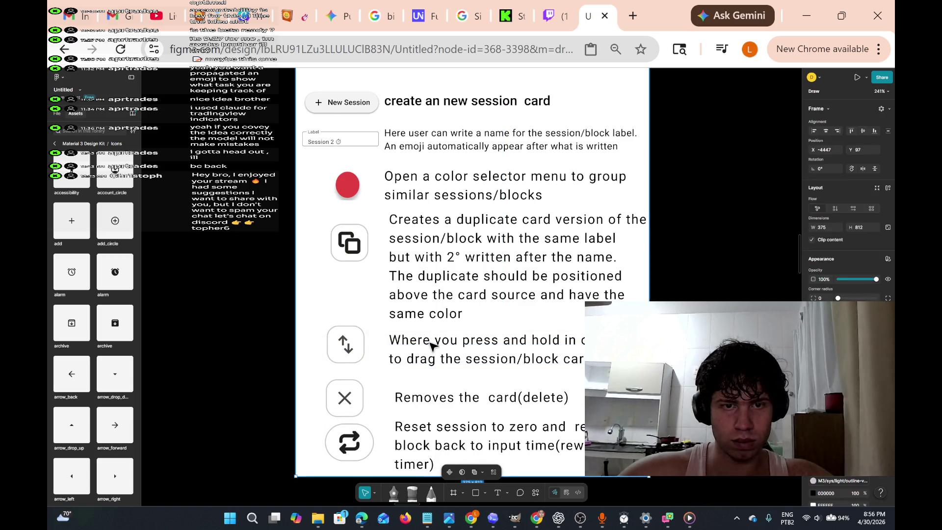
Reword the press-and-hold note's opening to 'When user press and hold,'.
double_click(427, 344)
click(424, 343)
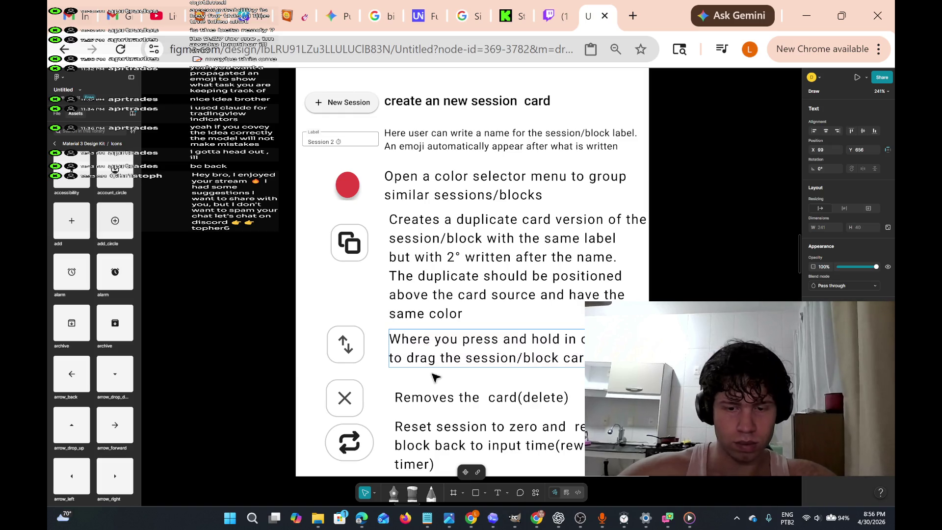
key(BackSpace)
key(BackSpace)
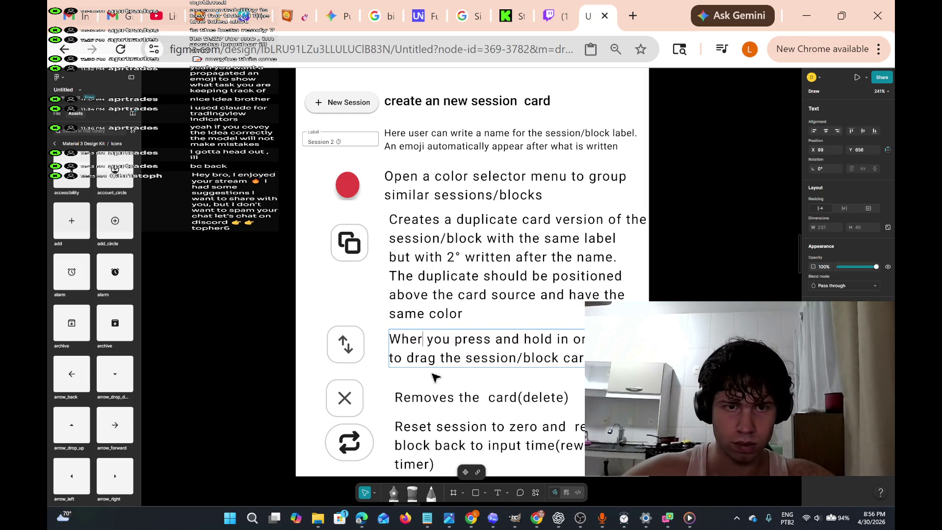
text(n )
text(user)
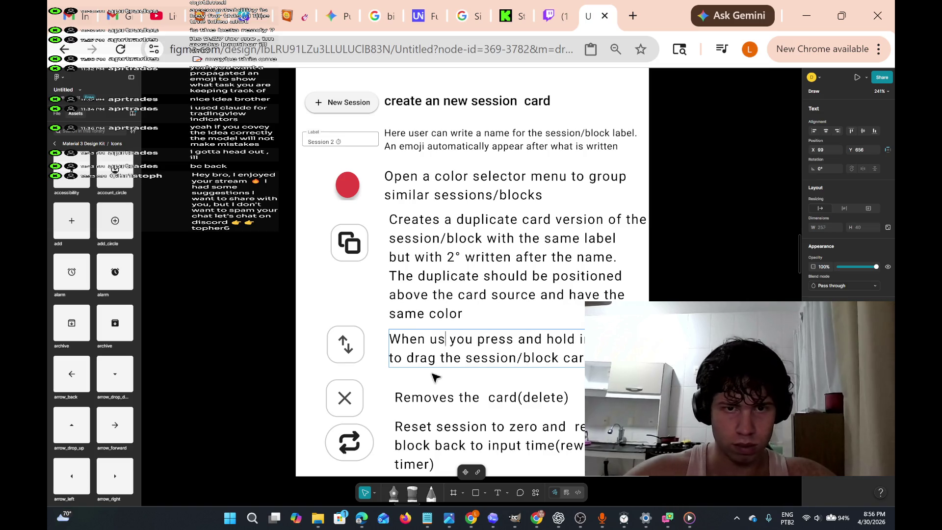
key(BackSpace)
key(BackSpace)
key(BackSpace)
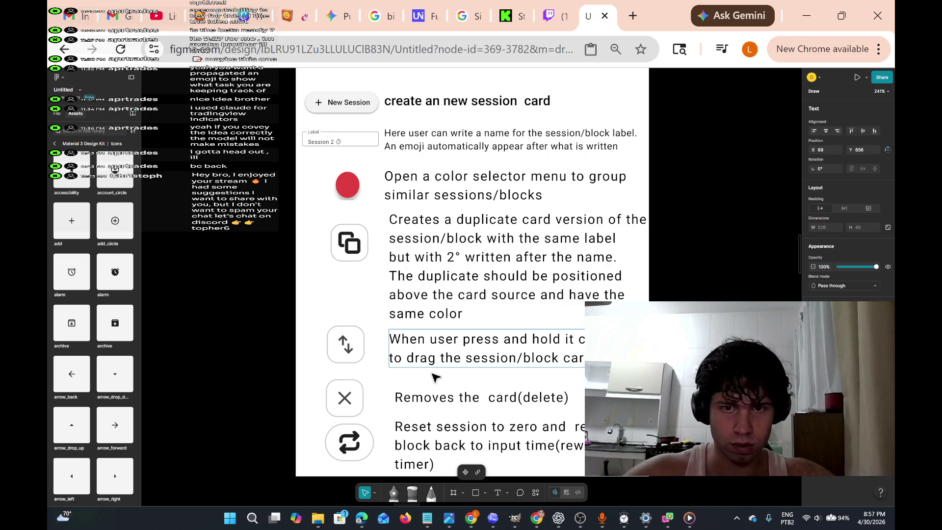
text(,)
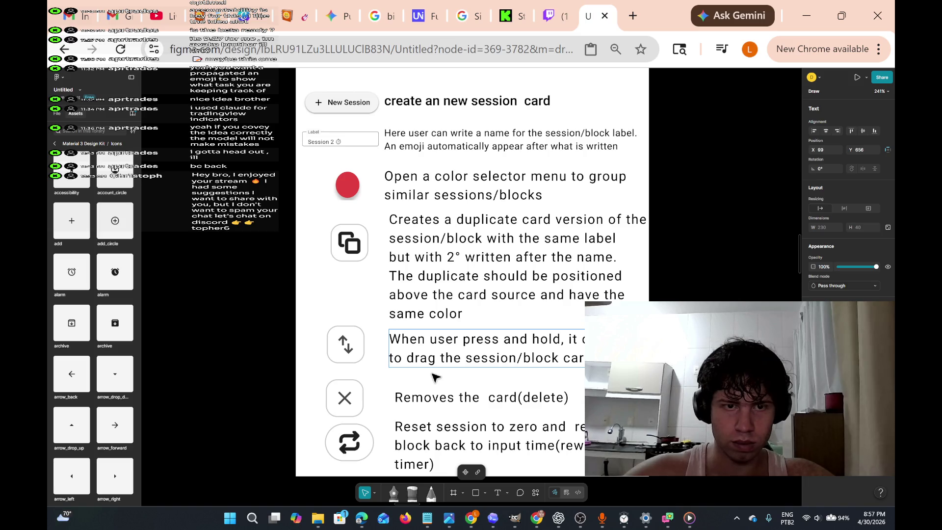
key(BackSpace)
key(BackSpace)
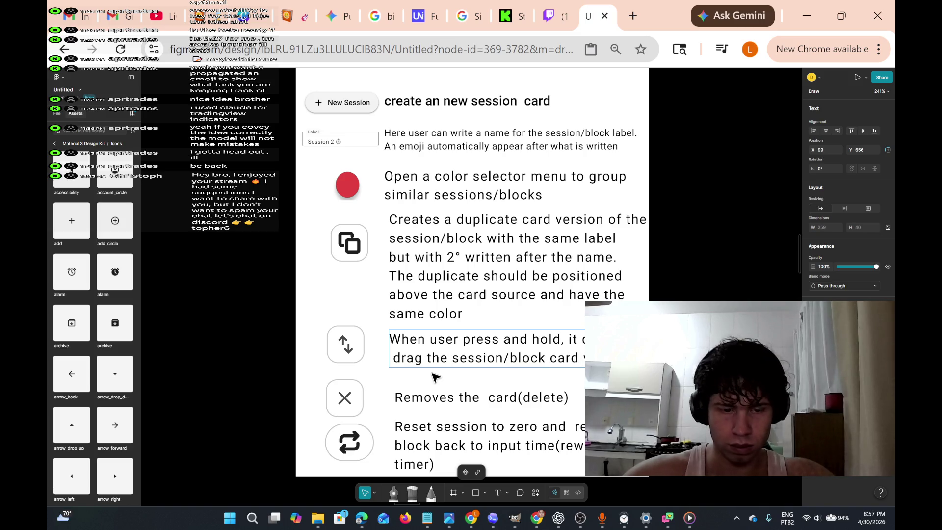
Break the note onto new lines so it continues 'to change its position on the'.
key(Return)
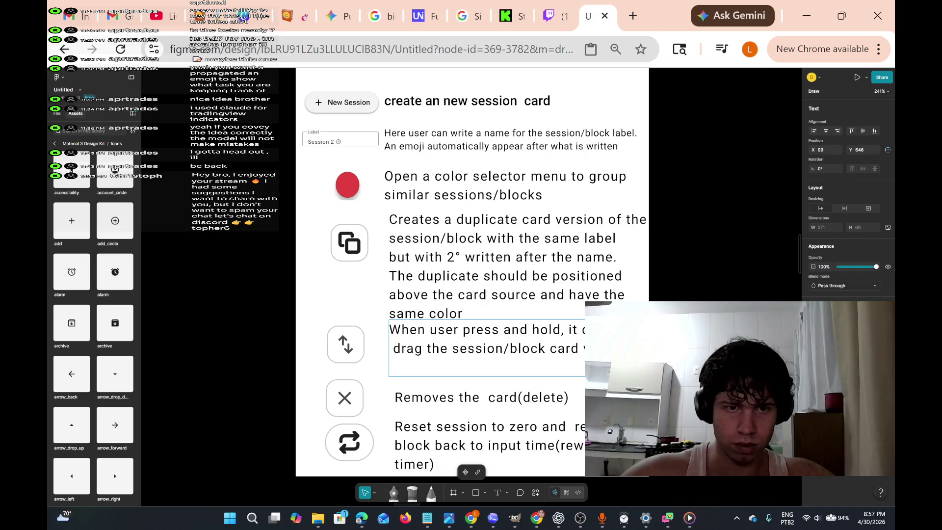
key(BackSpace)
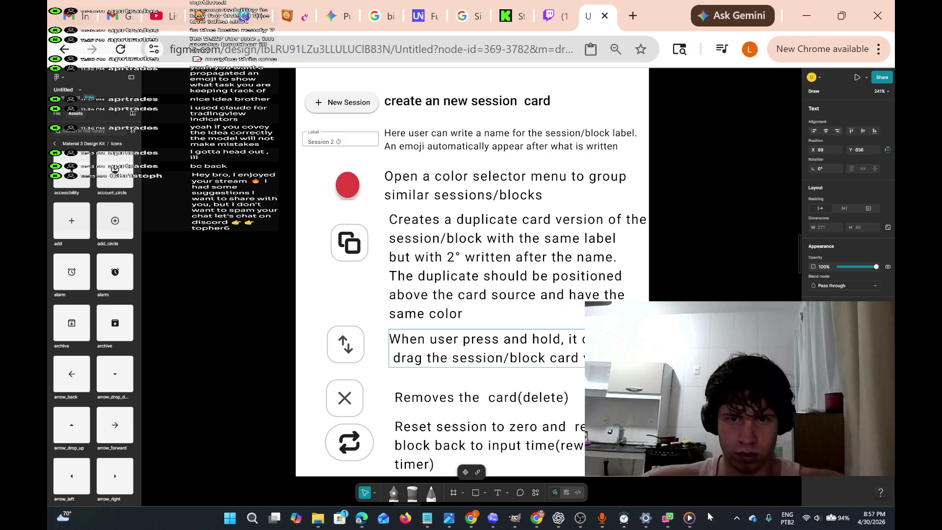
text(s)
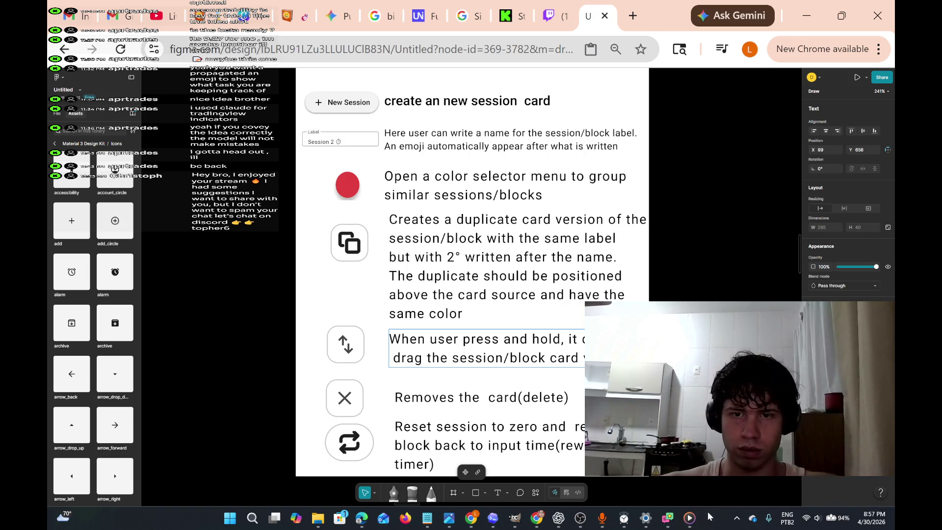
key(BackSpace)
key(BackSpace)
key(Return)
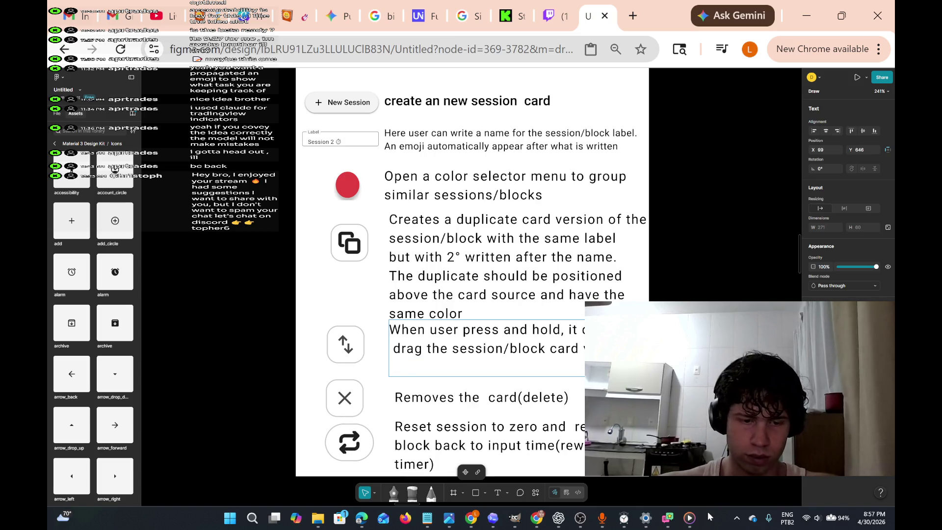
text(to change its poss)
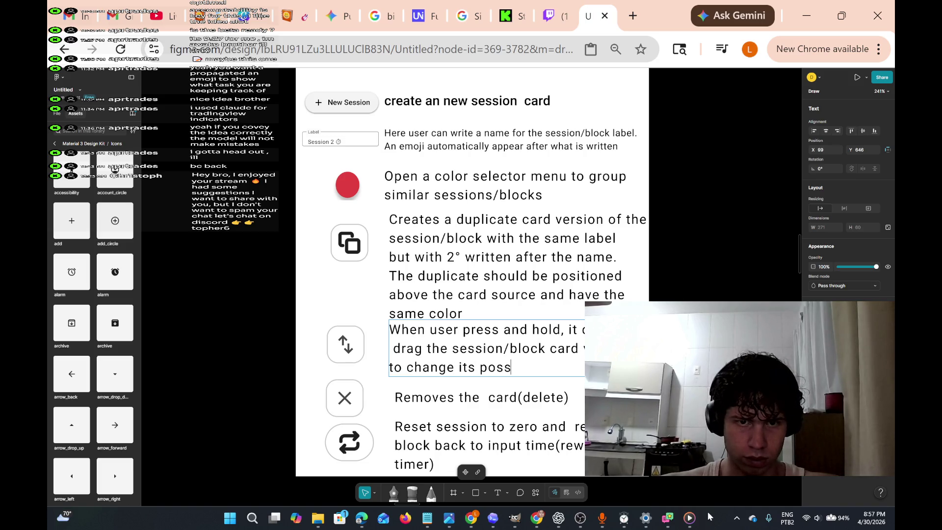
text(on the)
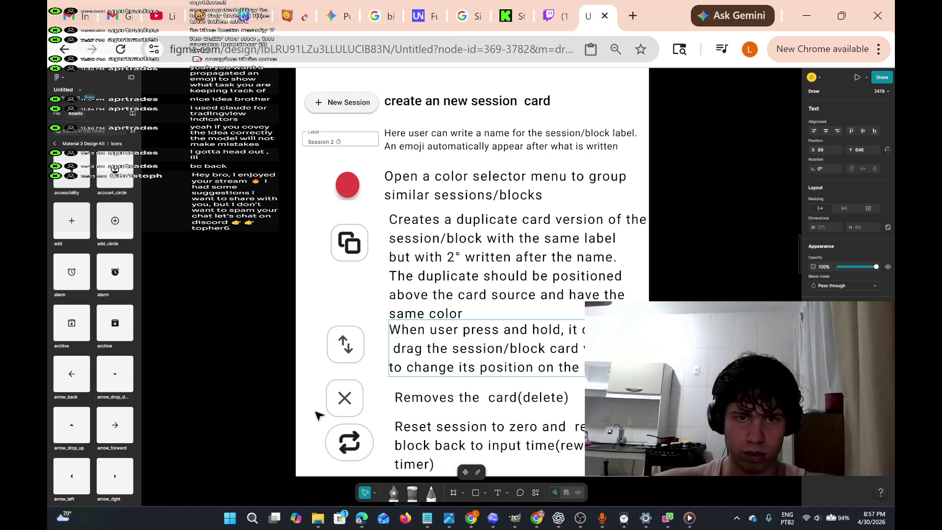
Finish the press-and-hold text and shift it slightly left and down into alignment.
key(Escape)
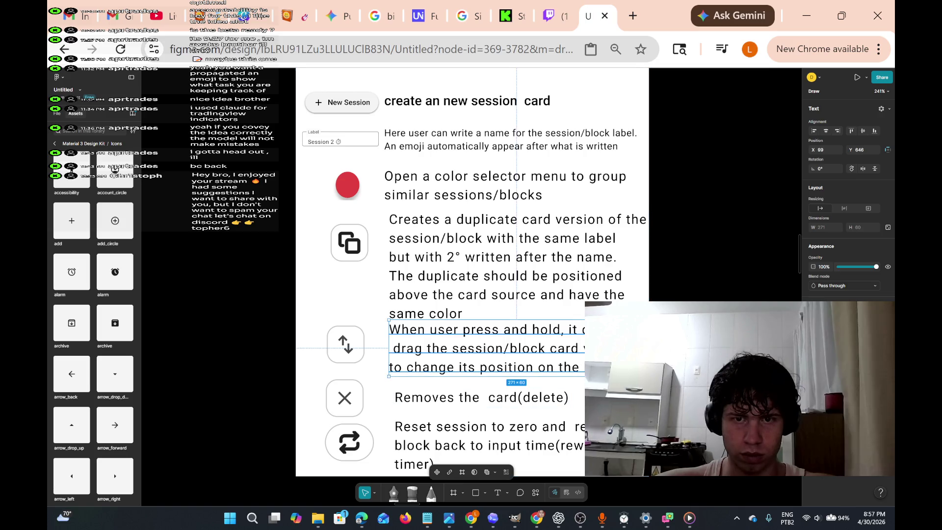
drag(582, 352, 580, 356)
key(Escape)
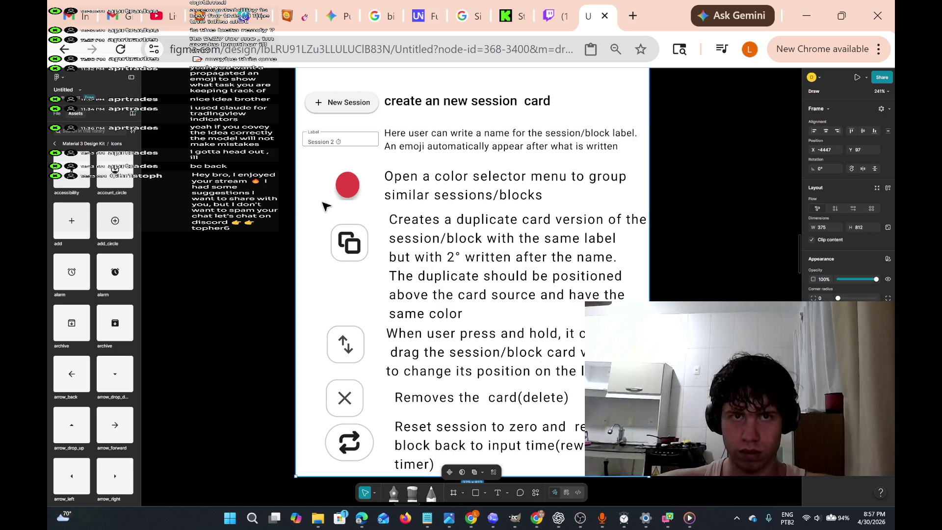
Zoom to the app screen with Shift+2, then into its header showing 02/23/2026, Sessions, Blocks and New.
scroll(362, 311, up, 10)
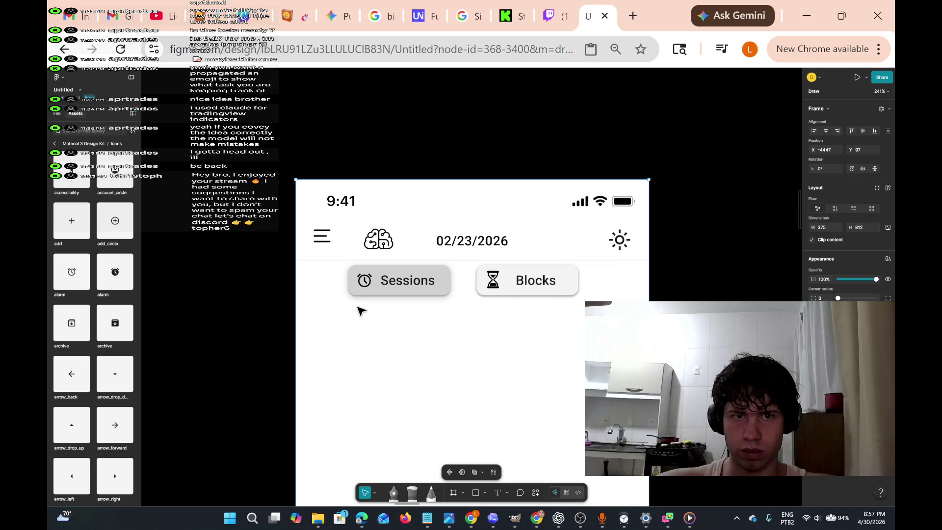
scroll(361, 310, down, 2)
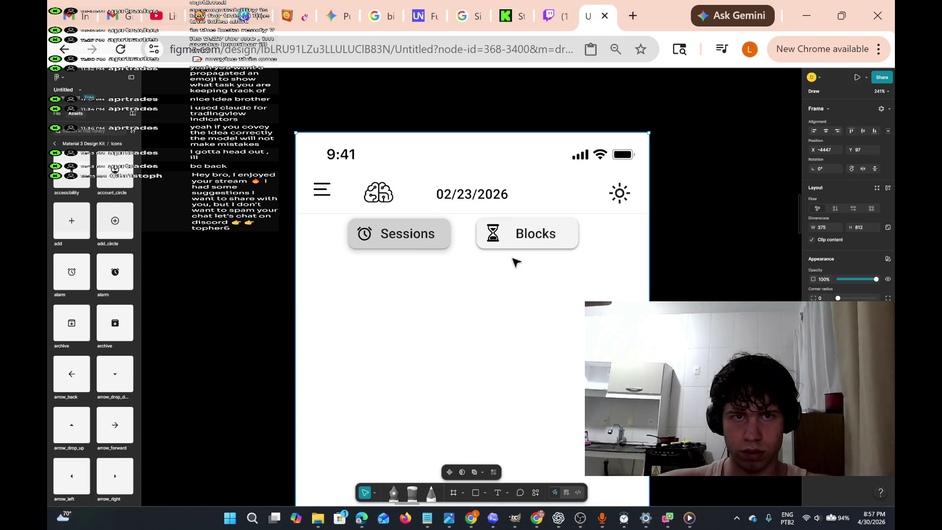
scroll(517, 263, down, 5)
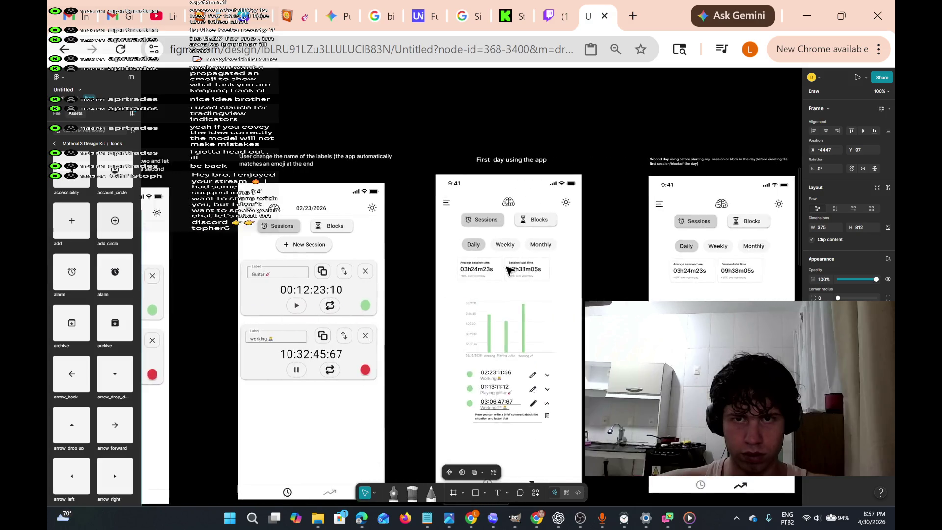
scroll(509, 271, right, 10)
scroll(479, 303, right, 10)
scroll(480, 304, right, 10)
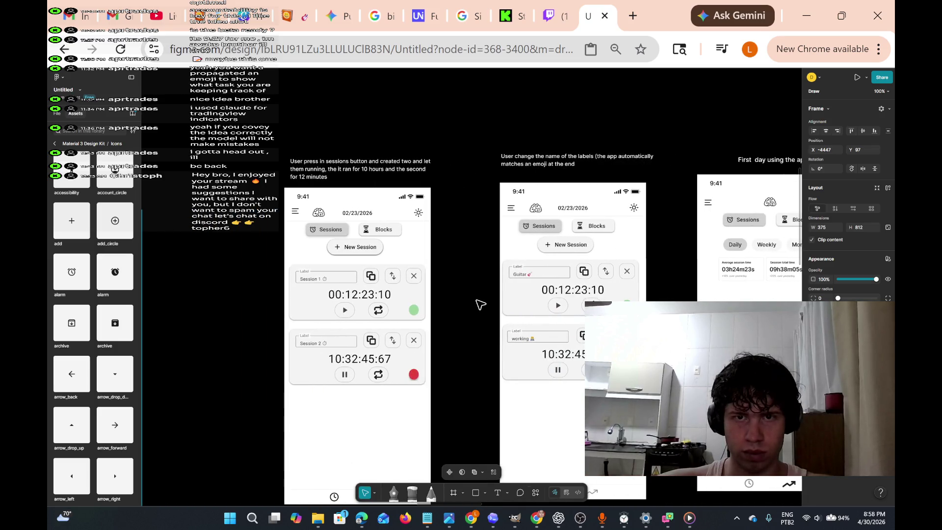
scroll(480, 304, right, 10)
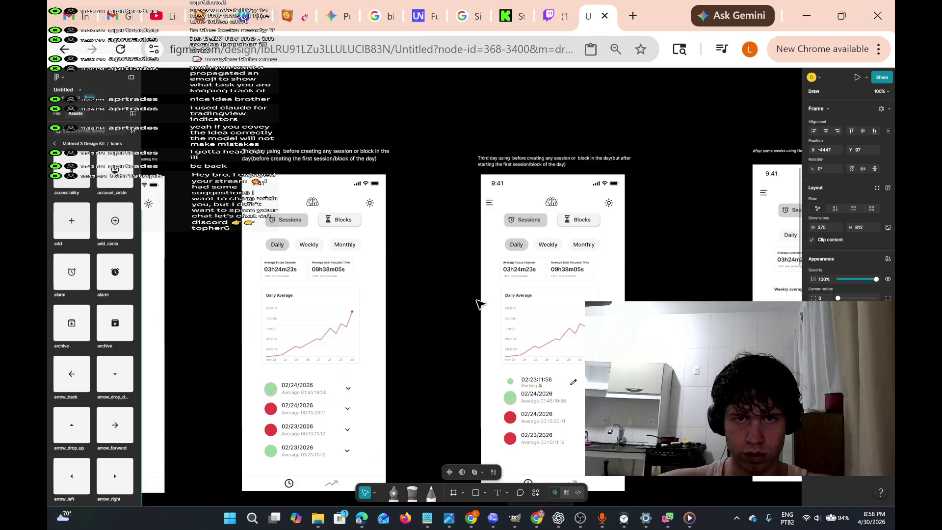
scroll(480, 304, right, 5)
key(shift+2)
scroll(480, 304, down, 2)
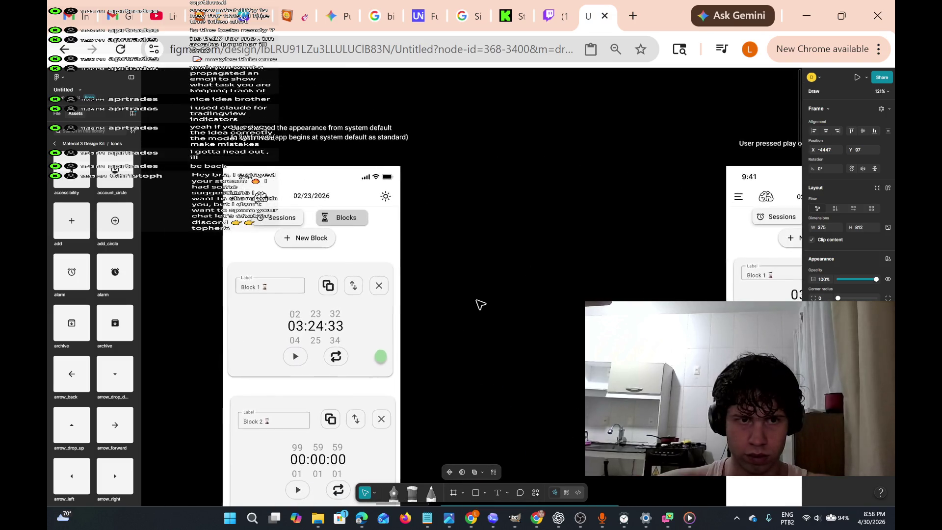
scroll(481, 304, up, 6)
scroll(481, 304, up, 3)
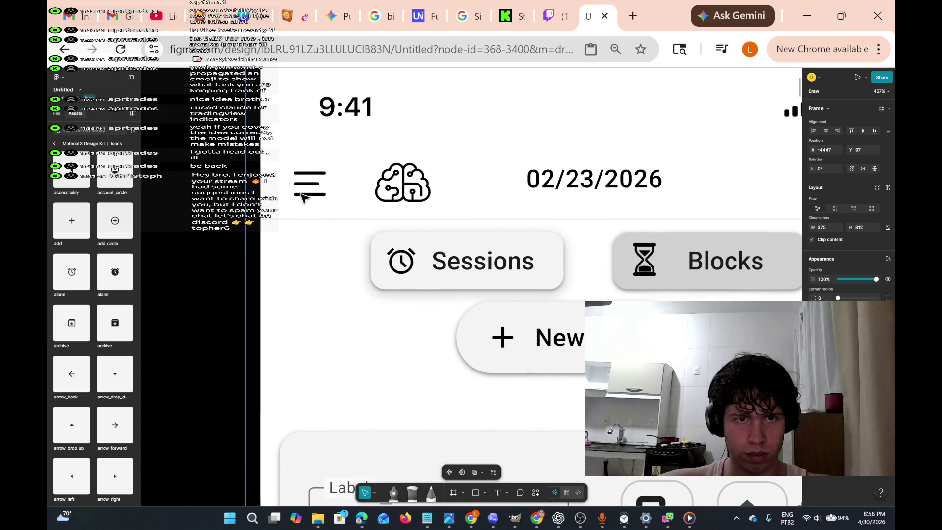
Select the Sessions chip on the app screen and copy it.
click(339, 241)
mouse_move(330, 226)
mouse_down()
mouse_move(540, 299)
mouse_move(354, 325)
mouse_up()
click(359, 320)
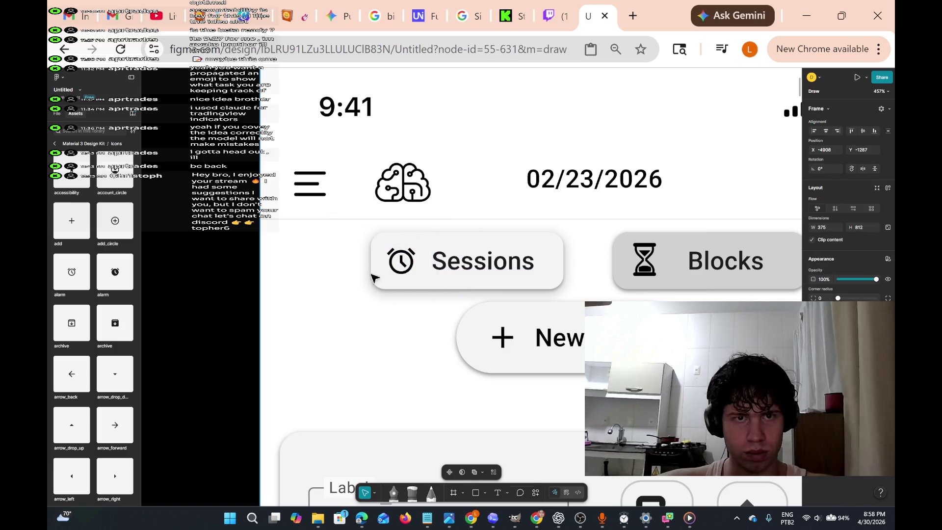
click(388, 248)
mouse_move(389, 248)
mouse_down()
mouse_move(349, 289)
mouse_move(313, 302)
mouse_move(354, 264)
mouse_up()
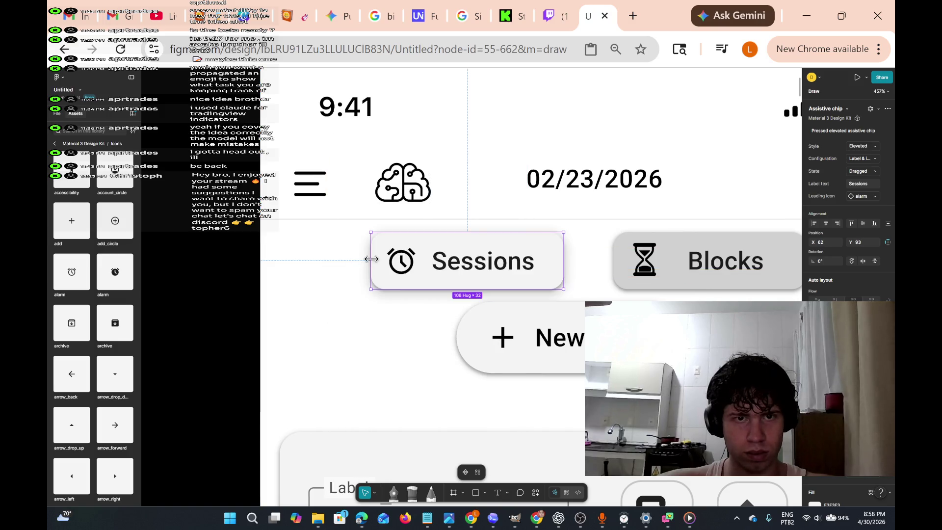
right_click(371, 259)
click(430, 196)
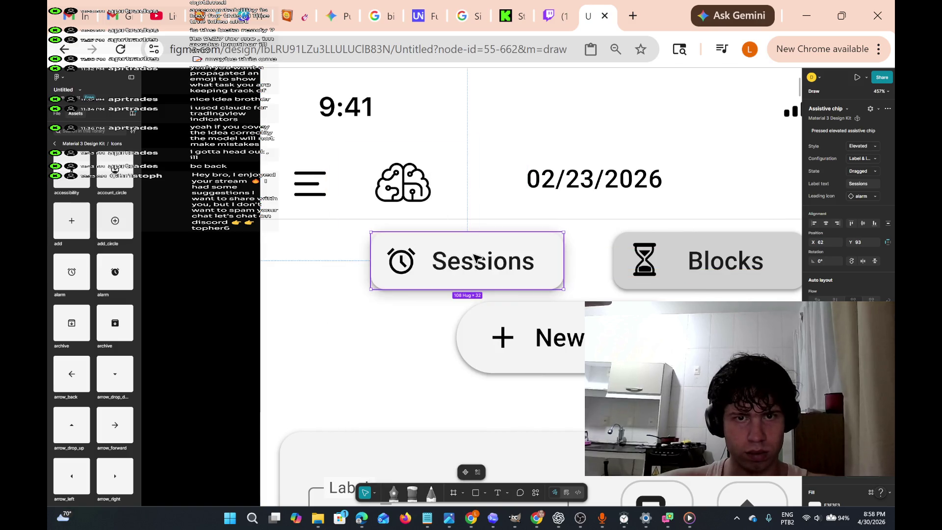
Paste the Sessions chip copy beside the New Session chip in the notes.
scroll(474, 256, down, 5)
scroll(463, 297, down, 5)
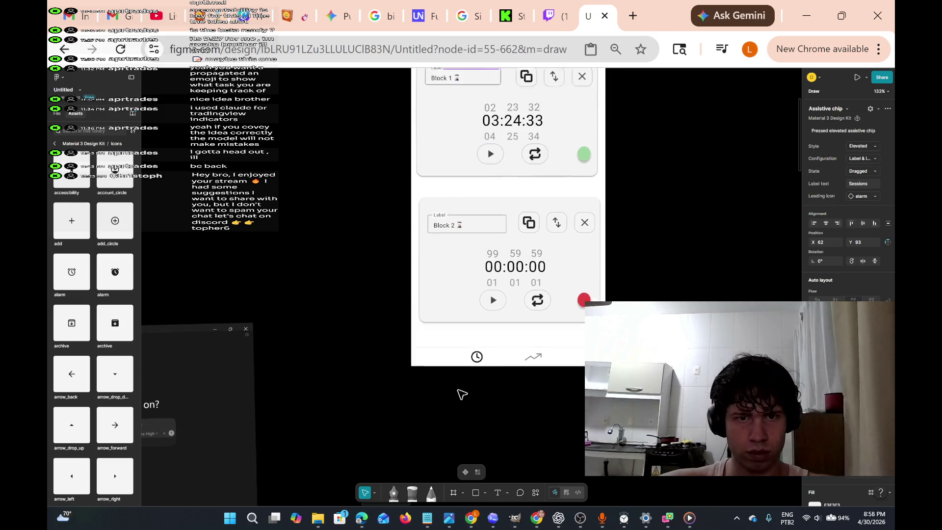
scroll(462, 395, up, 5)
scroll(440, 391, up, 5)
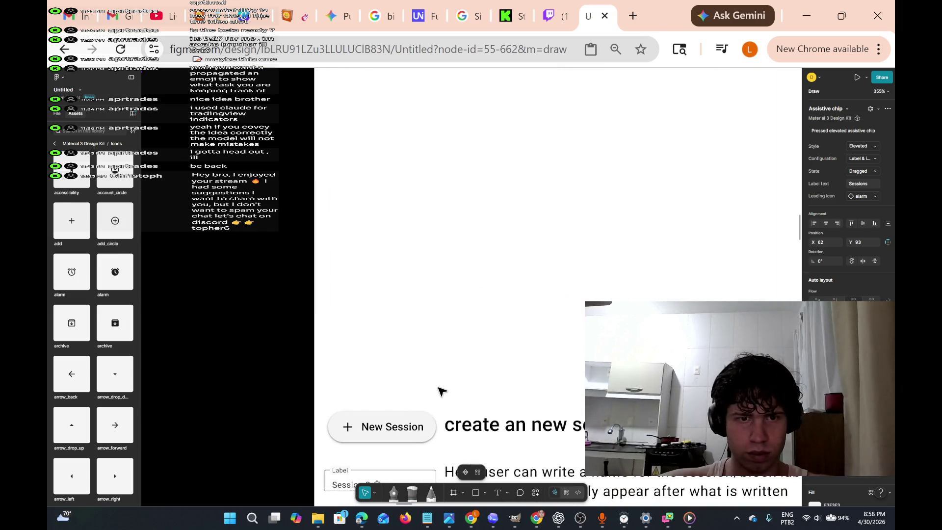
scroll(338, 389, up, 5)
scroll(309, 328, left, 3)
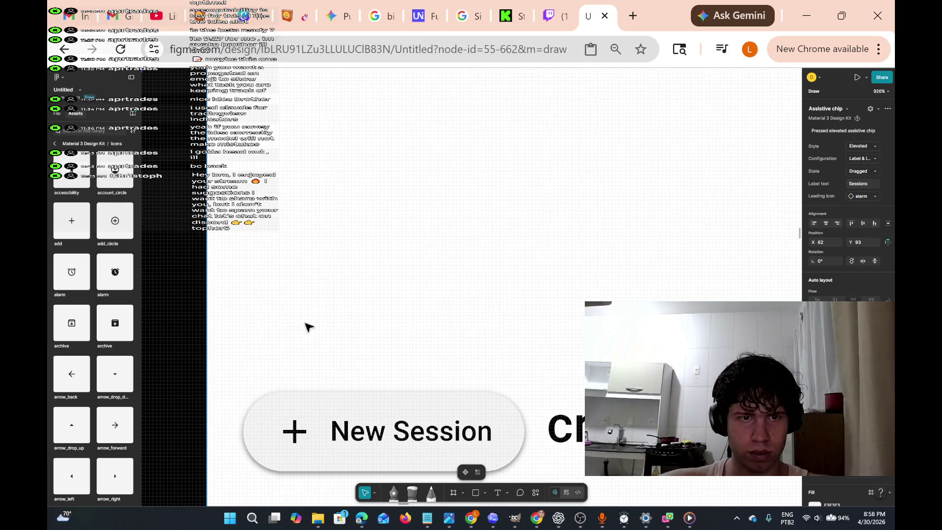
scroll(293, 306, up, 2)
right_click(272, 198)
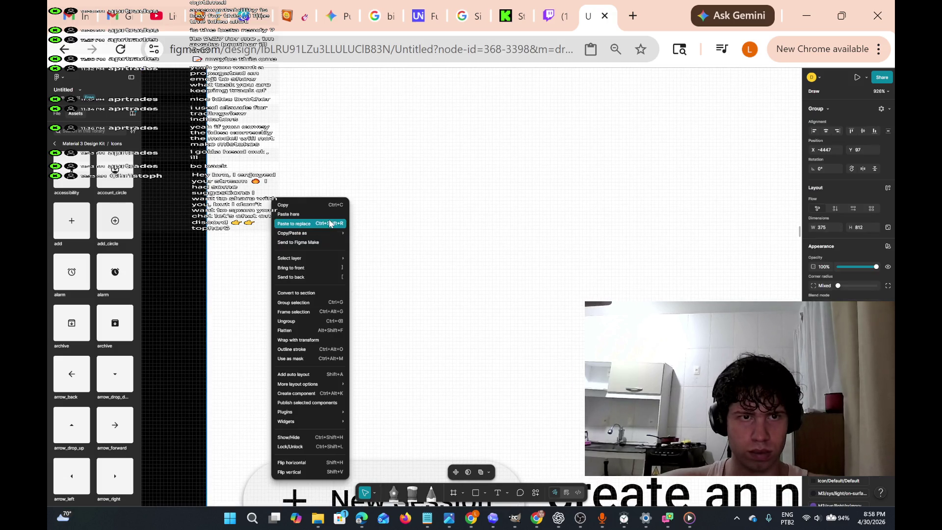
click(329, 222)
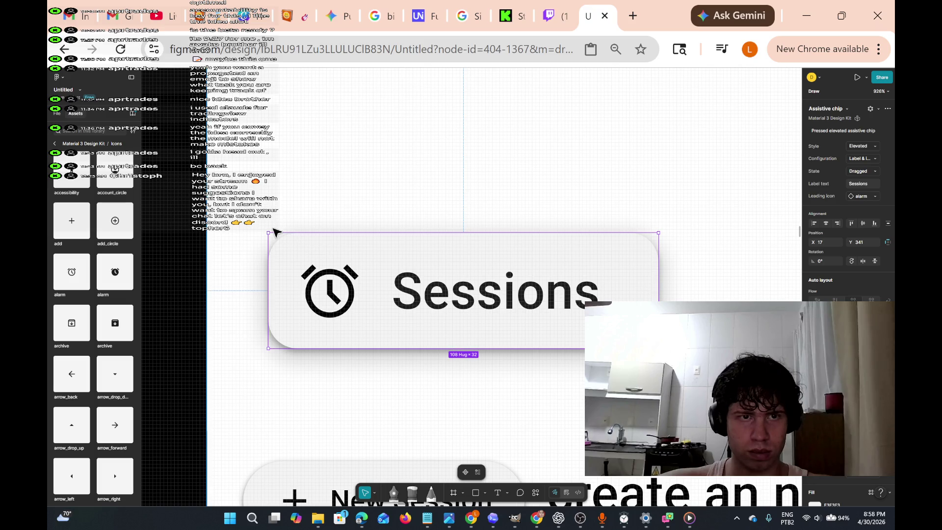
Proportionally scale the copy down to 67 × 19.54 and move it to X 17, Y 343.
drag(268, 233, 313, 247)
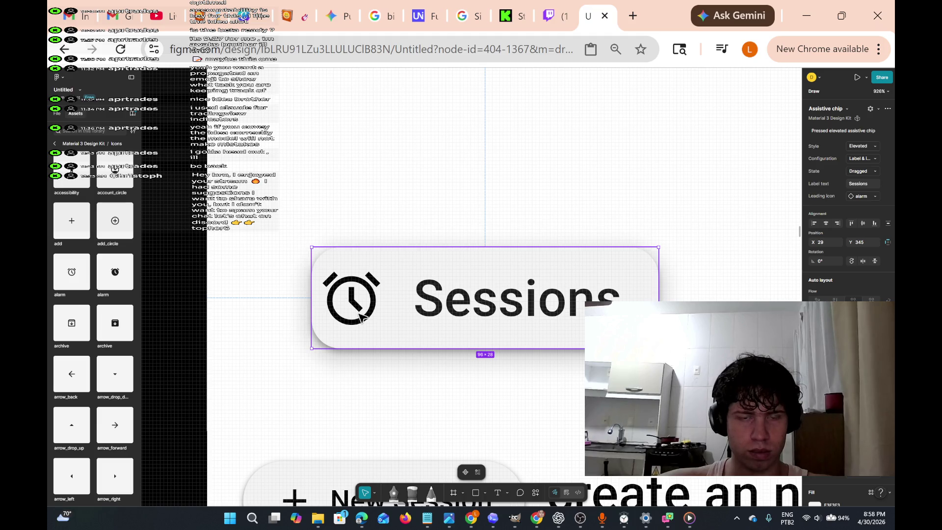
click(375, 493)
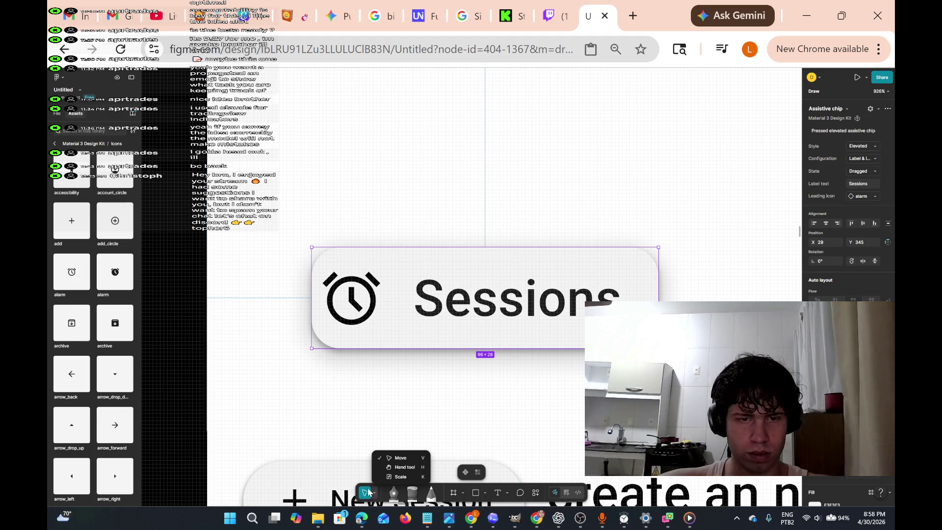
click(392, 481)
drag(312, 247, 417, 277)
mouse_move(488, 294)
mouse_down()
mouse_move(340, 297)
mouse_move(338, 256)
mouse_up()
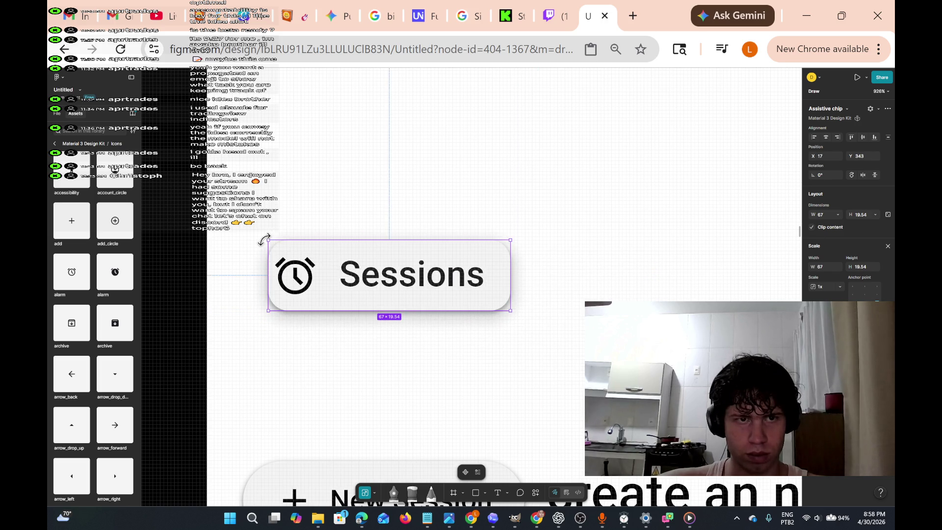
Rescale the Sessions chip copy to about 71 × 20.71 and reposition it.
drag(263, 240, 231, 227)
scroll(392, 334, down, 2)
scroll(363, 223, down, 1)
drag(231, 173, 253, 186)
mouse_move(363, 206)
mouse_down()
mouse_move(371, 212)
mouse_move(358, 193)
mouse_up()
Marquee-select the Blocks chip's three layers, cancelling an accidental move.
scroll(559, 347, down, 1)
scroll(559, 347, down, 5)
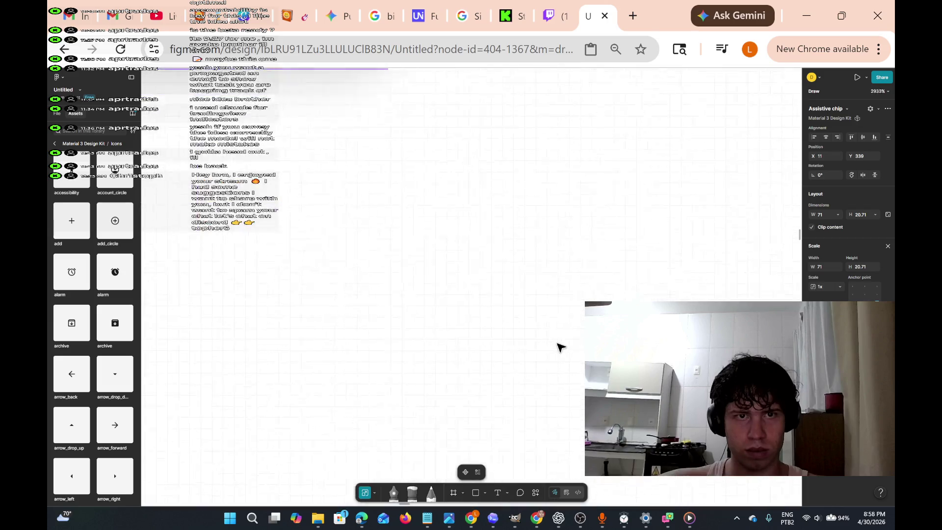
scroll(500, 247, up, 2)
scroll(501, 247, up, 5)
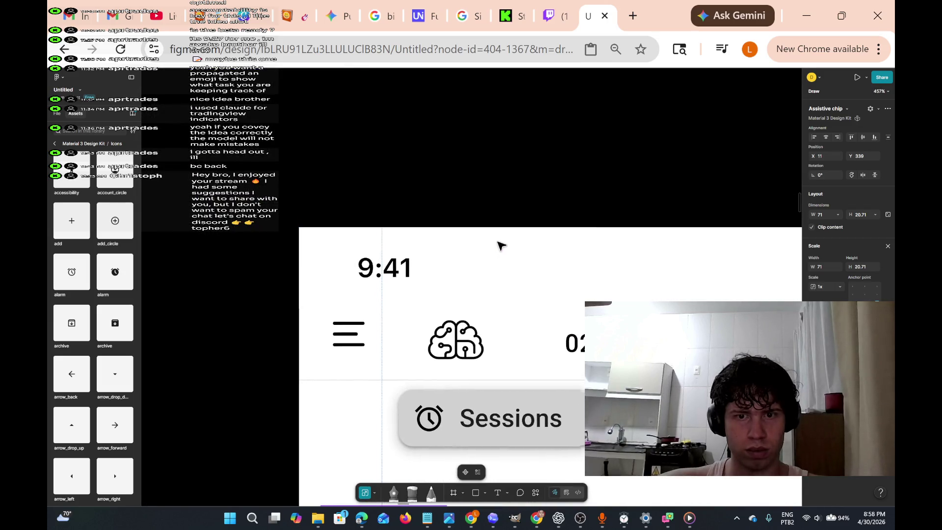
scroll(499, 247, right, 5)
scroll(499, 247, down, 1)
scroll(499, 247, right, 1)
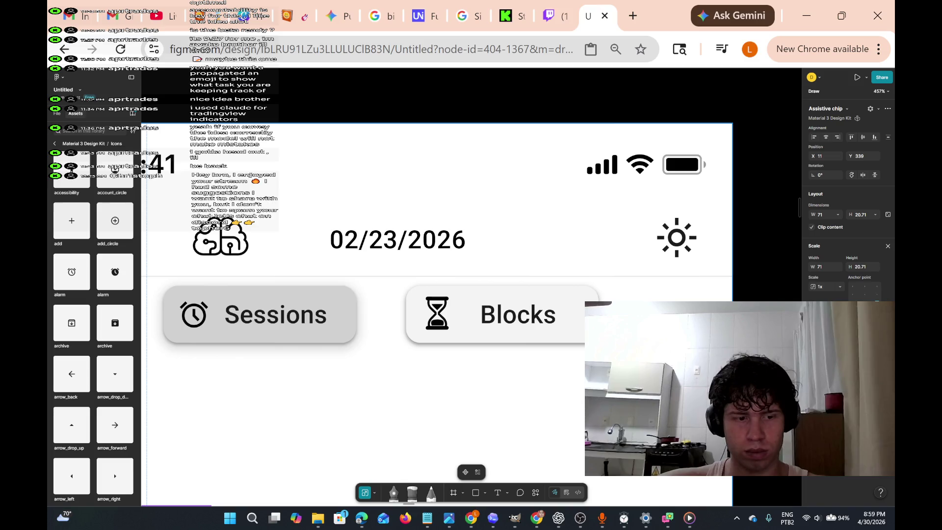
mouse_move(613, 364)
mouse_down()
mouse_move(431, 357)
mouse_move(397, 285)
mouse_up()
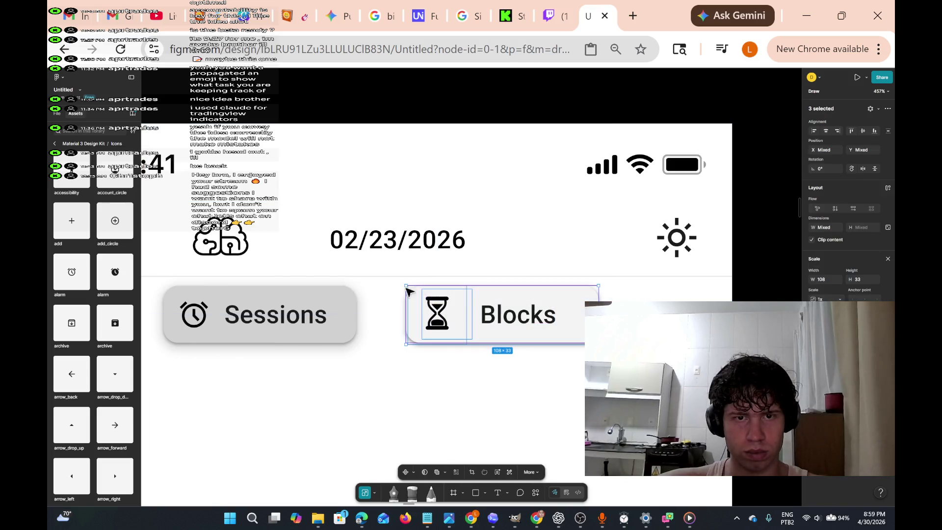
drag(561, 302, 547, 311)
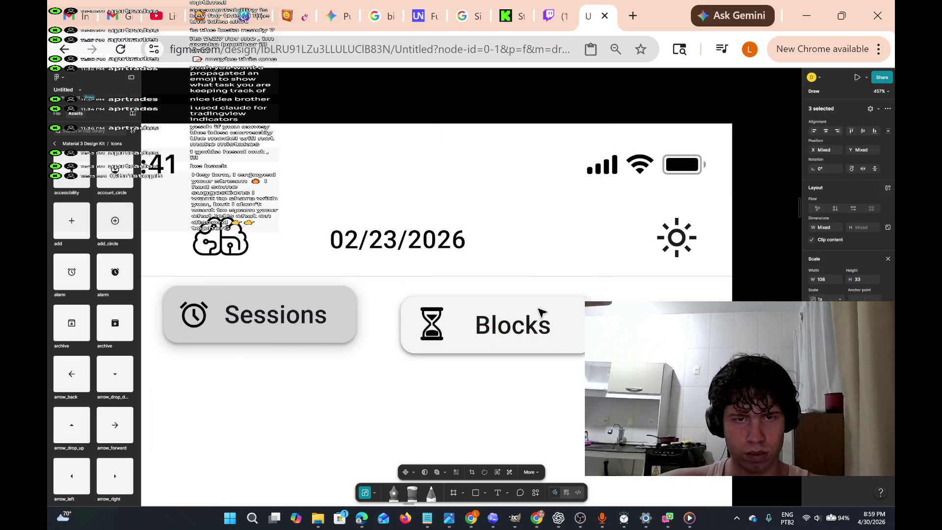
key(Escape)
mouse_move(396, 285)
mouse_down()
mouse_move(629, 354)
mouse_move(586, 381)
mouse_move(579, 375)
mouse_up()
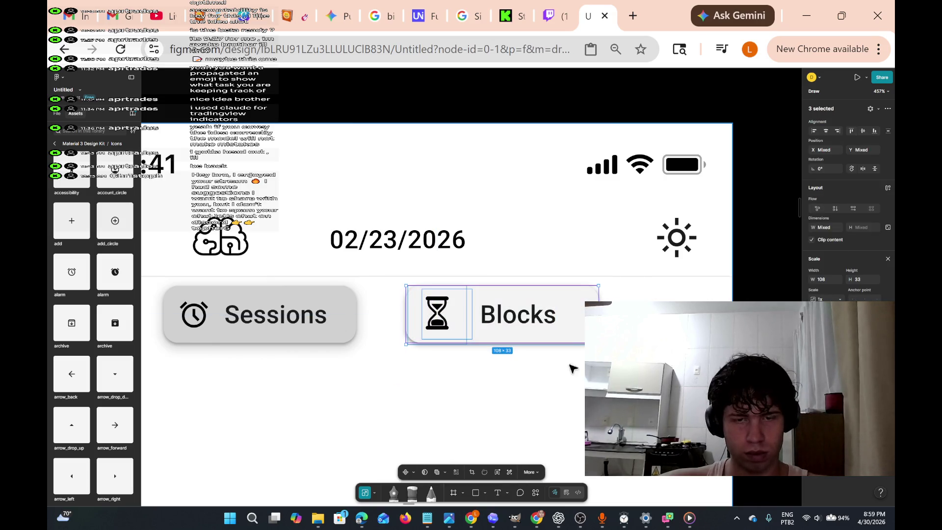
Undo a stray Sessions chip paste beside the Blocks chip.
right_click(578, 308)
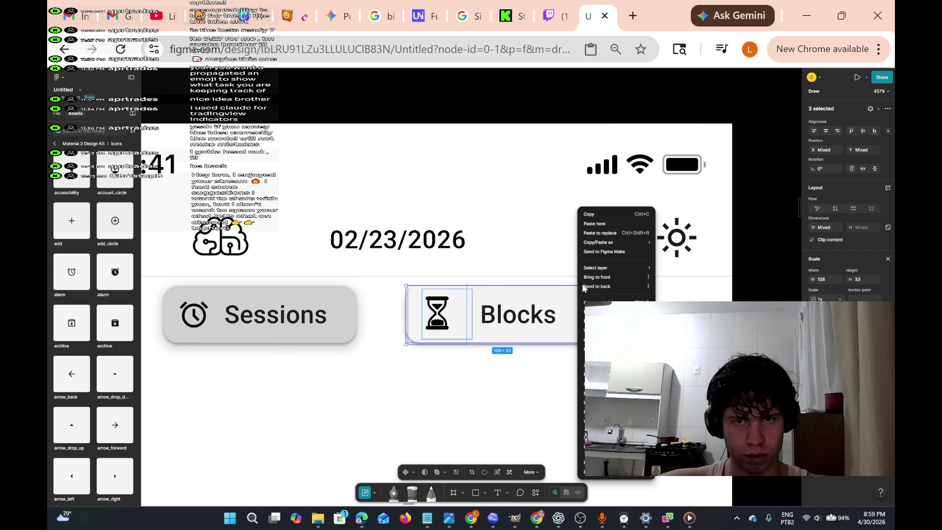
click(622, 227)
scroll(513, 389, down, 3)
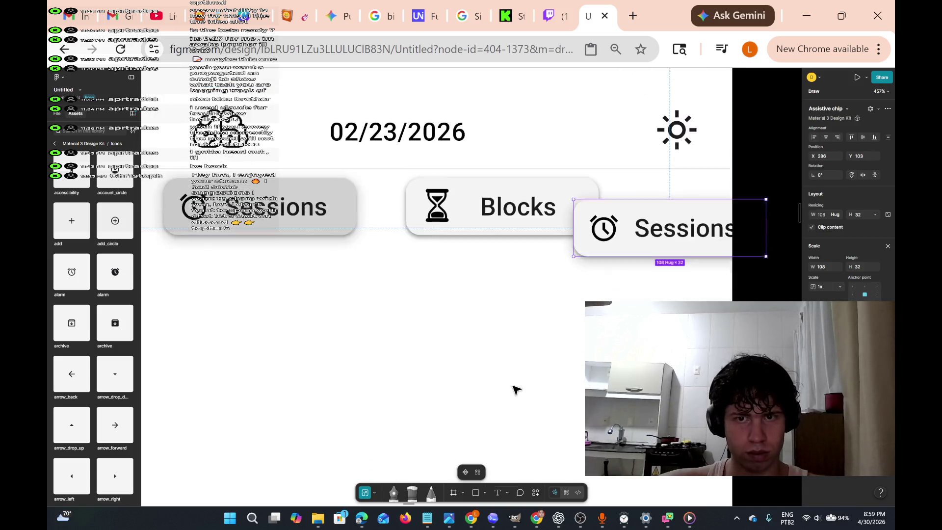
key(ctrl+z)
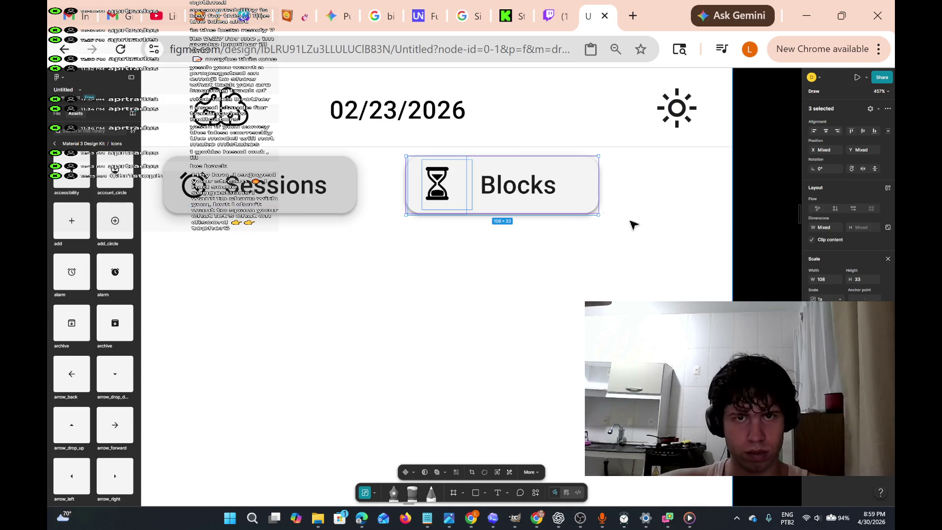
Group the Blocks chip's three layers into one group, undoing another stray paste.
click(619, 250)
mouse_move(626, 218)
mouse_down()
mouse_move(532, 223)
mouse_move(412, 185)
mouse_move(391, 158)
mouse_up()
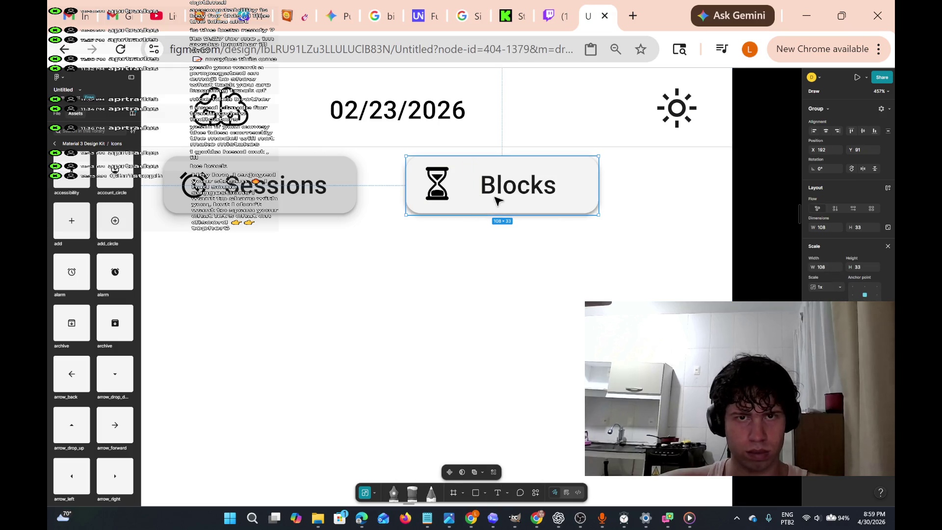
right_click(557, 193)
click(604, 209)
key(ctrl+v)
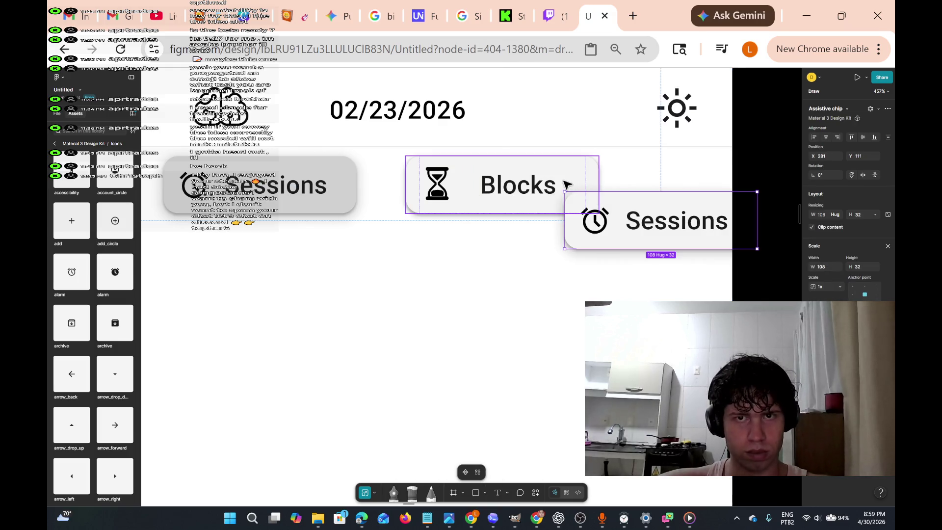
key(ctrl+z)
right_click(587, 199)
key(Escape)
scroll(510, 312, up, 5)
scroll(505, 316, left, 5)
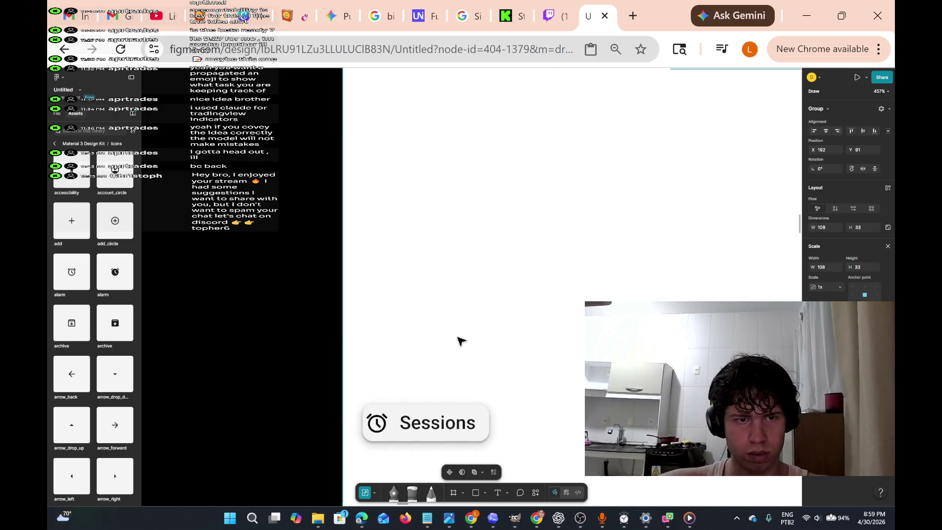
Paste a Blocks chip copy and drag it below the Sessions chip.
right_click(363, 251)
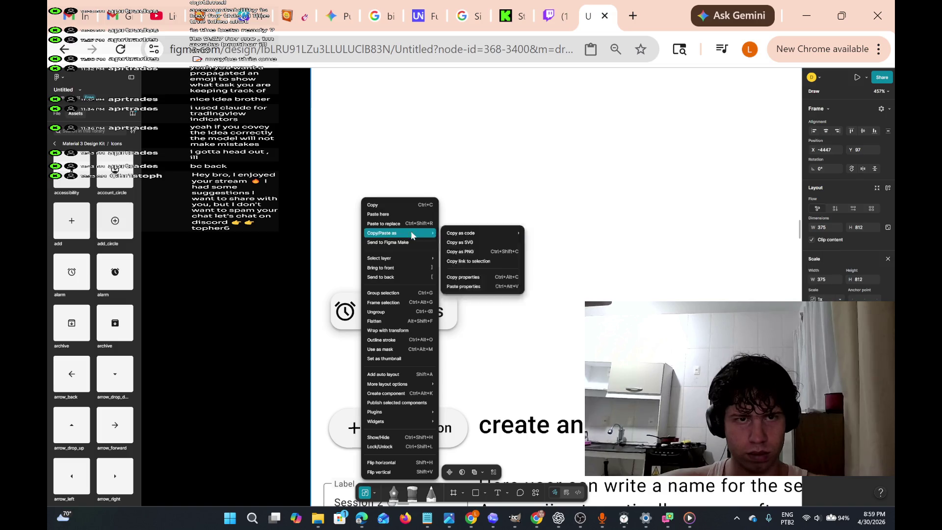
click(412, 214)
key(ctrl+v)
mouse_move(414, 251)
mouse_down()
mouse_move(429, 305)
mouse_move(399, 366)
mouse_up()
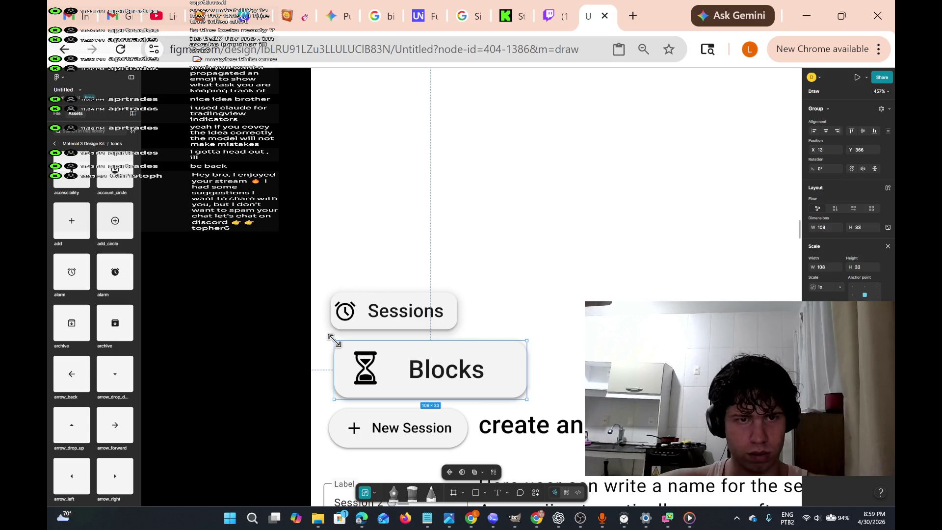
Scale the Blocks chip to 70.46 × 21.53 and left-align it under Sessions at X 11, Y 373.
drag(334, 340, 395, 359)
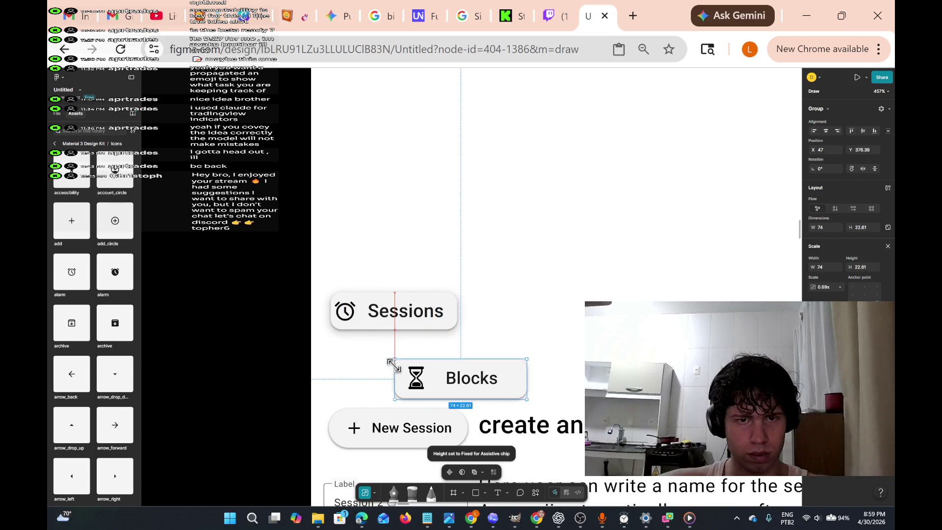
drag(519, 376, 455, 379)
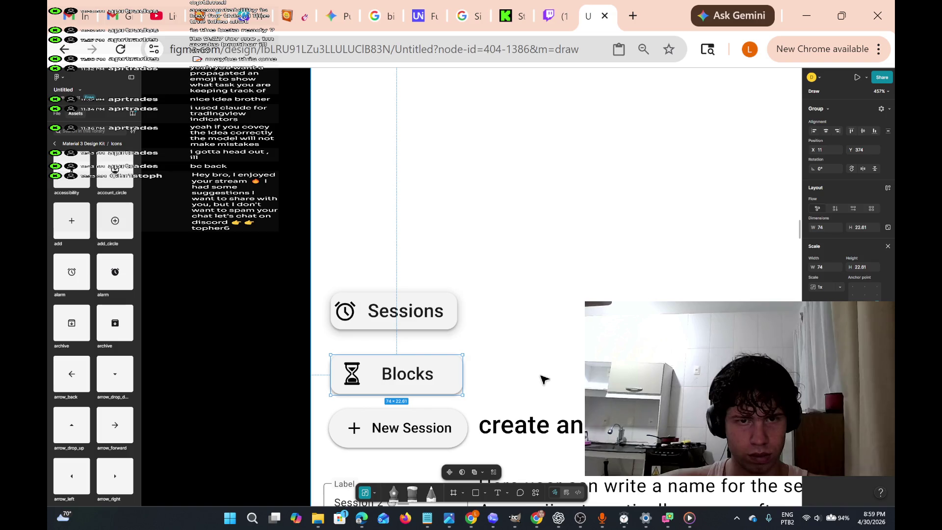
scroll(538, 381, down, 2)
drag(329, 334, 336, 336)
drag(456, 350, 444, 349)
scroll(568, 382, right, 3)
scroll(568, 381, down, 1)
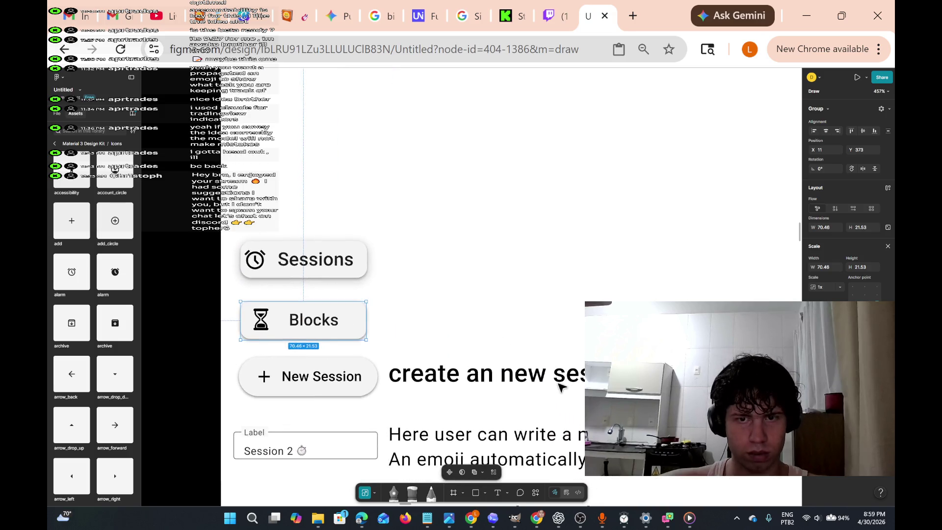
scroll(560, 387, down, 3)
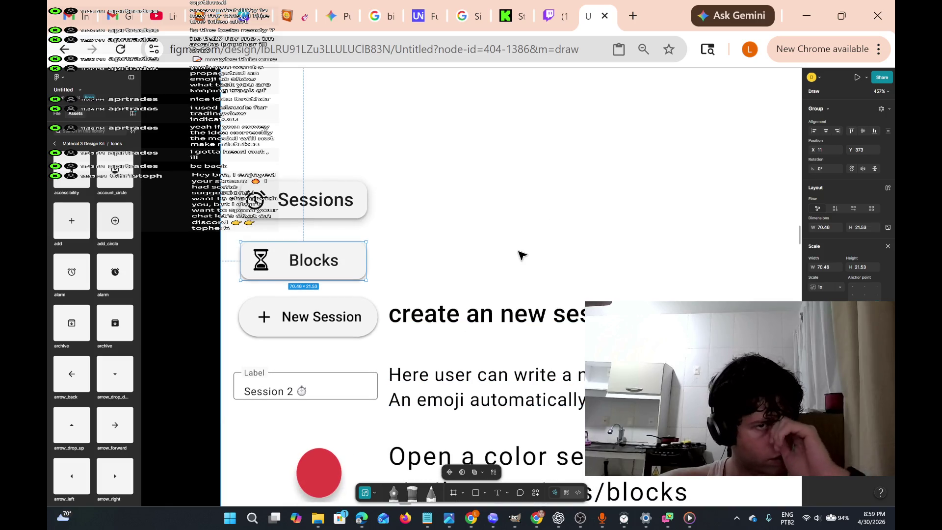
Nudge the New Session explanation up, then add a 'Select block list' label beside Blocks.
drag(458, 315, 461, 312)
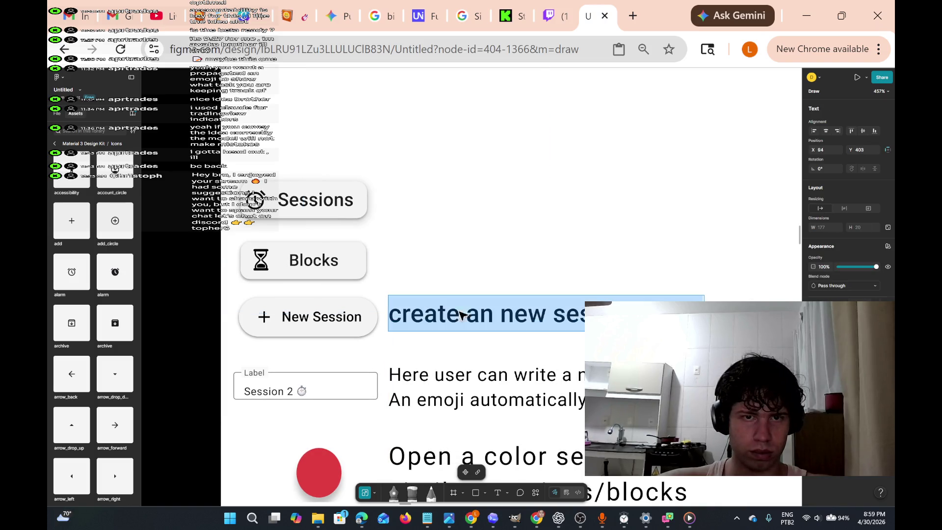
key(v)
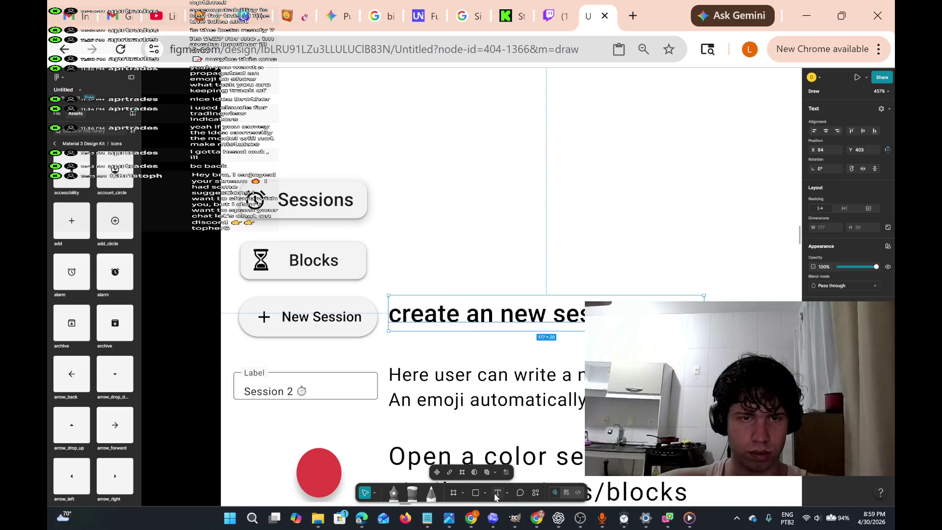
click(499, 497)
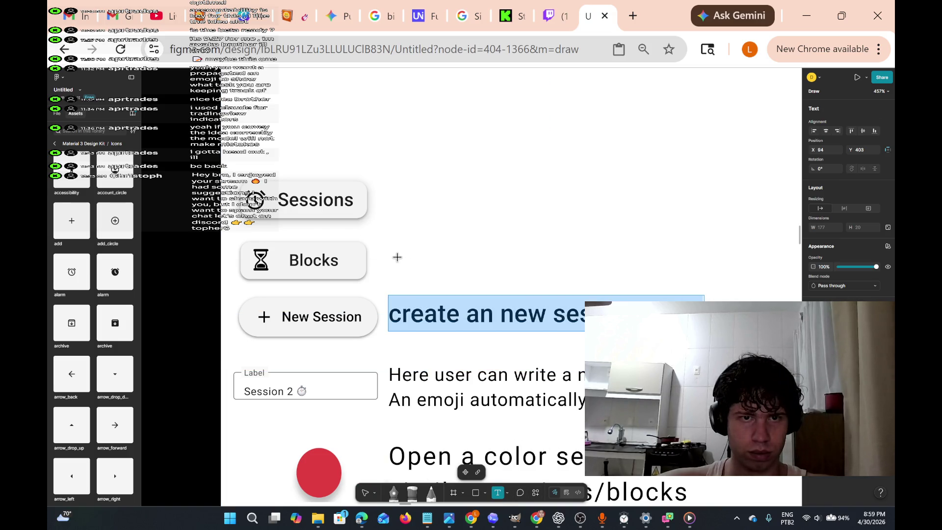
click(389, 257)
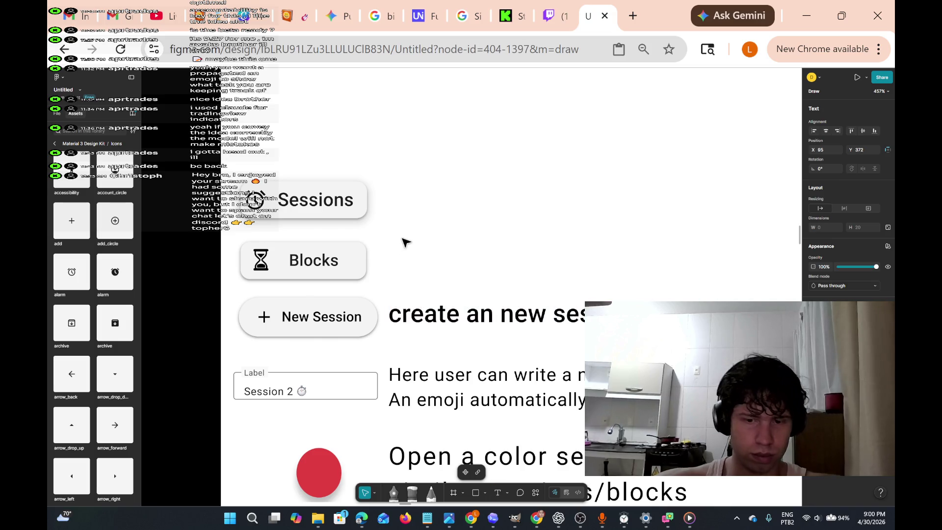
text(Select block)
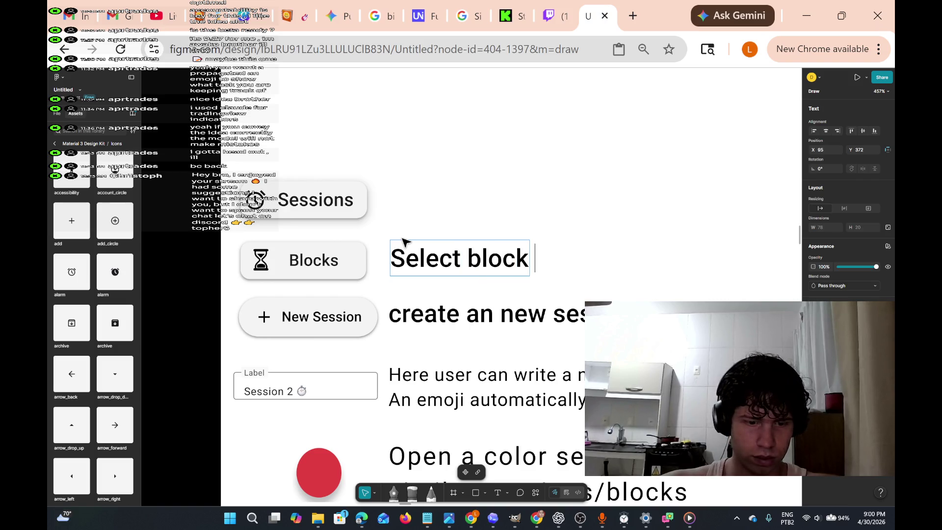
text(t)
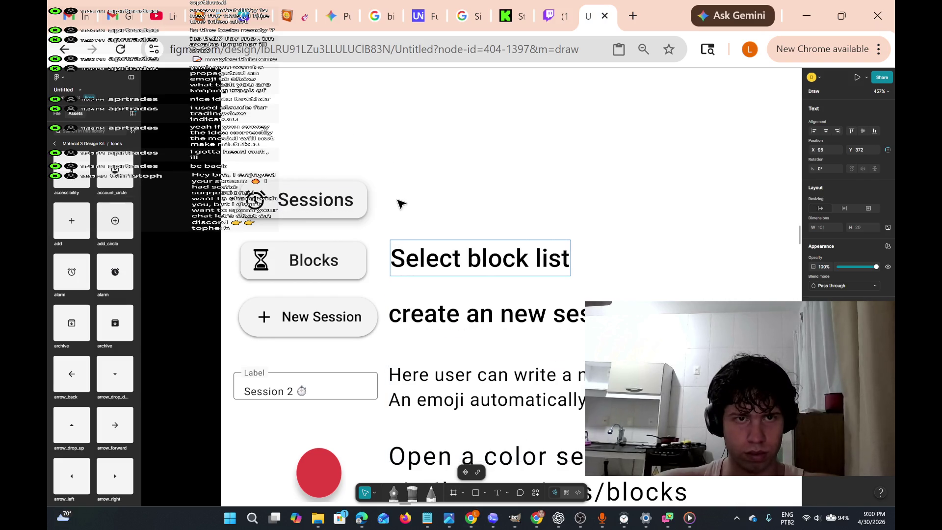
key(Escape)
click(502, 497)
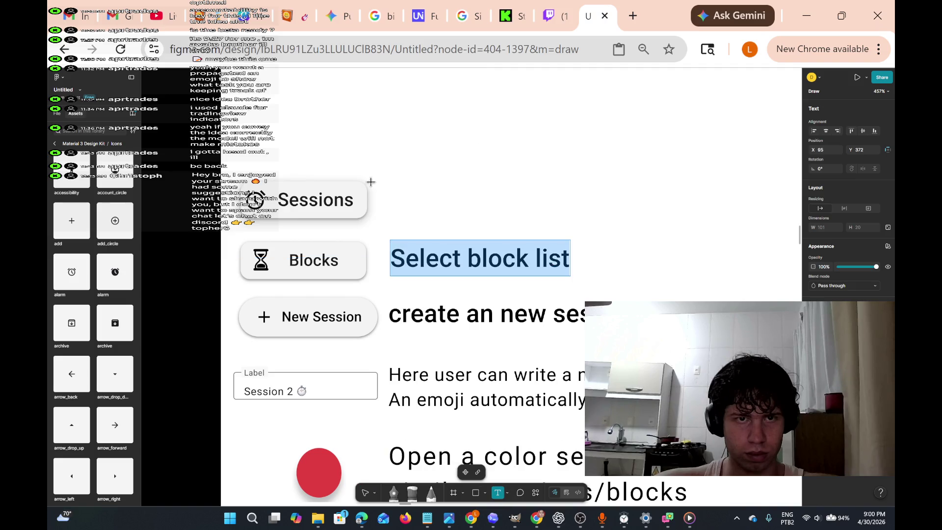
Add a 'Select session list' text label beside the Sessions chip.
click(384, 196)
text(Select session l)
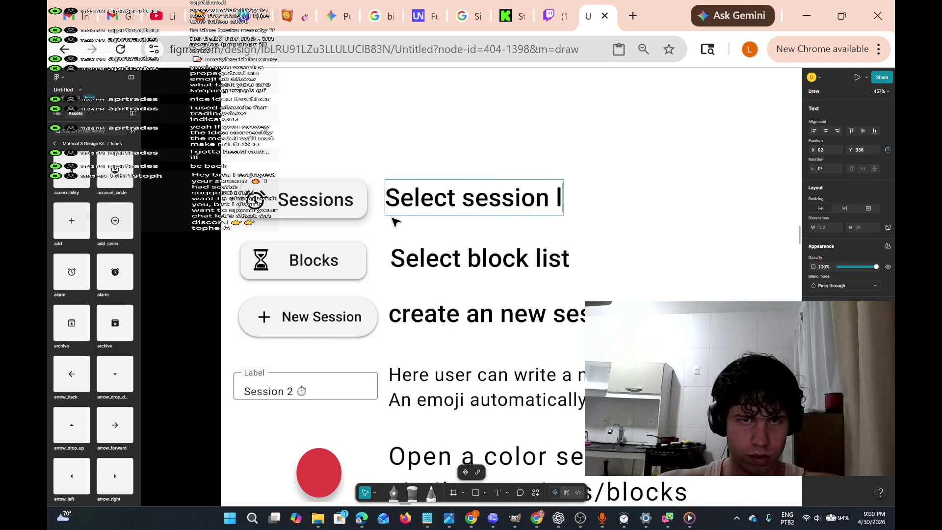
text(ist)
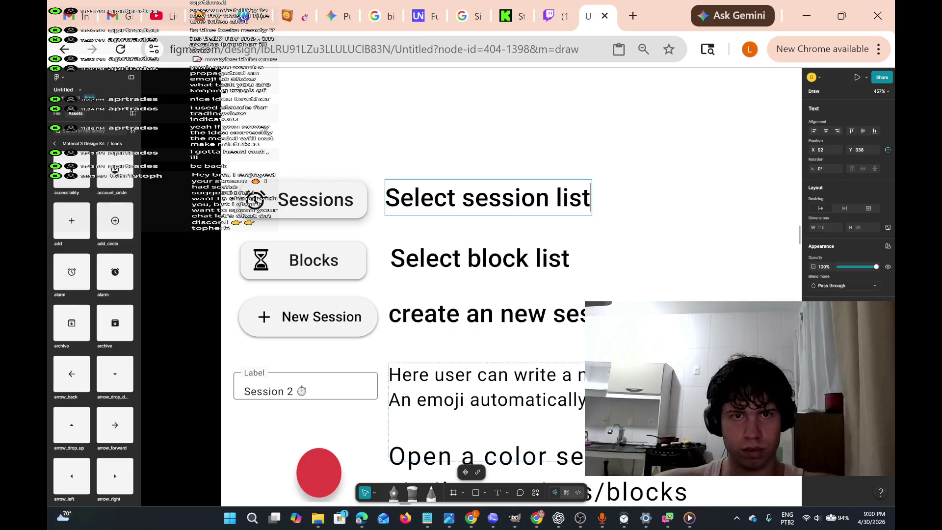
key(Escape)
drag(382, 176, 377, 181)
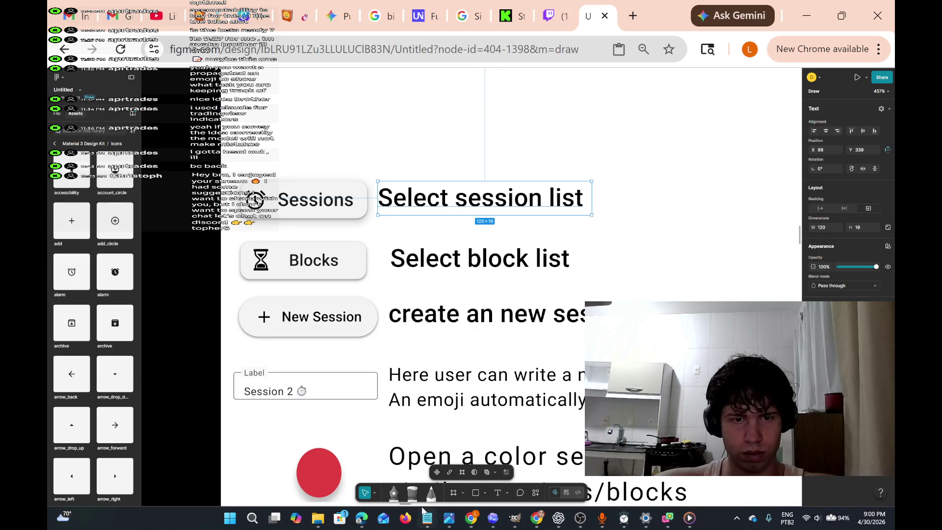
Proportionally scale the Select session list and Select block list labels down together.
click(377, 492)
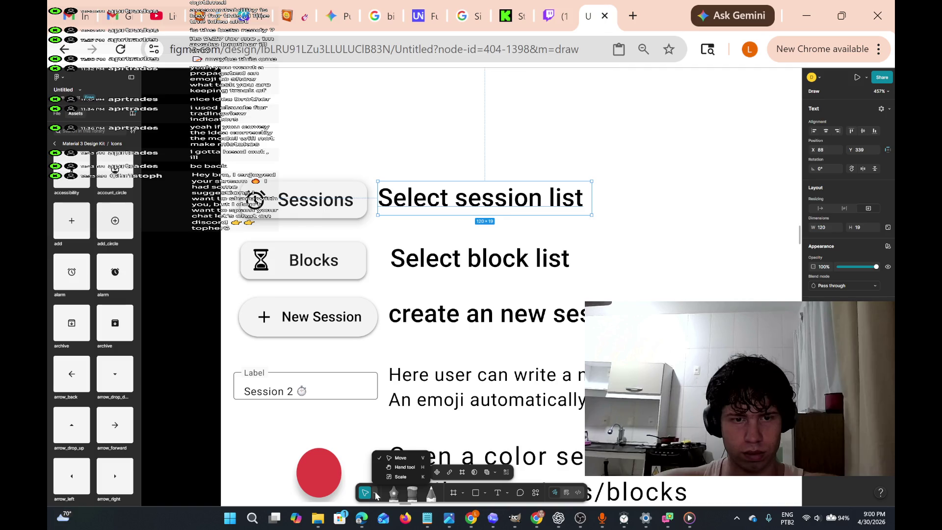
click(393, 480)
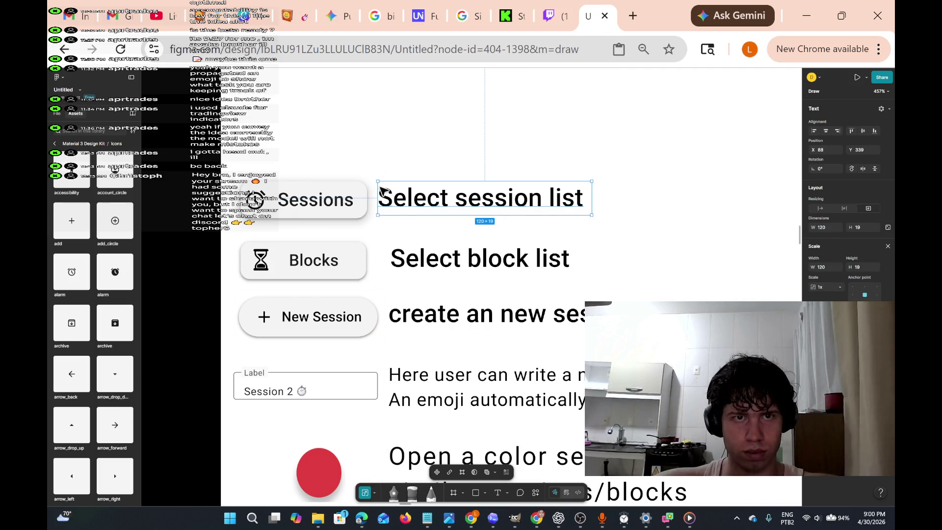
drag(373, 181, 416, 193)
click(471, 259)
drag(389, 248, 437, 253)
click(391, 301)
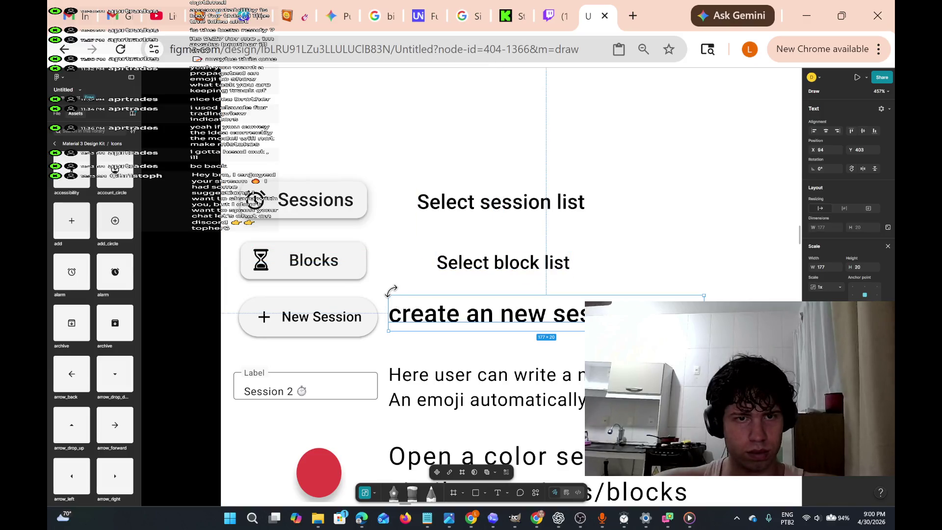
Shrink the New Session explanation, capitalise 'Create', and widen it to one line.
mouse_move(386, 293)
mouse_down()
mouse_move(429, 298)
mouse_move(432, 326)
mouse_up()
double_click(444, 326)
double_click(444, 327)
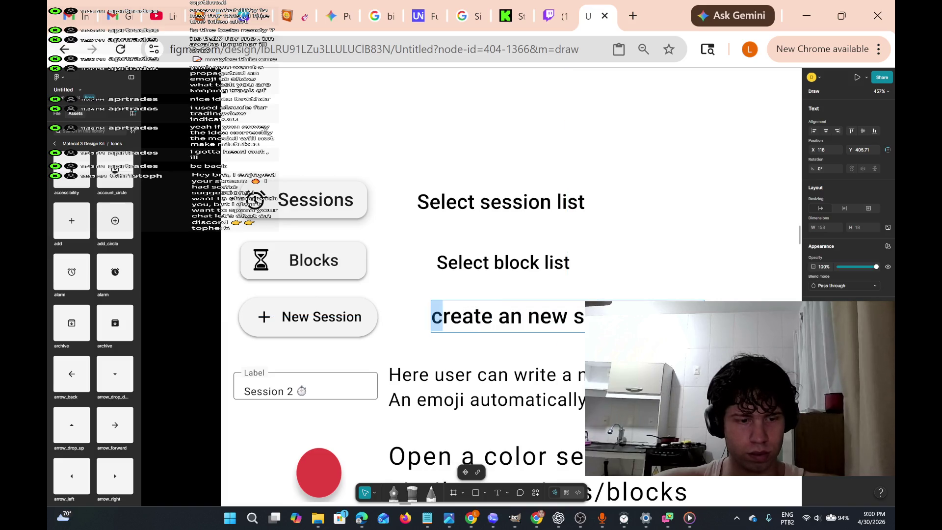
text(C)
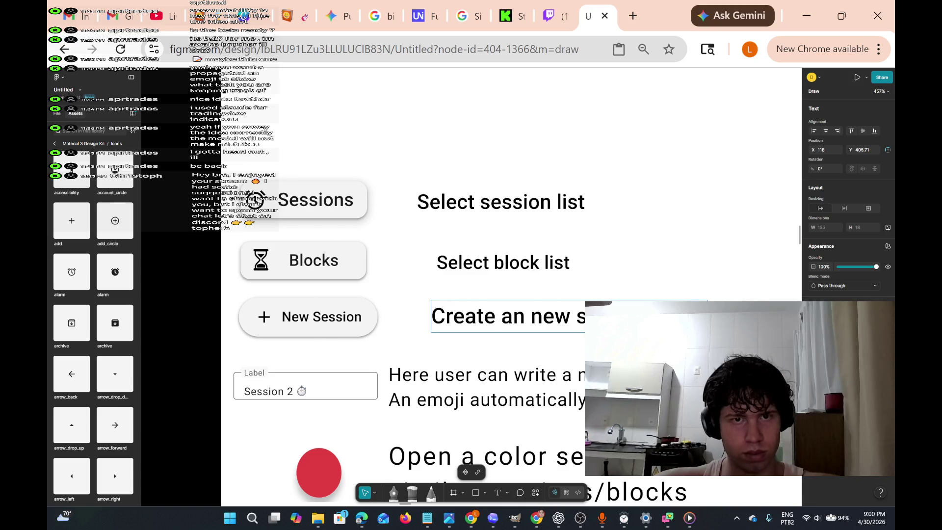
double_click(446, 317)
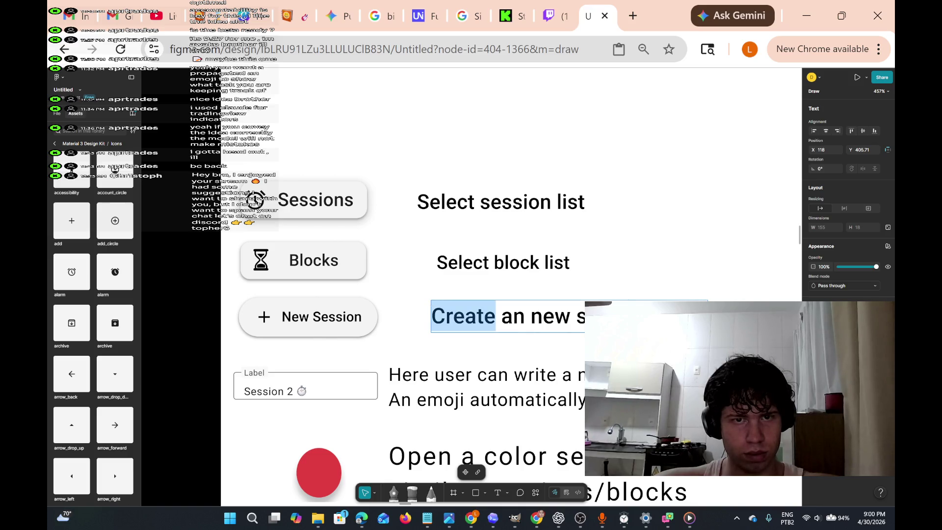
key(Escape)
mouse_move(431, 300)
mouse_down()
mouse_move(433, 314)
mouse_move(425, 300)
mouse_up()
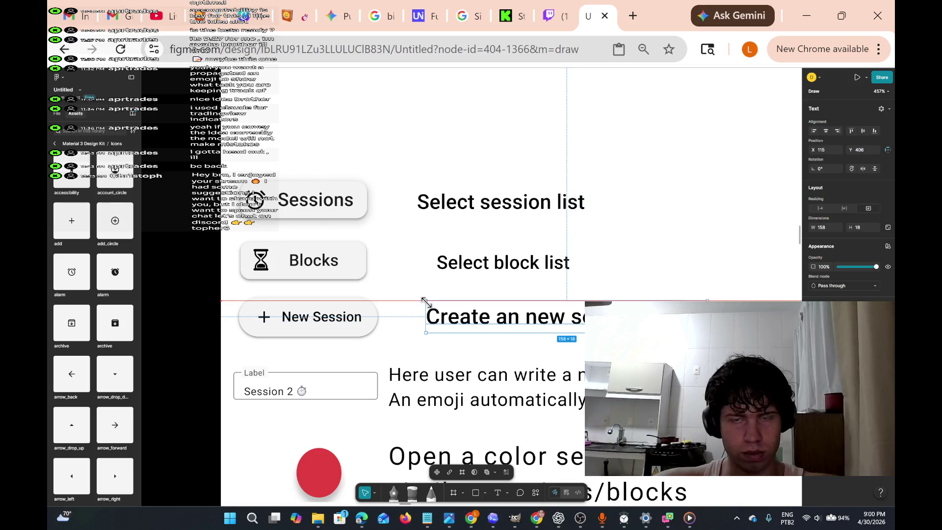
drag(707, 317, 745, 316)
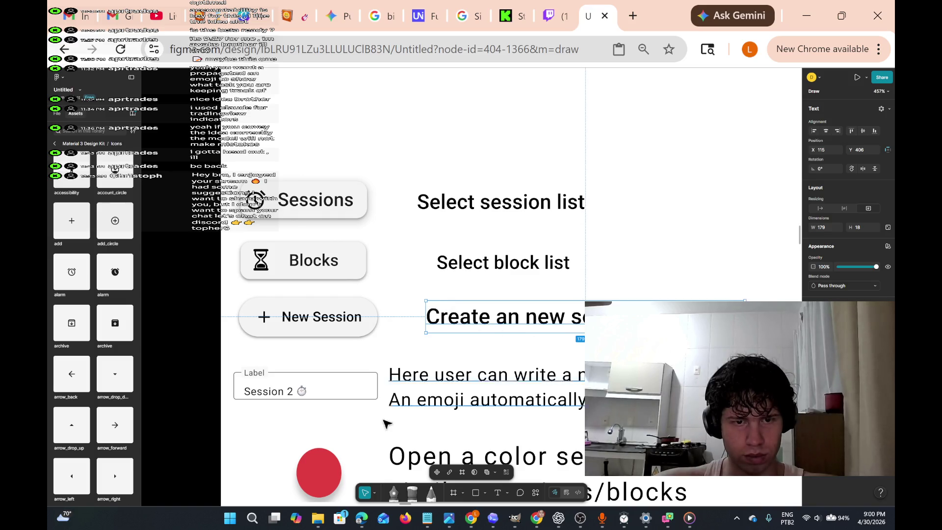
Scale the New Session explanation to 0.85x and move it left beside the New Session chip.
click(375, 493)
click(392, 477)
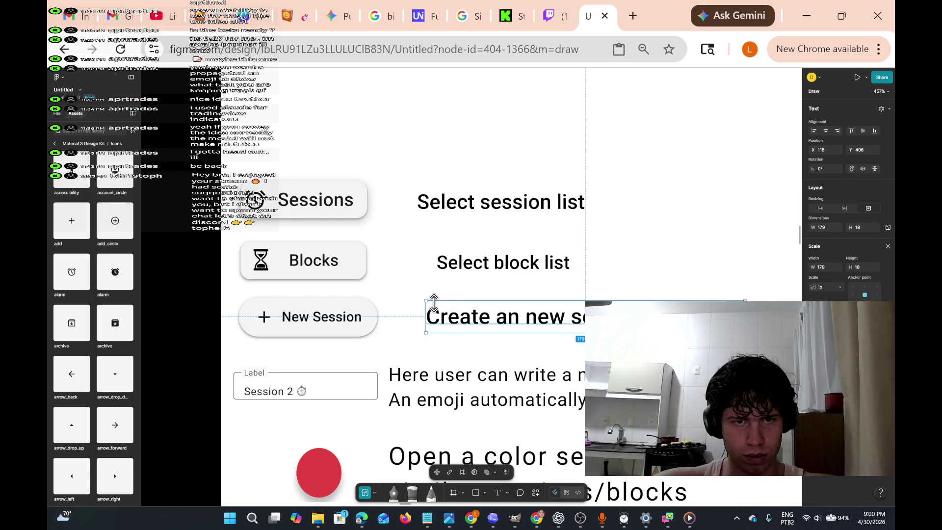
drag(423, 301, 473, 324)
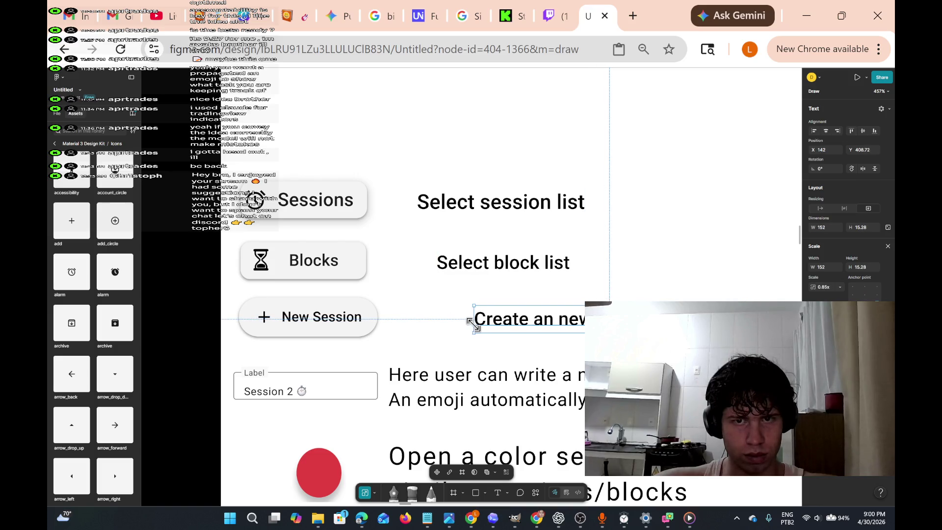
drag(621, 325, 533, 325)
Left-align the Select block list and Select session list labels with the New Session explanation at X 89.
drag(419, 248, 470, 286)
key(ctrl+z)
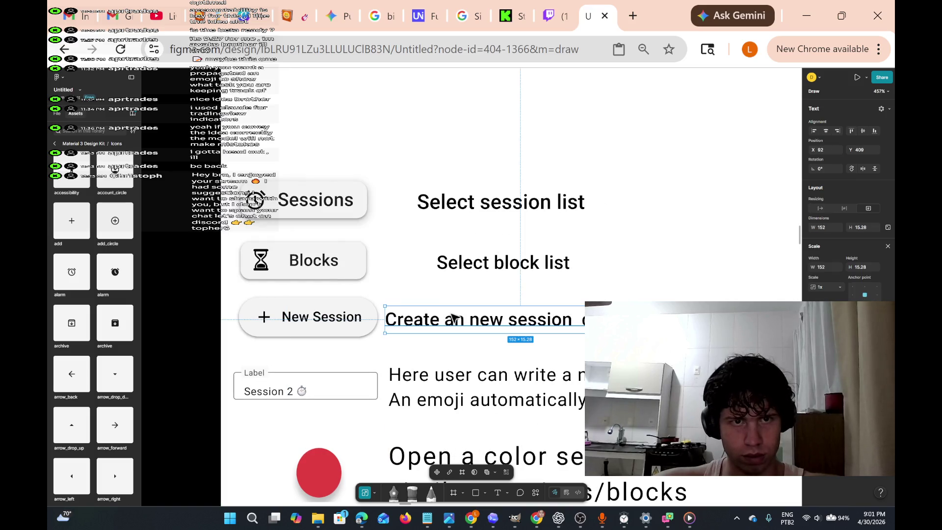
mouse_move(371, 315)
mouse_down()
mouse_move(397, 320)
mouse_move(362, 309)
mouse_up()
key(ctrl+z)
click(343, 270)
click(363, 193)
drag(364, 193, 356, 203)
key(ctrl+z)
mouse_move(408, 244)
mouse_down()
mouse_move(540, 285)
mouse_move(493, 257)
mouse_up()
click(454, 191)
drag(389, 164, 612, 231)
drag(567, 200, 525, 198)
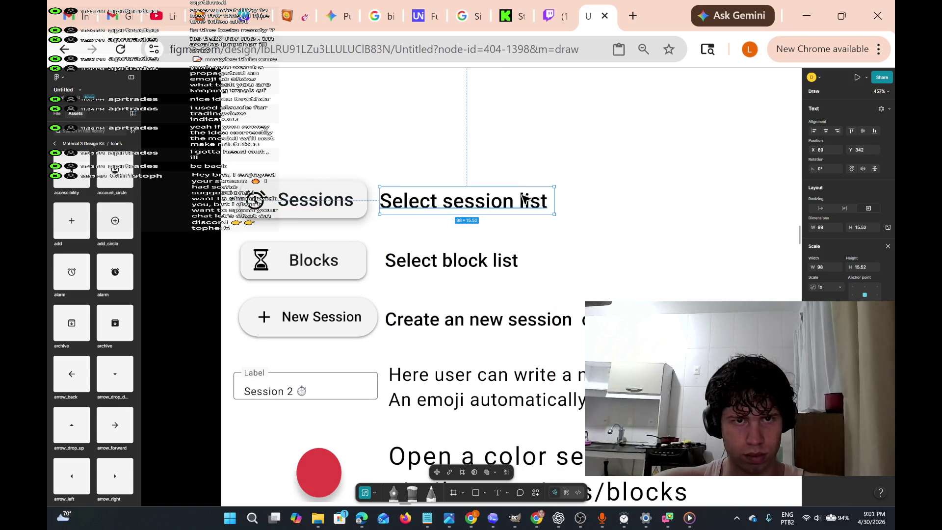
Box-select and delete the Sessions/Blocks row layers, then undo the deletion.
scroll(542, 284, down, 5)
scroll(543, 284, down, 3)
scroll(569, 260, up, 3)
scroll(572, 257, down, 2)
scroll(571, 256, up, 3)
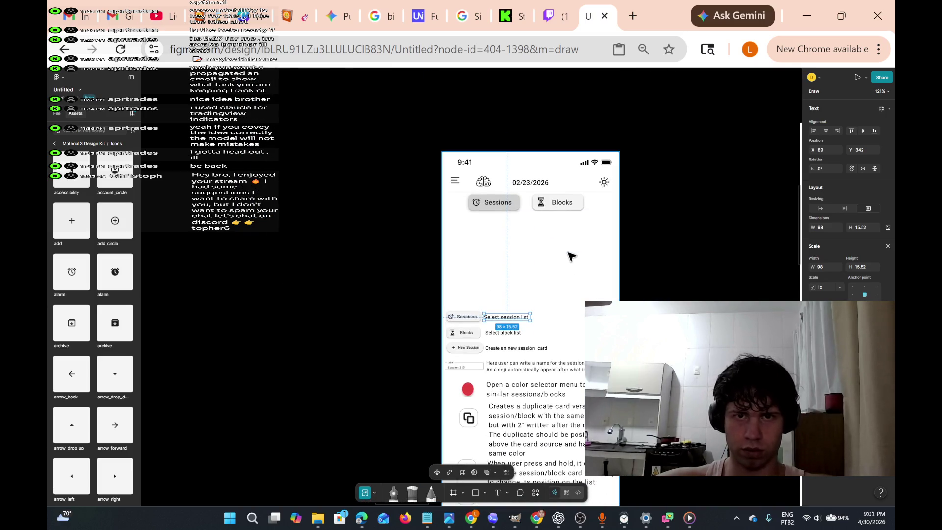
scroll(568, 254, up, 5)
mouse_move(687, 181)
mouse_down()
mouse_move(211, 188)
mouse_move(231, 116)
mouse_move(186, 126)
mouse_move(189, 144)
mouse_up()
key(Delete)
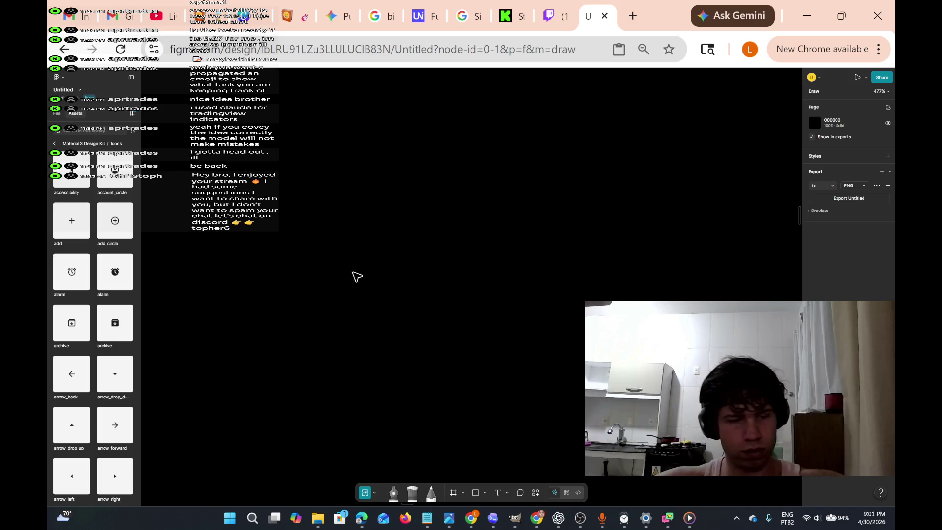
key(ctrl+z)
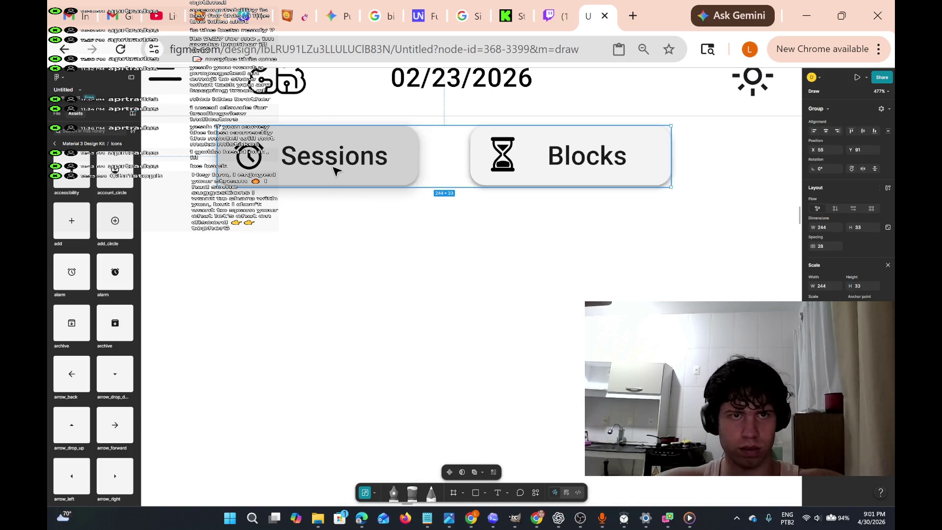
Delete the extra Sessions and Blocks chips from the dated header area.
click(334, 169)
key(Delete)
click(540, 177)
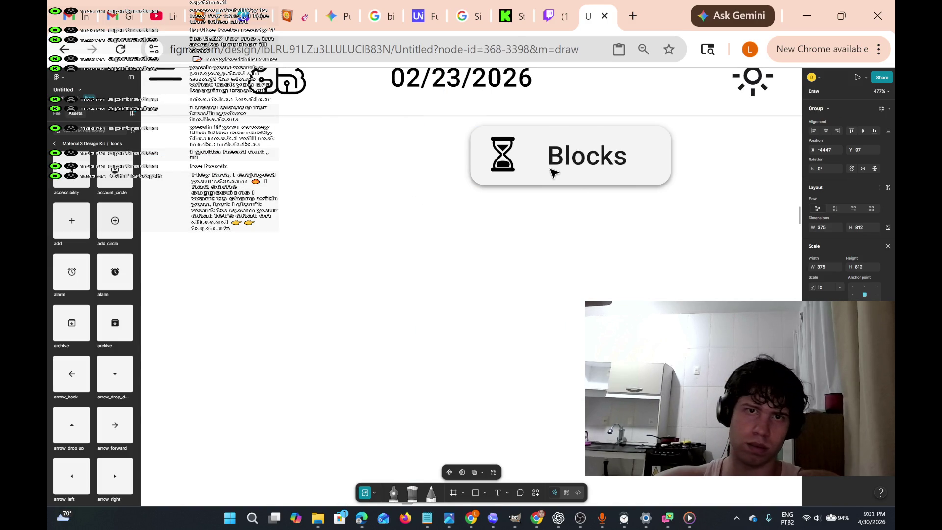
key(Delete)
Scroll across the canvas to review the phone frames and the labelled chips.
scroll(478, 305, down, 5)
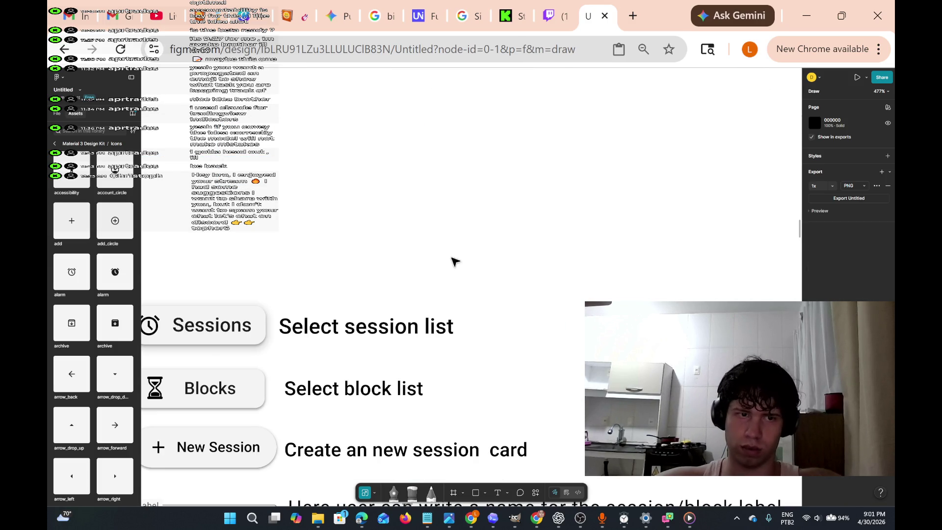
ctrl+scroll(463, 248, down, 5)
scroll(463, 260, down, 5)
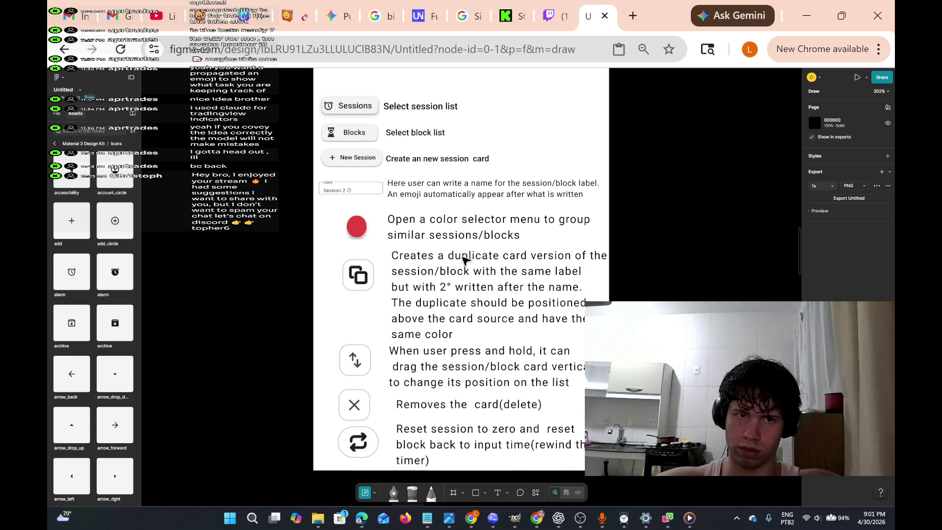
scroll(459, 260, up, 10)
scroll(460, 260, up, 3)
ctrl+scroll(456, 260, down, 5)
ctrl+scroll(453, 260, up, 5)
ctrl+scroll(453, 260, up, 5)
scroll(452, 258, up, 5)
scroll(452, 258, right, 2)
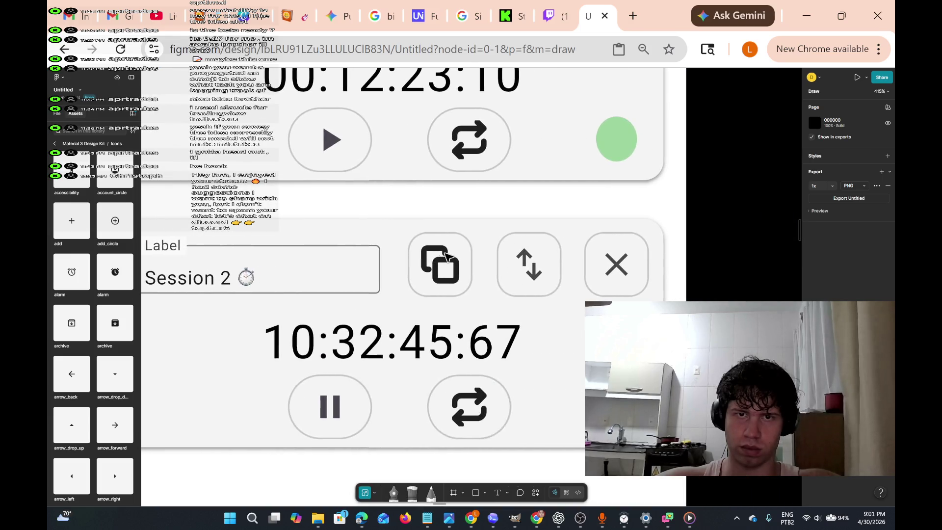
scroll(446, 257, right, 2)
scroll(444, 255, up, 8)
scroll(444, 255, up, 2)
scroll(442, 256, right, 8)
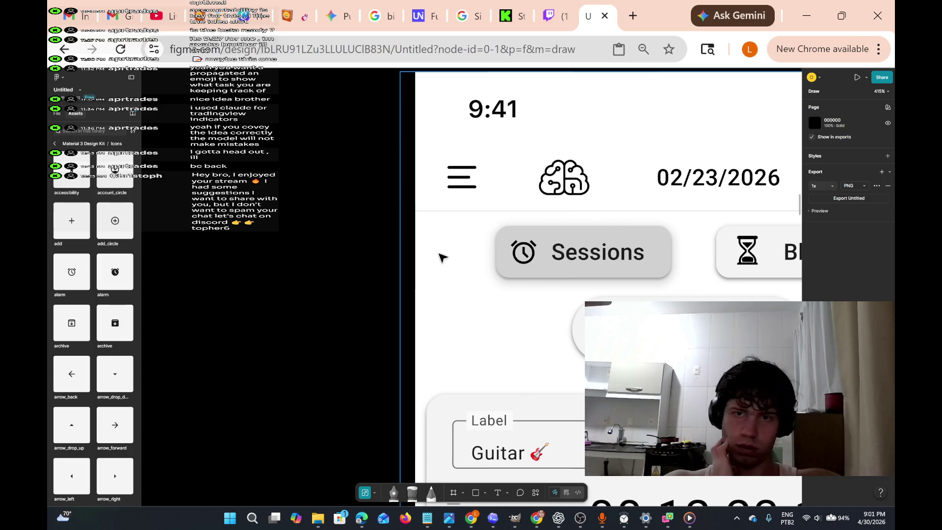
scroll(443, 257, right, 6)
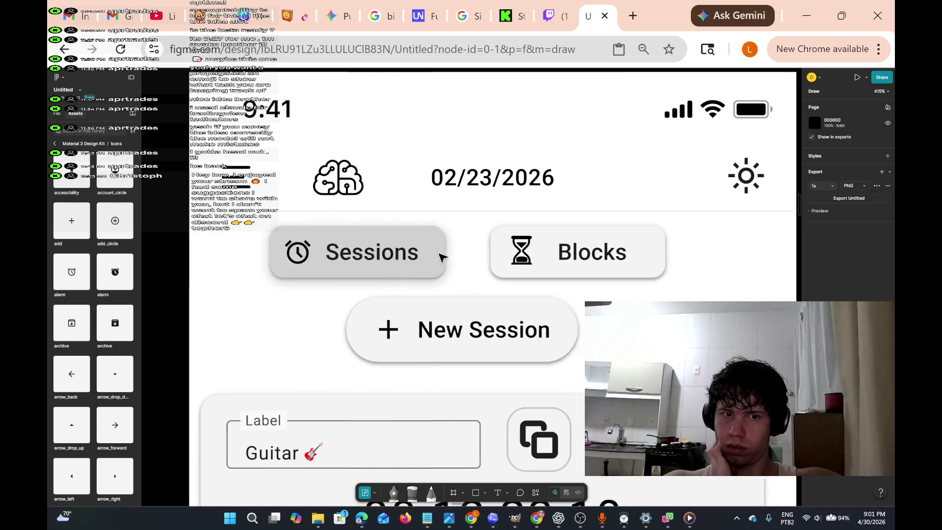
ctrl+scroll(442, 256, down, 10)
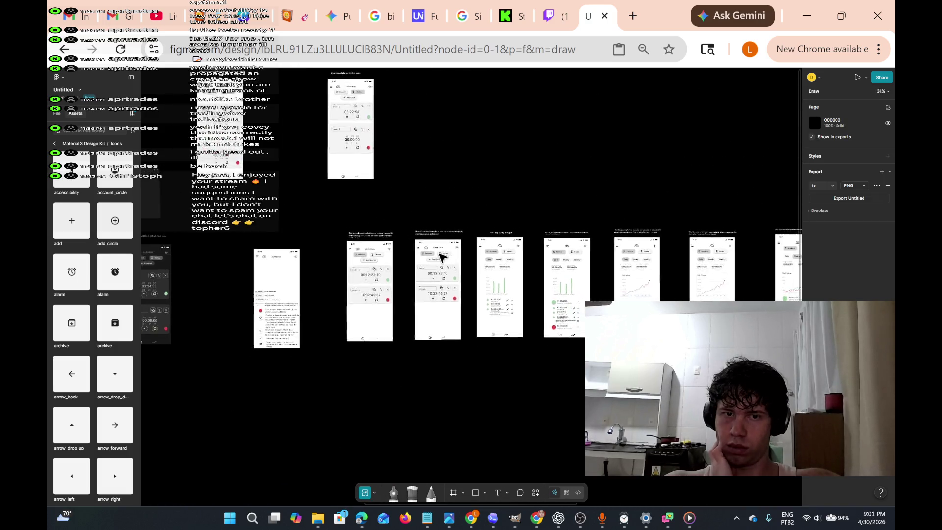
ctrl+scroll(441, 256, up, 8)
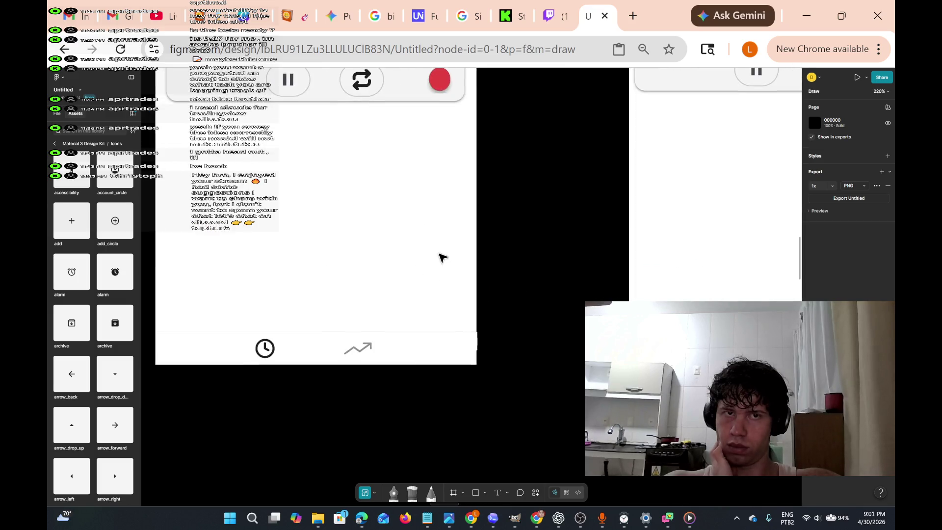
scroll(442, 256, left, 12)
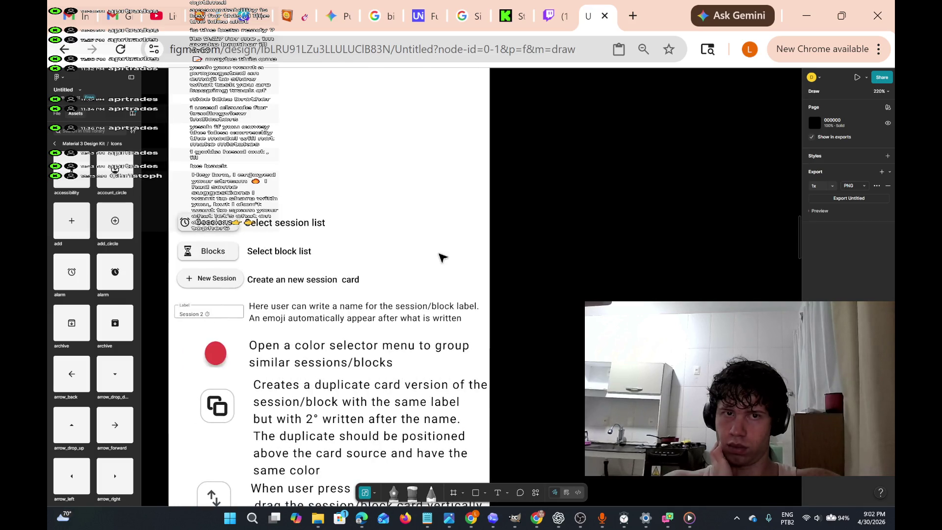
scroll(441, 256, left, 1)
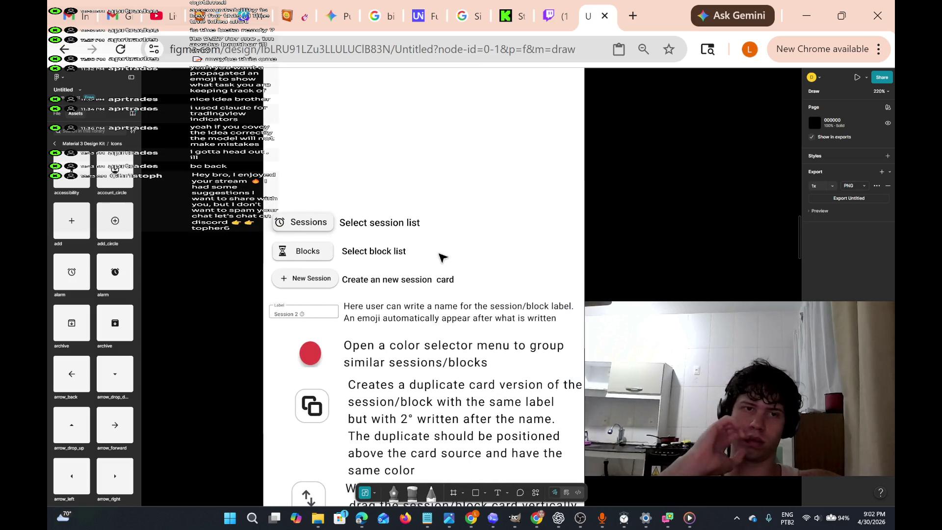
scroll(441, 256, right, 3)
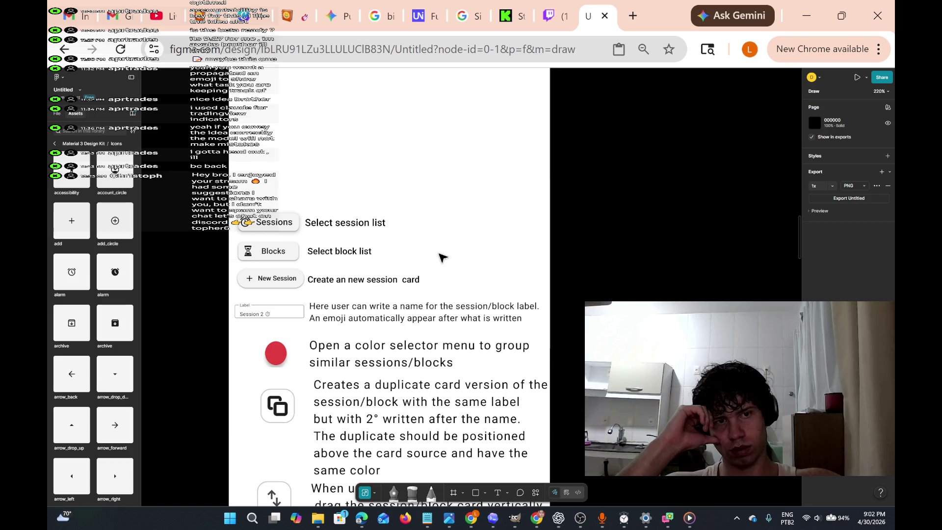
scroll(442, 256, right, 2)
ctrl+scroll(442, 256, up, 3)
ctrl+scroll(442, 257, down, 5)
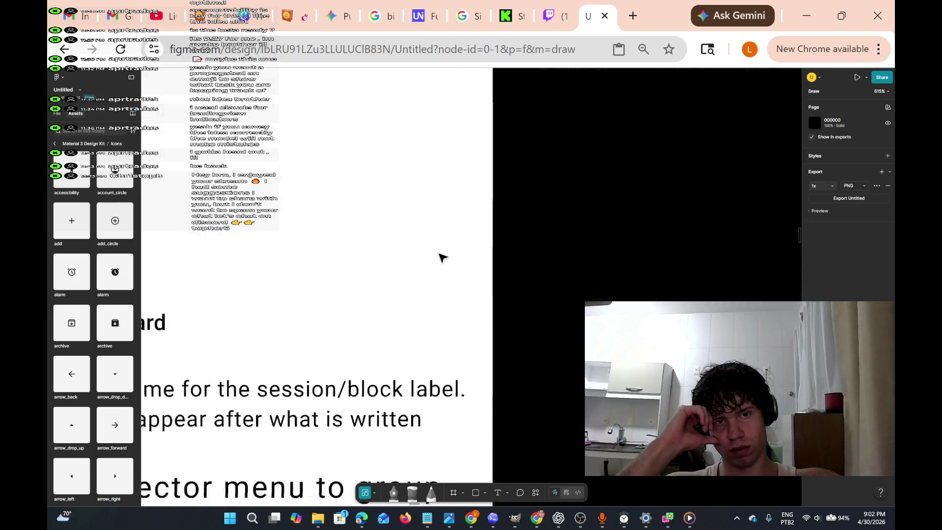
ctrl+scroll(440, 254, up, 4)
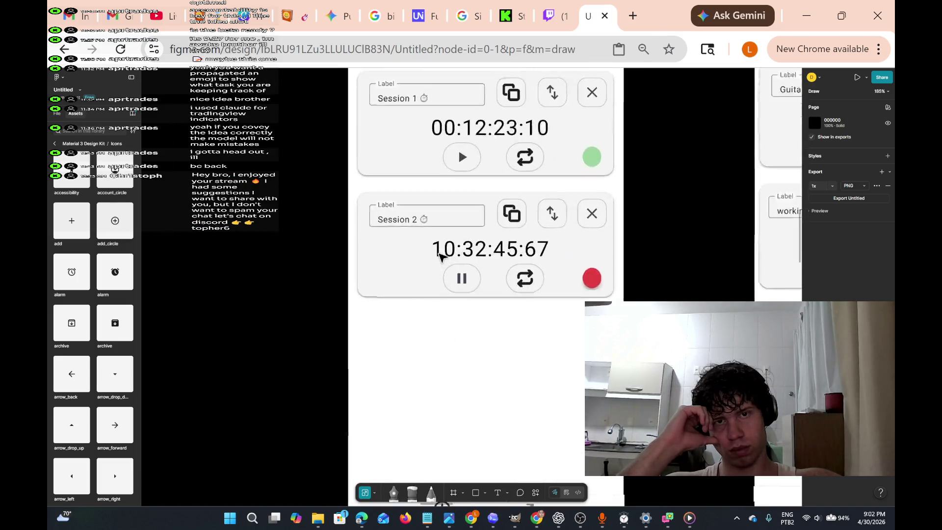
ctrl+scroll(440, 255, down, 5)
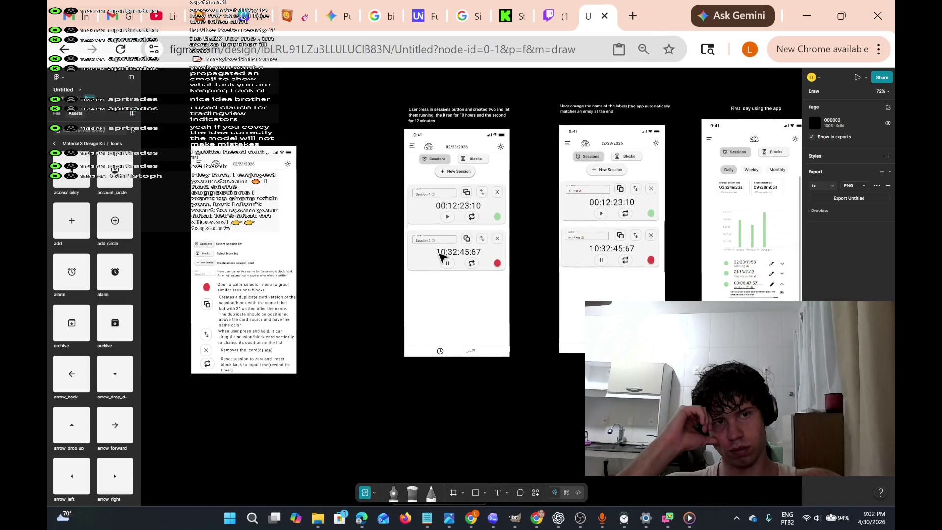
ctrl+scroll(440, 254, up, 5)
ctrl+scroll(440, 255, down, 5)
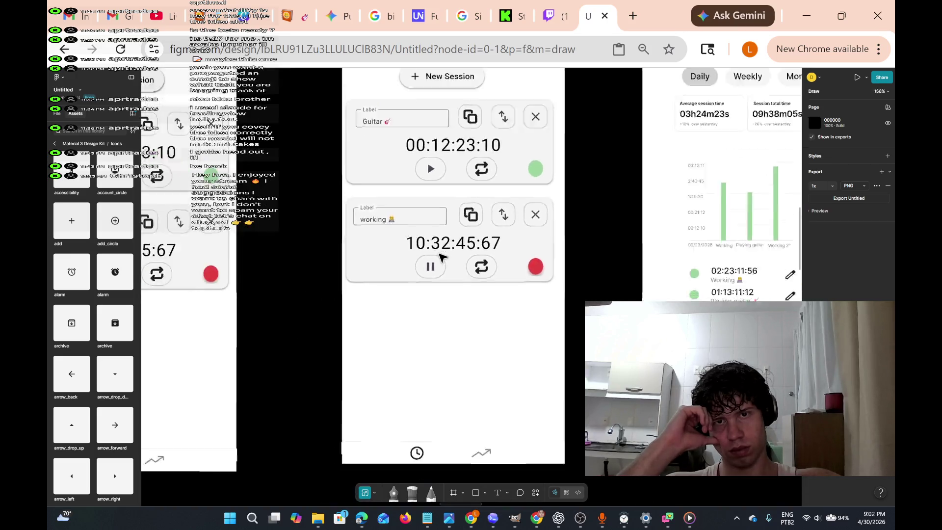
scroll(441, 254, right, 3)
ctrl+scroll(440, 254, up, 6)
ctrl+scroll(441, 256, down, 6)
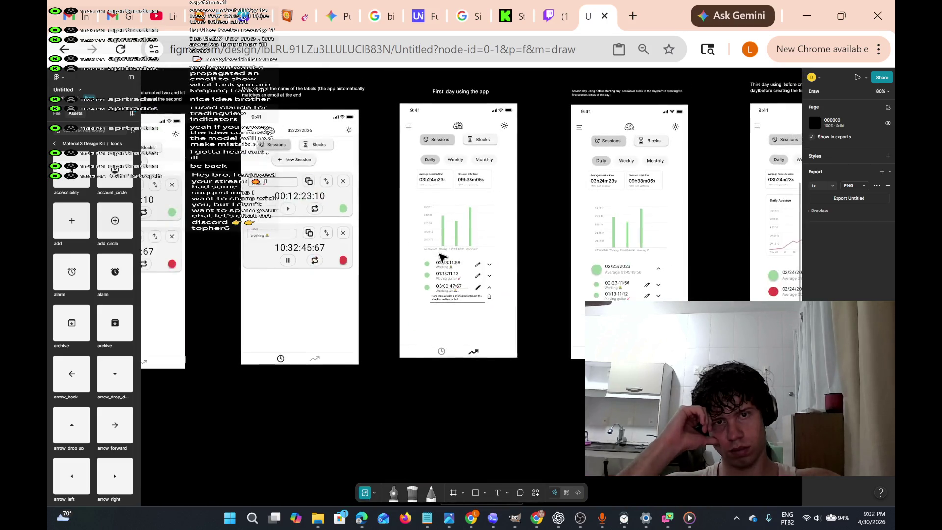
scroll(440, 255, right, 2)
ctrl+scroll(440, 256, up, 3)
ctrl+scroll(440, 255, down, 3)
scroll(440, 255, right, 3)
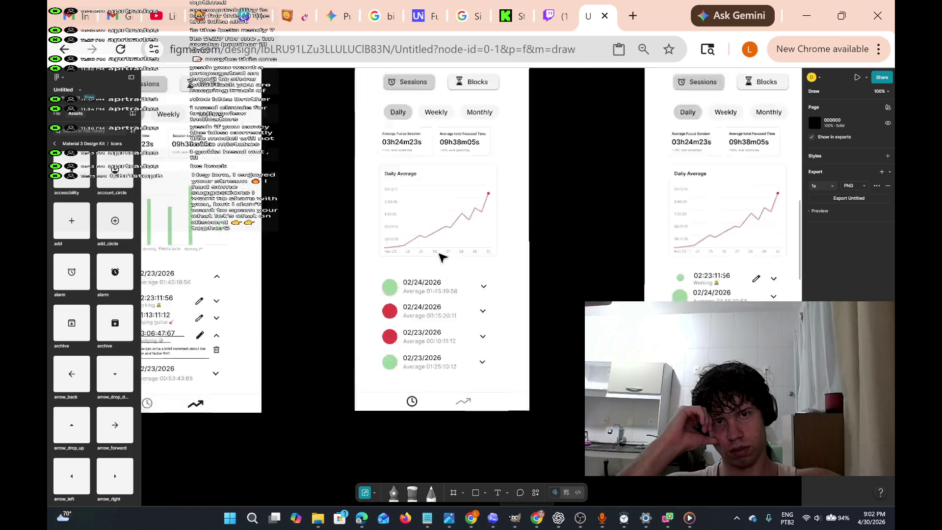
ctrl+scroll(440, 255, up, 3)
ctrl+scroll(440, 256, down, 3)
ctrl+scroll(440, 255, up, 5)
ctrl+scroll(440, 256, down, 6)
scroll(440, 255, right, 2)
ctrl+scroll(440, 255, up, 3)
ctrl+scroll(441, 255, down, 6)
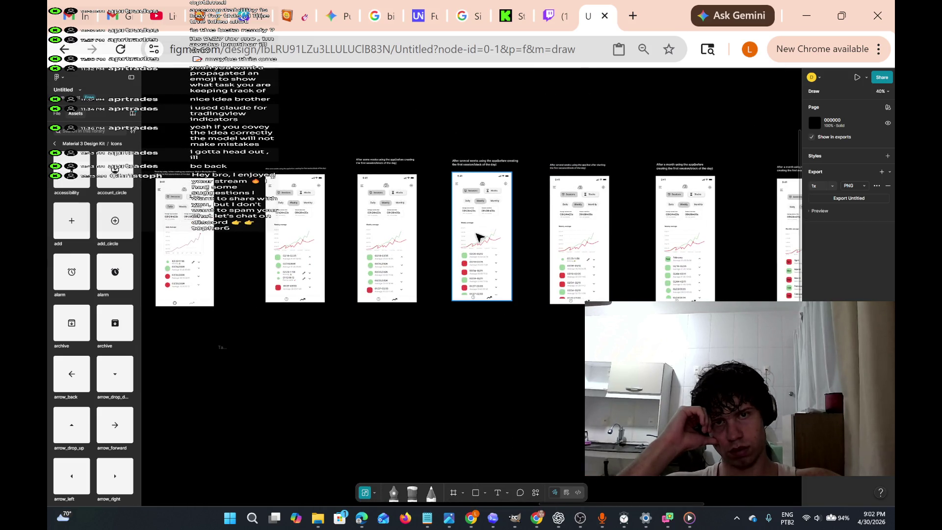
ctrl+scroll(479, 237, up, 5)
ctrl+scroll(479, 237, down, 3)
scroll(480, 237, right, 10)
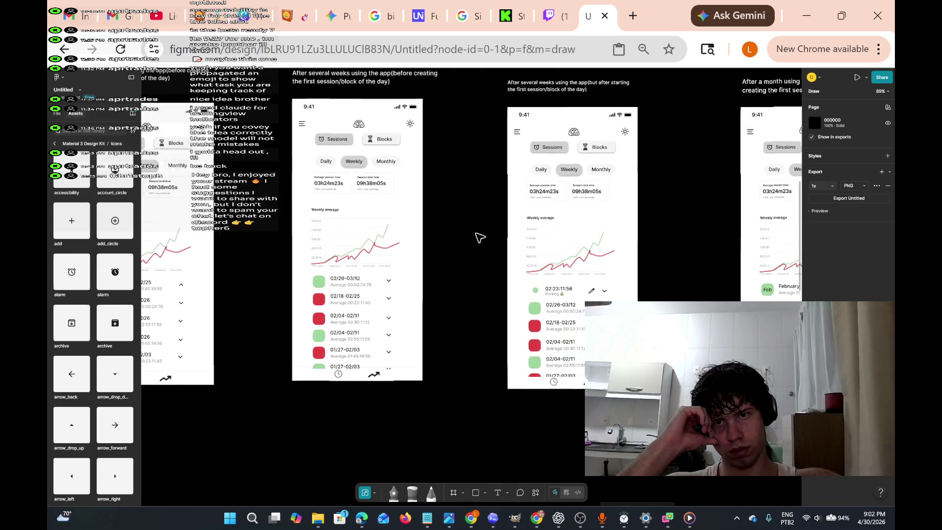
scroll(480, 237, right, 5)
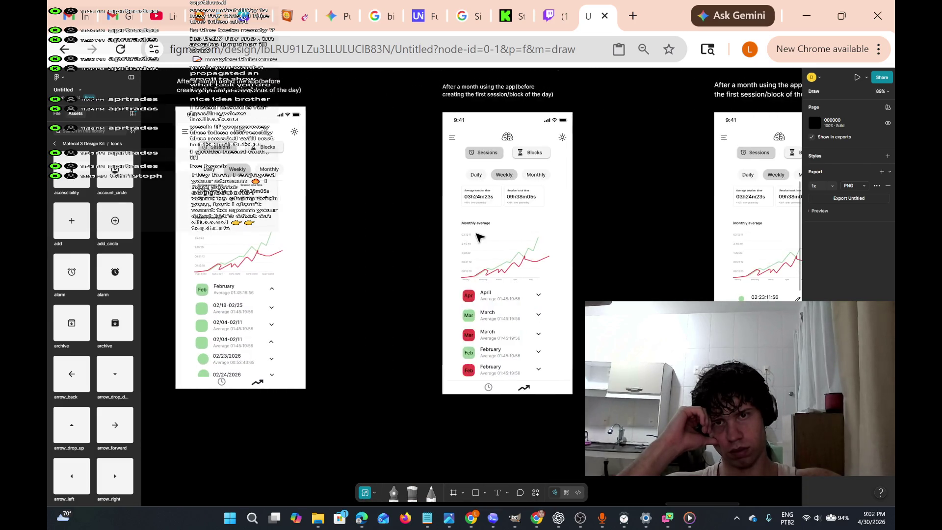
scroll(480, 238, right, 6)
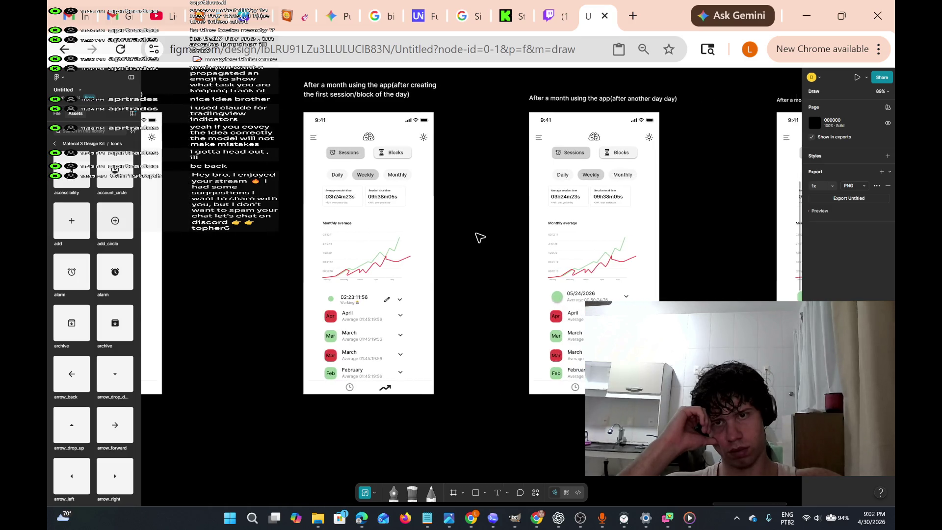
scroll(480, 237, right, 1)
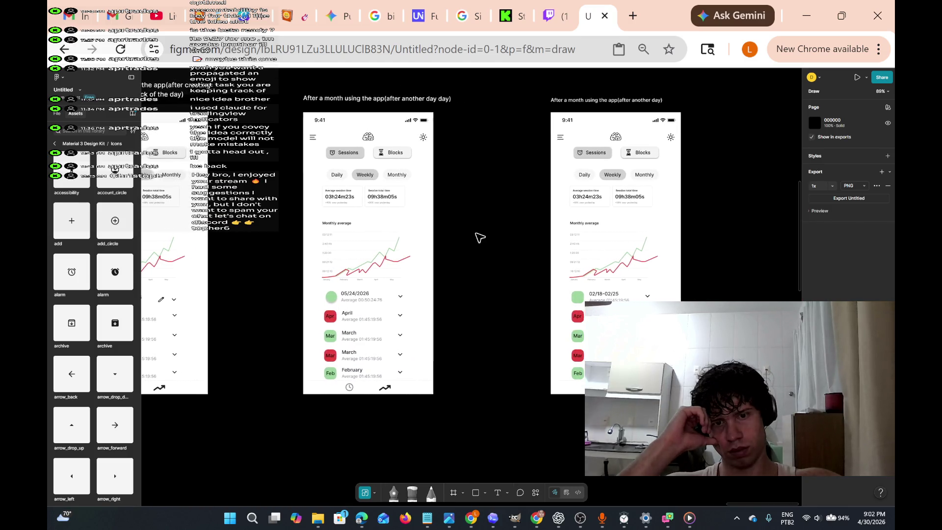
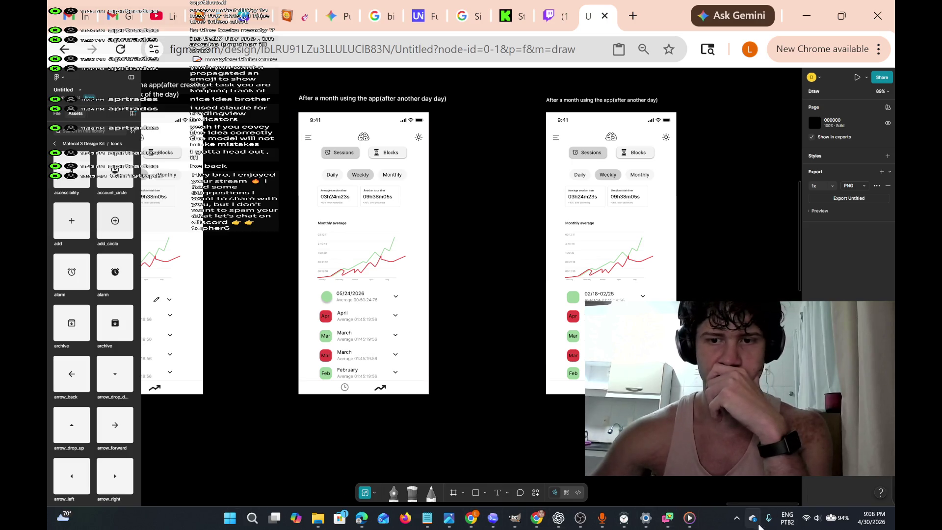
Bring the Social Stream Ninja window forward and switch to the Twitch channel page.
mouse_move(668, 518)
click(674, 481)
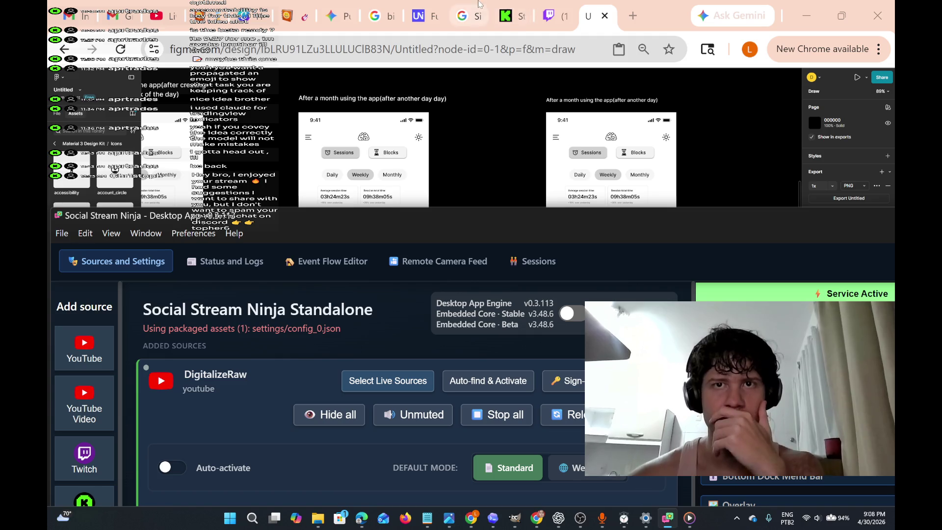
click(548, 5)
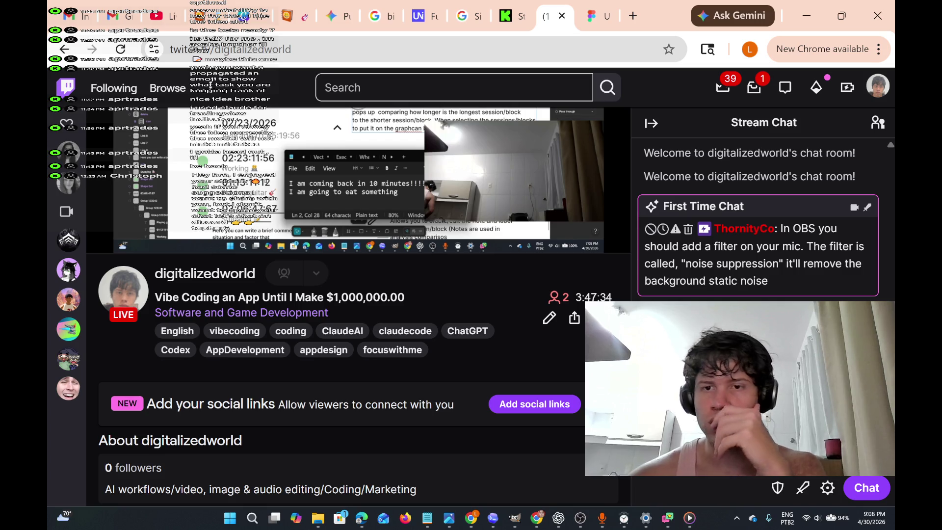
Read the viewer's noise-suppression tip in Twitch chat, then move over to OBS Studio.
mouse_move(810, 235)
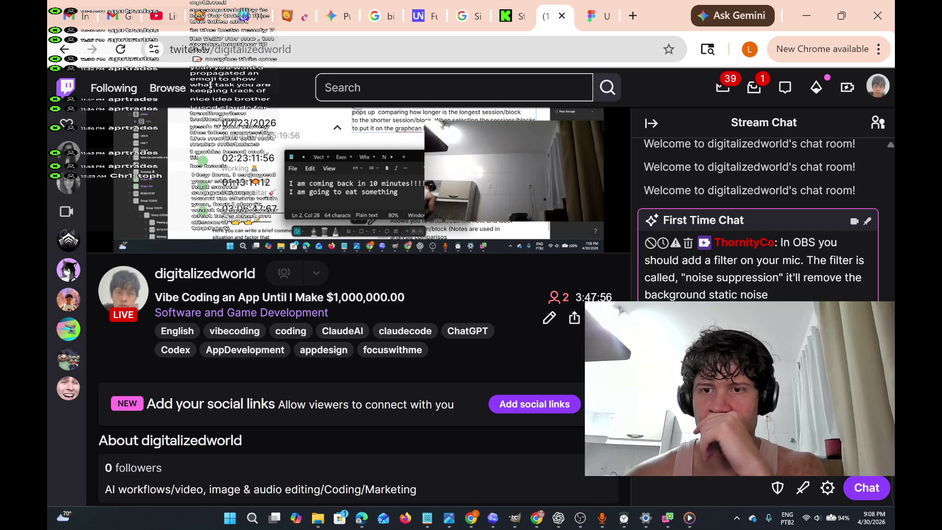
mouse_move(691, 521)
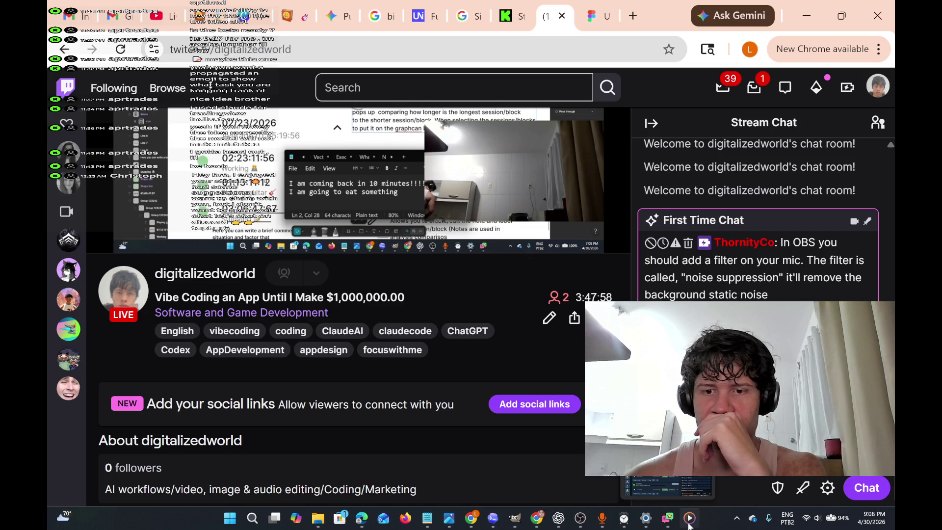
Add a Noise Suppression filter using the RNNoise method to the Mic/Aux source.
mouse_move(581, 519)
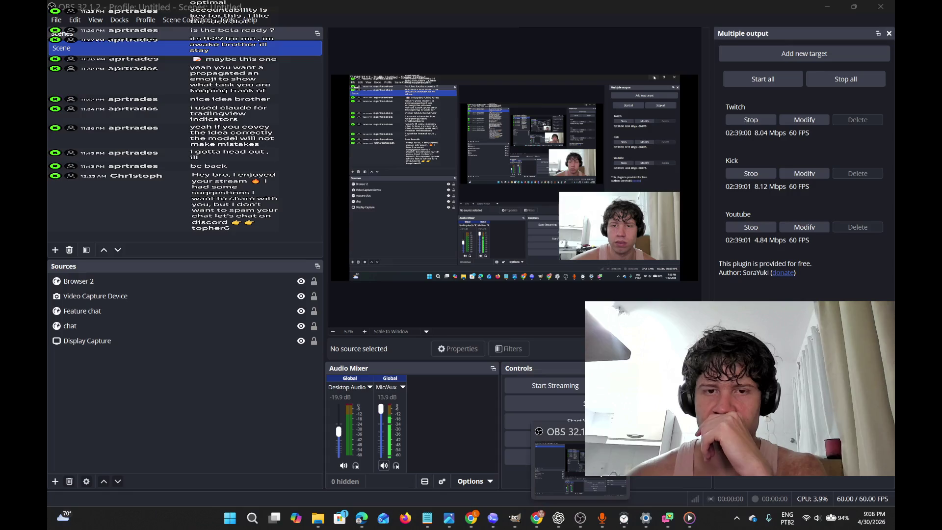
click(560, 462)
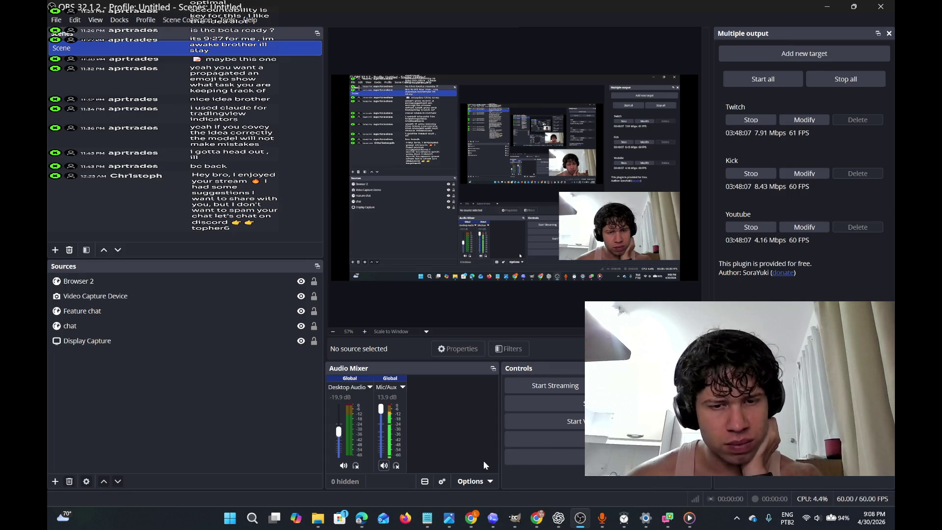
right_click(398, 390)
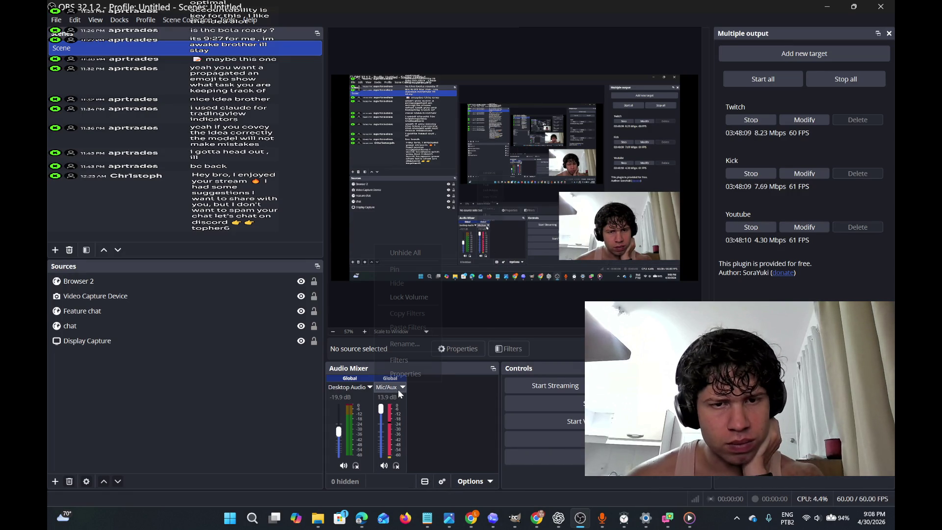
click(434, 360)
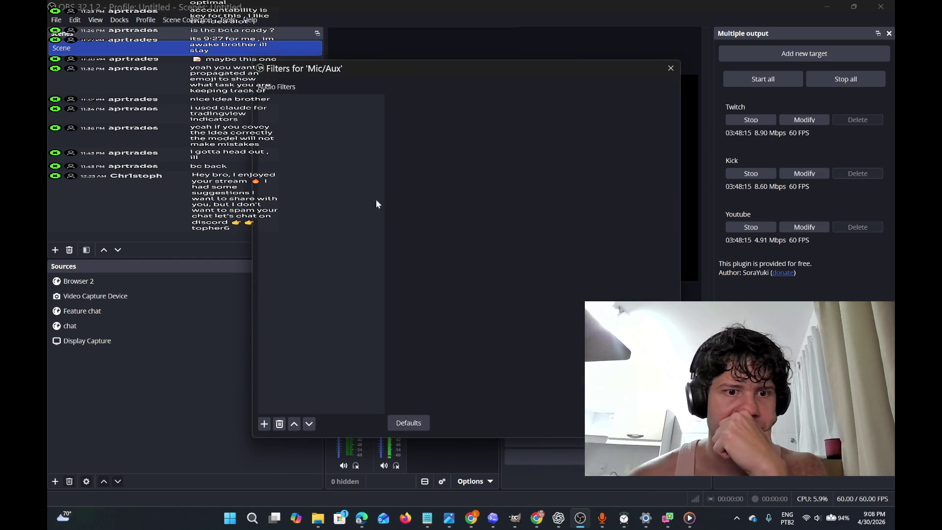
click(264, 424)
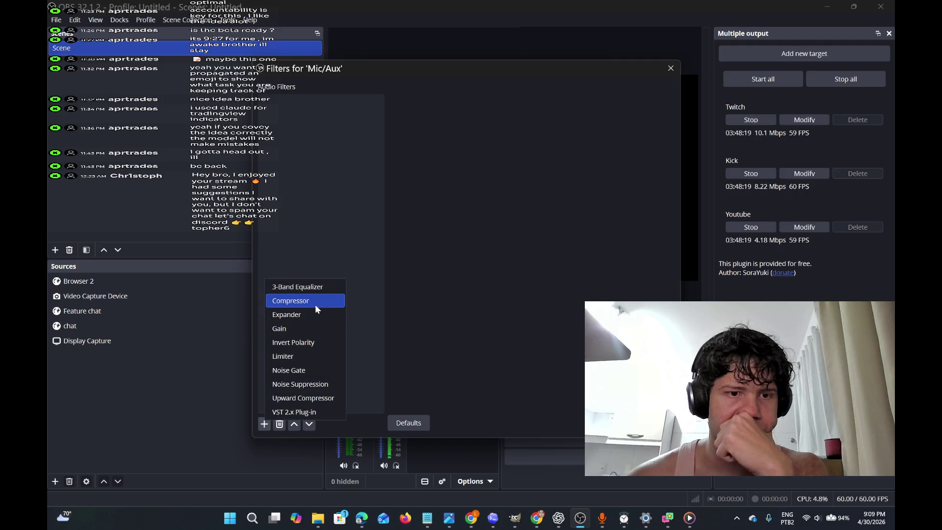
click(322, 384)
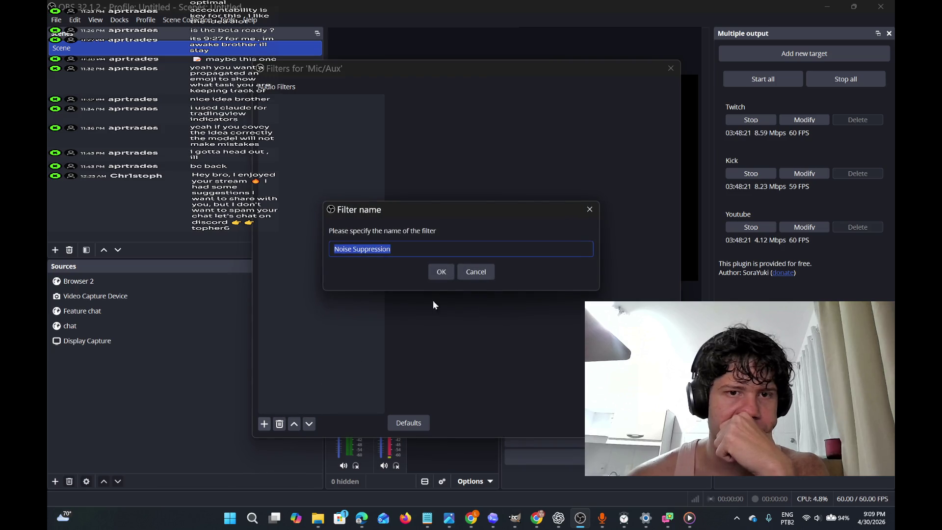
click(448, 271)
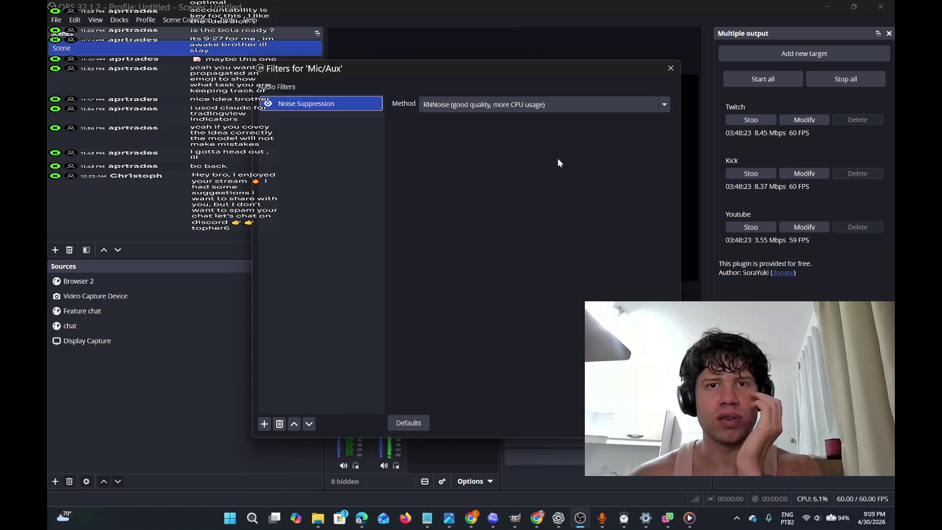
click(634, 108)
click(608, 139)
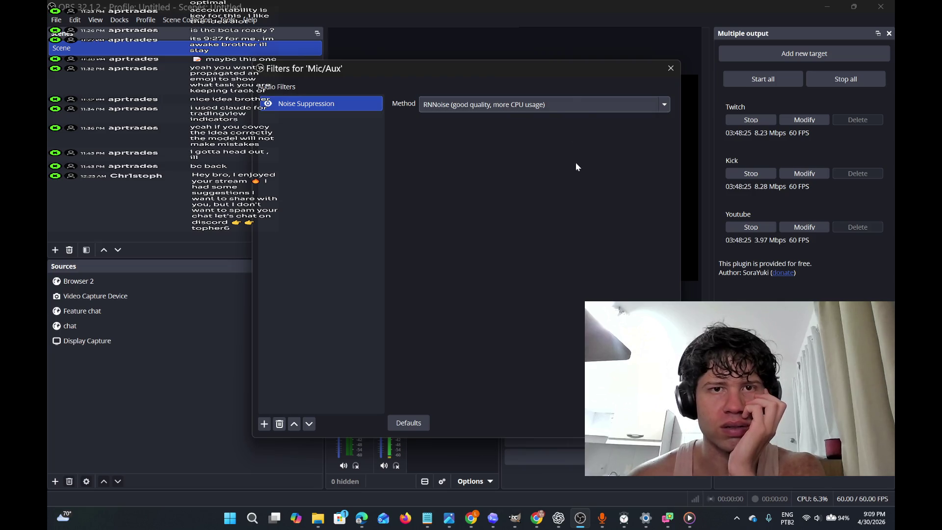
click(584, 114)
click(580, 134)
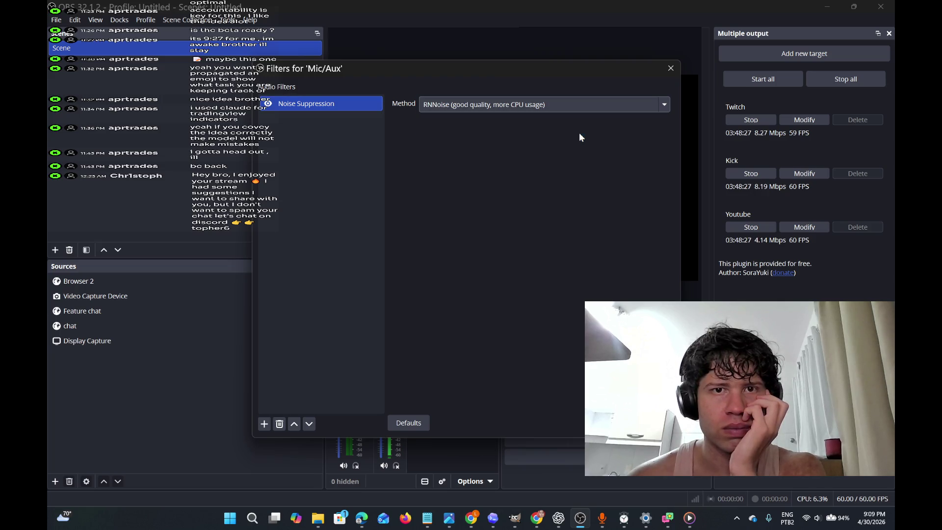
Add a Gain filter to the Mic/Aux source as well.
click(264, 424)
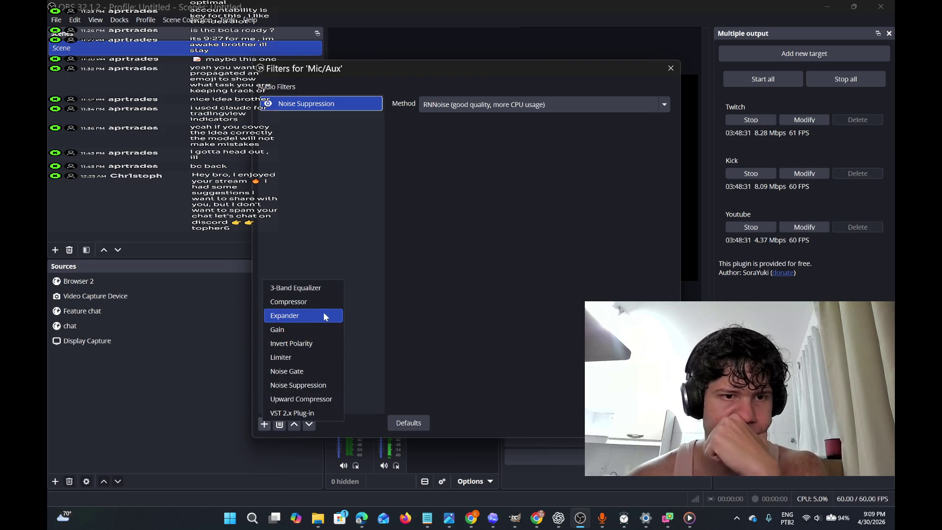
click(332, 327)
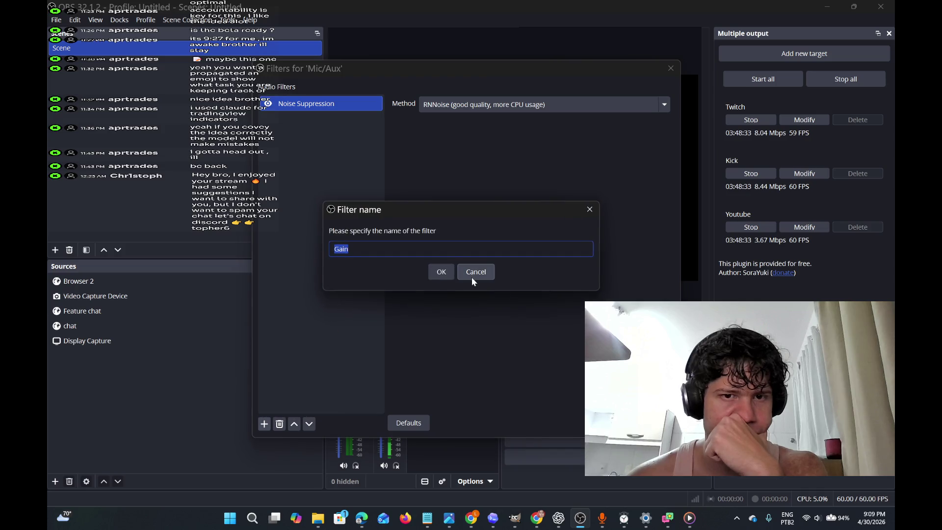
click(440, 275)
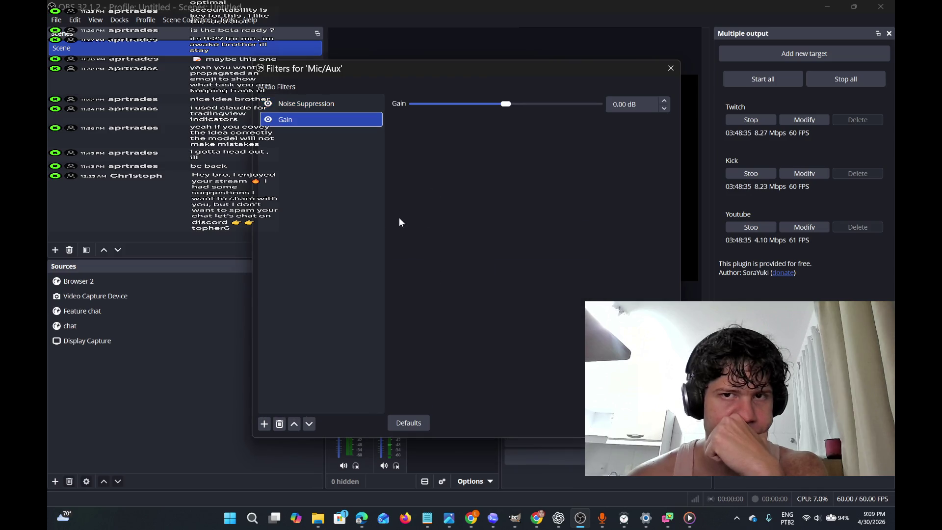
Raise the Mic/Aux Gain filter to 1.00 dB and close the Filters window.
double_click(665, 101)
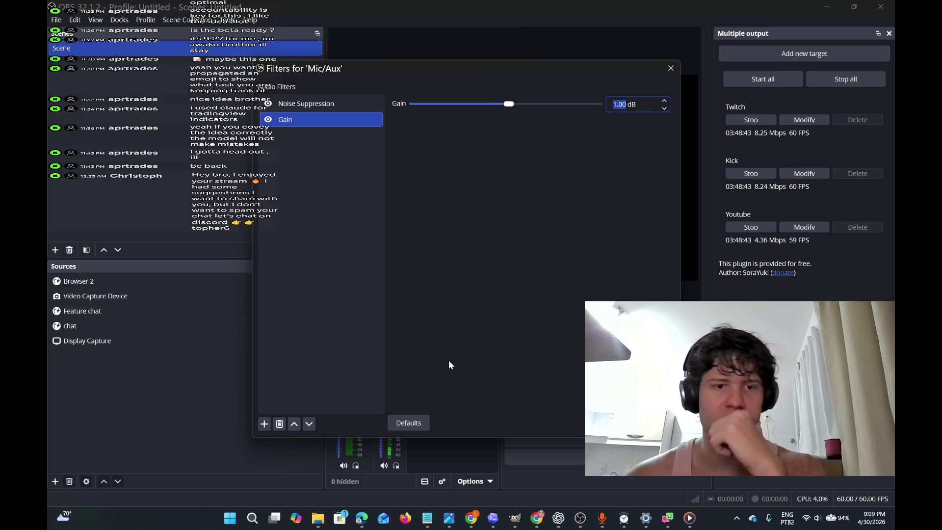
click(264, 422)
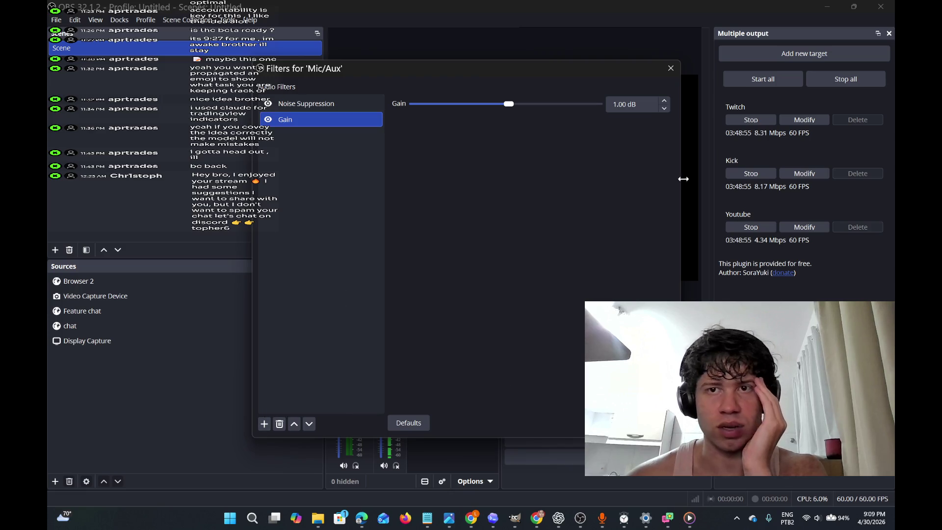
key(Escape)
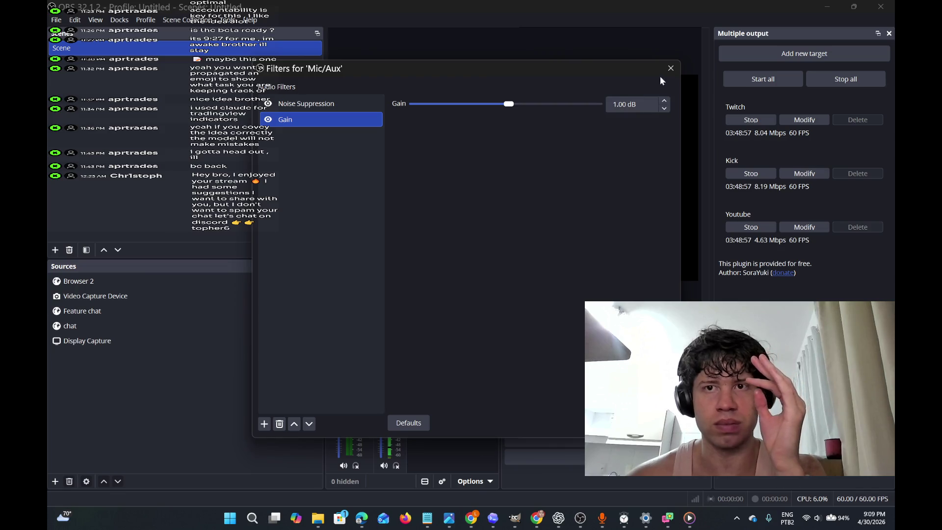
click(670, 69)
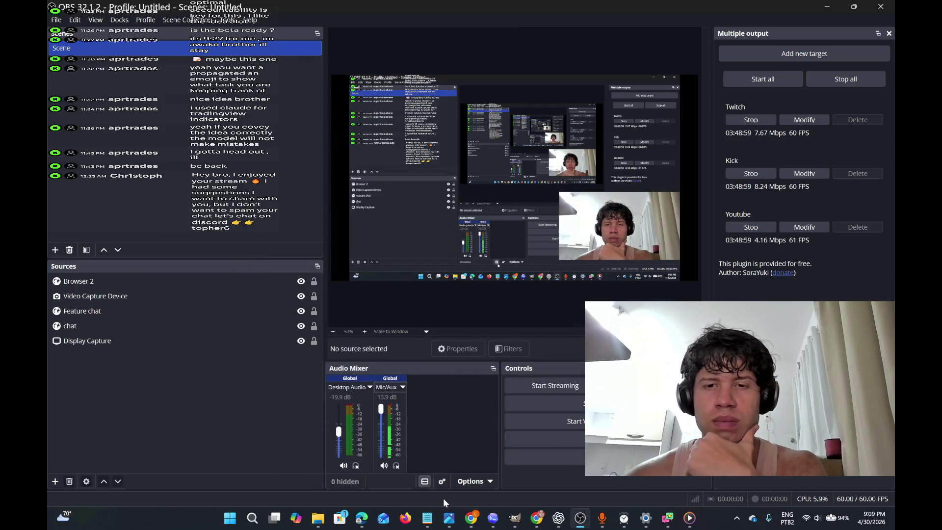
Close Social Stream Ninja and switch Chrome to the Kick stream dashboard tab.
mouse_move(489, 526)
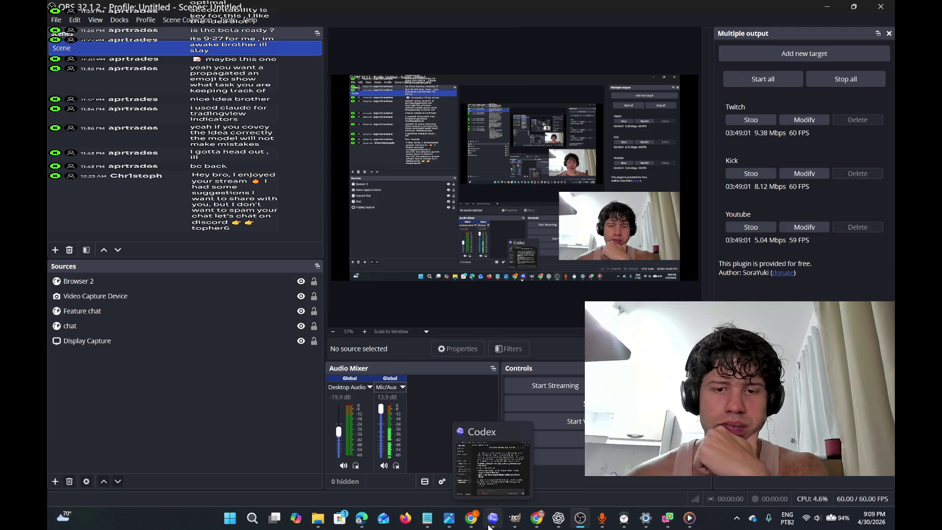
click(668, 518)
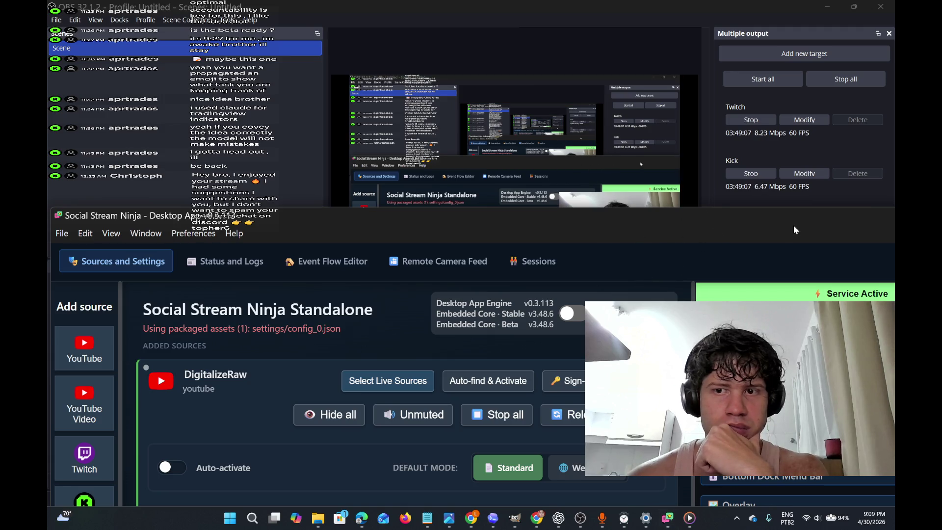
mouse_move(668, 518)
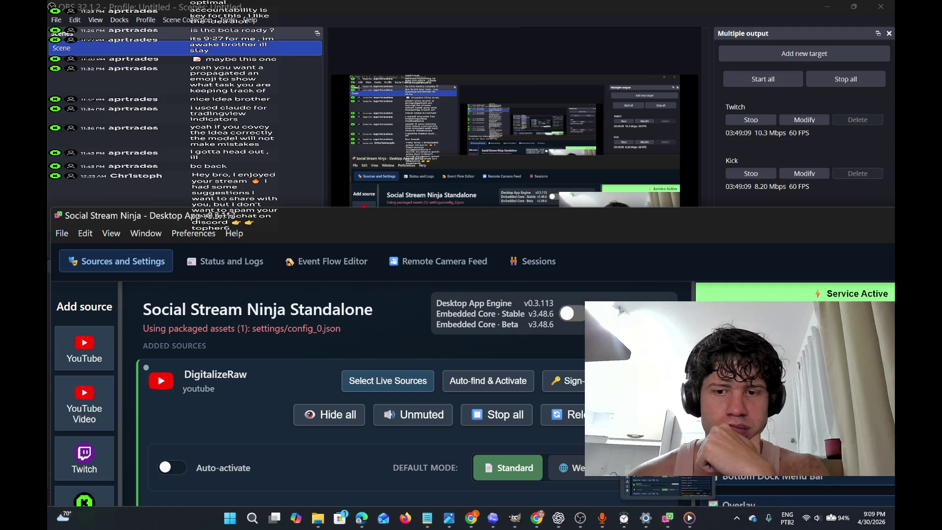
click(707, 469)
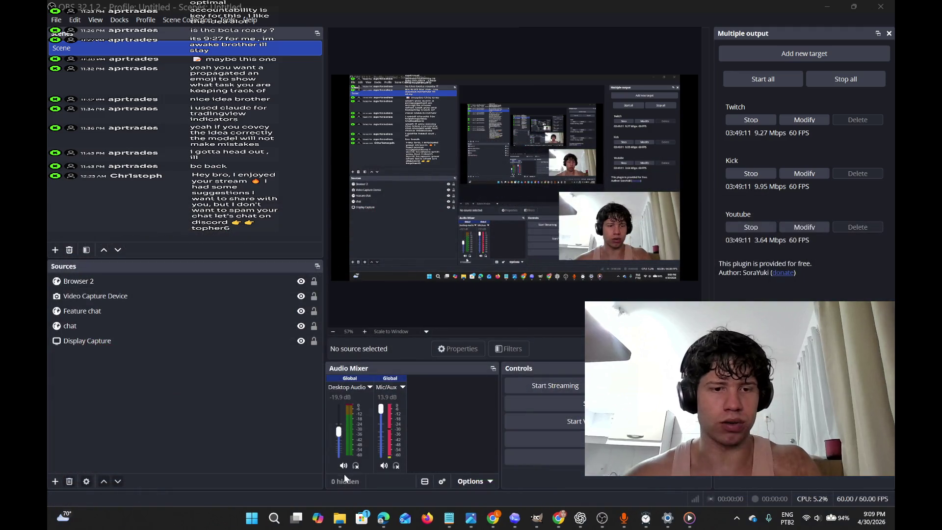
click(505, 515)
click(504, 16)
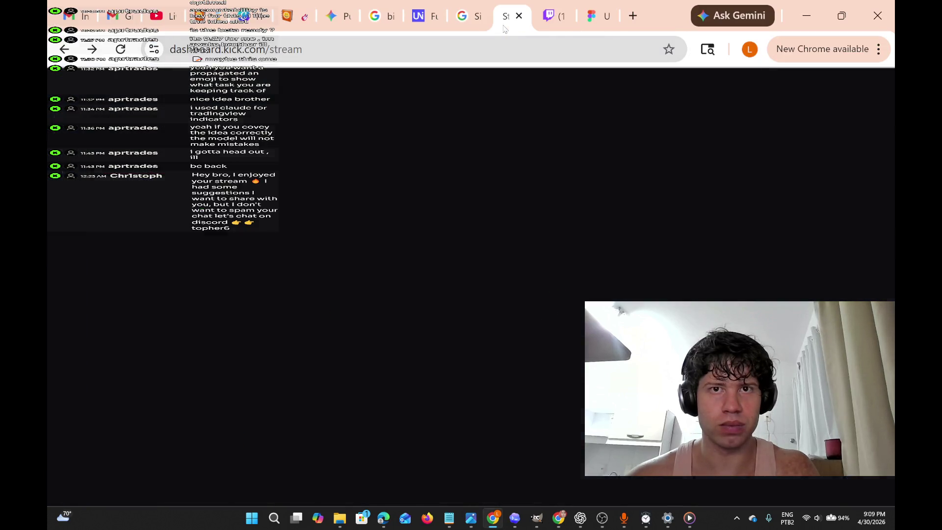
Look over the Kick dashboard and YouTube Studio, then move to the Twitch channel tab.
scroll(540, 275, up, 5)
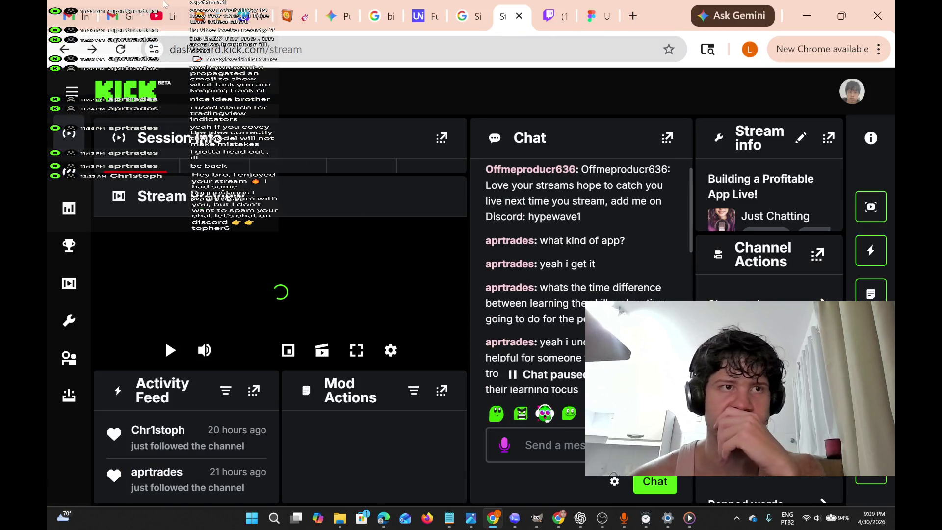
scroll(579, 270, down, 5)
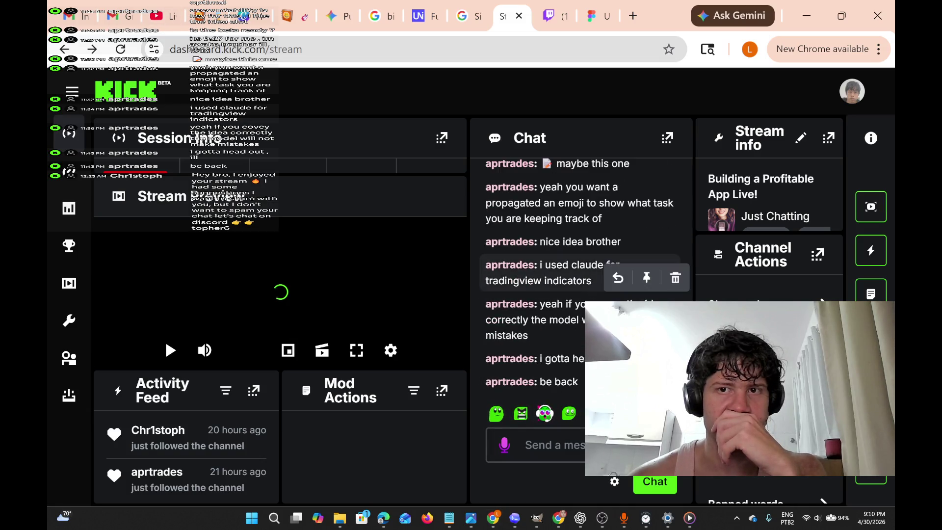
scroll(579, 274, up, 1)
scroll(572, 263, up, 5)
scroll(572, 263, down, 5)
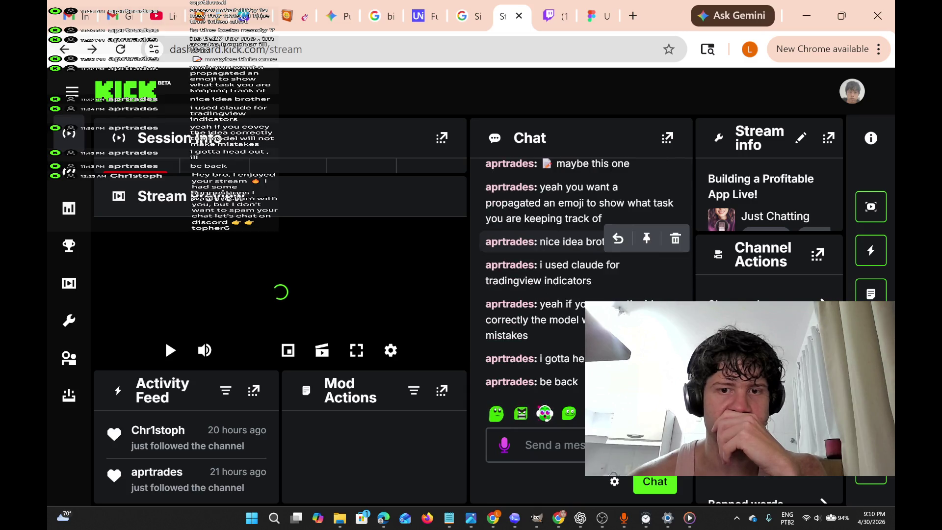
click(159, 16)
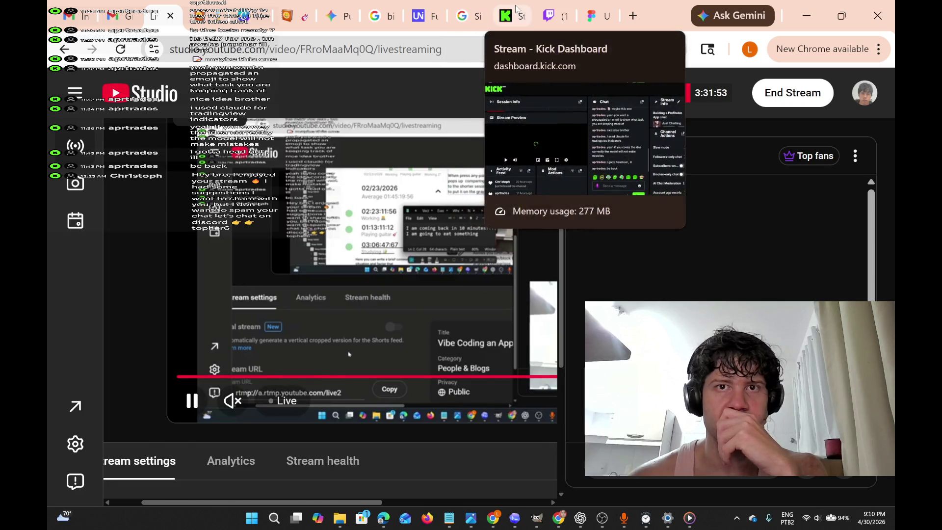
click(506, 15)
key(ctrl+Tab)
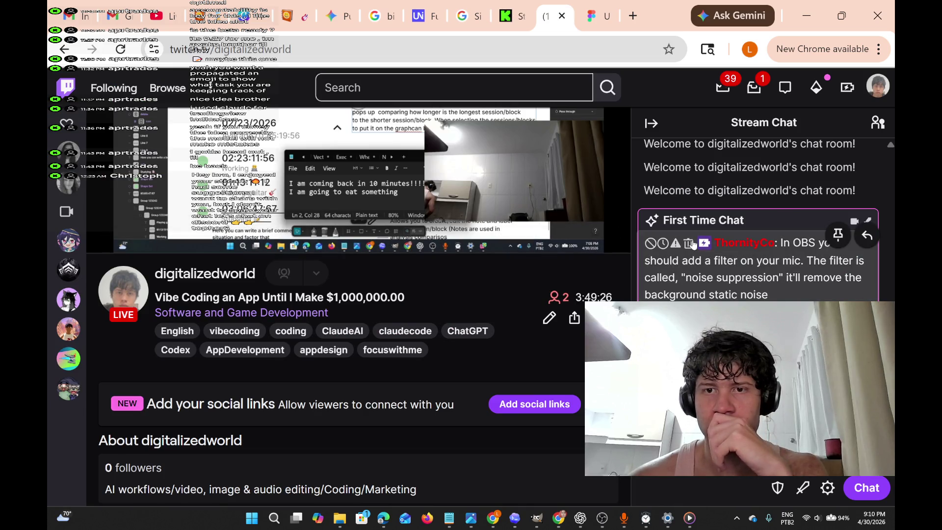
View the first-time chatter's profile card, check Kick and YouTube Studio, then return to Figma.
click(730, 244)
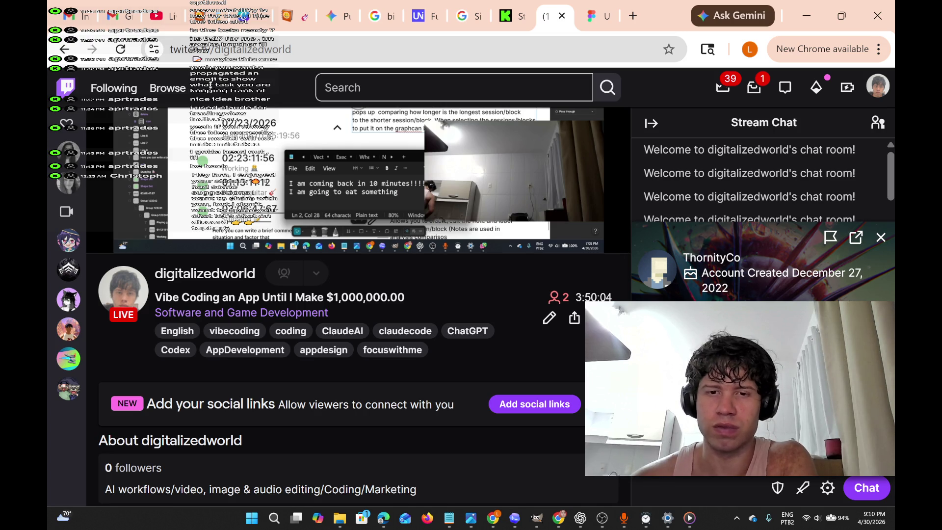
click(882, 248)
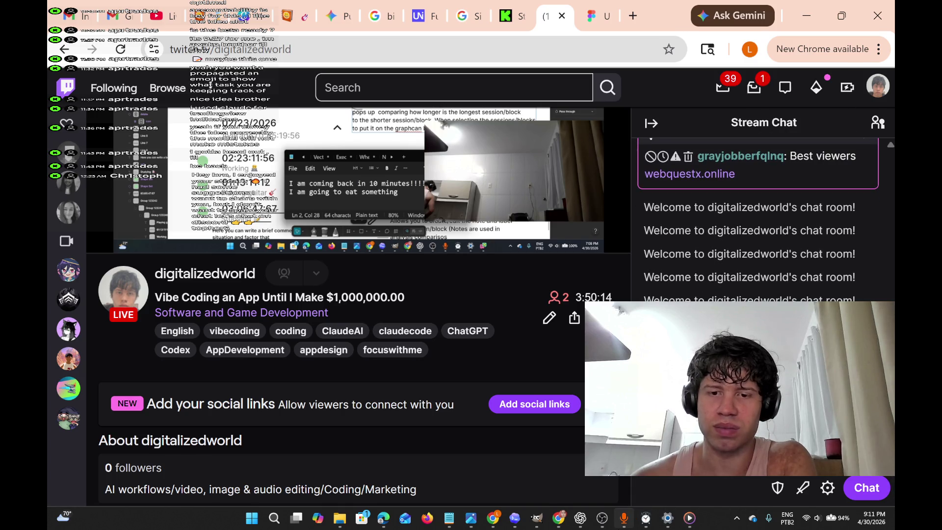
mouse_move(580, 519)
mouse_move(581, 461)
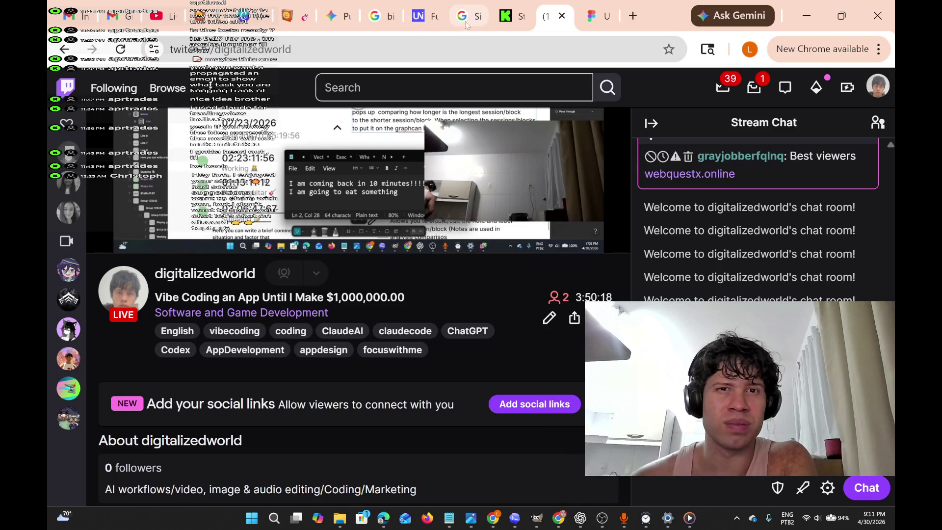
click(511, 25)
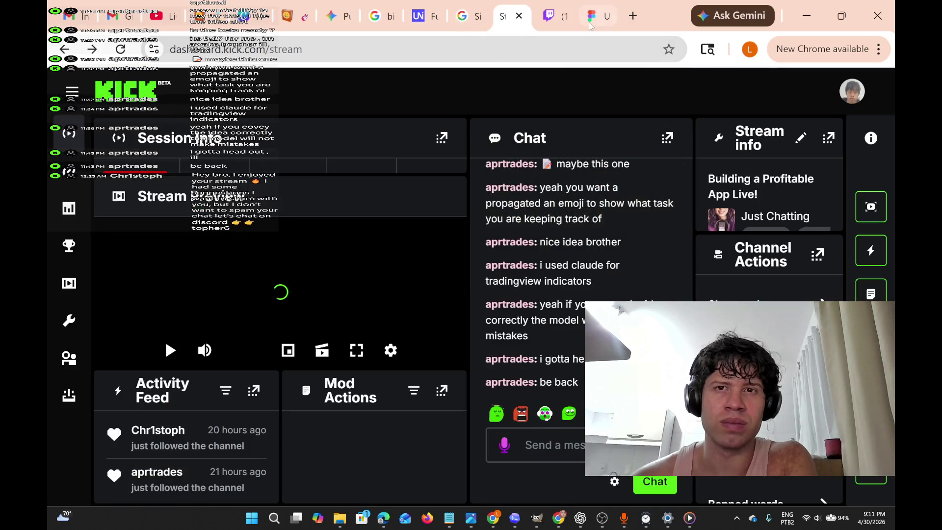
click(146, 23)
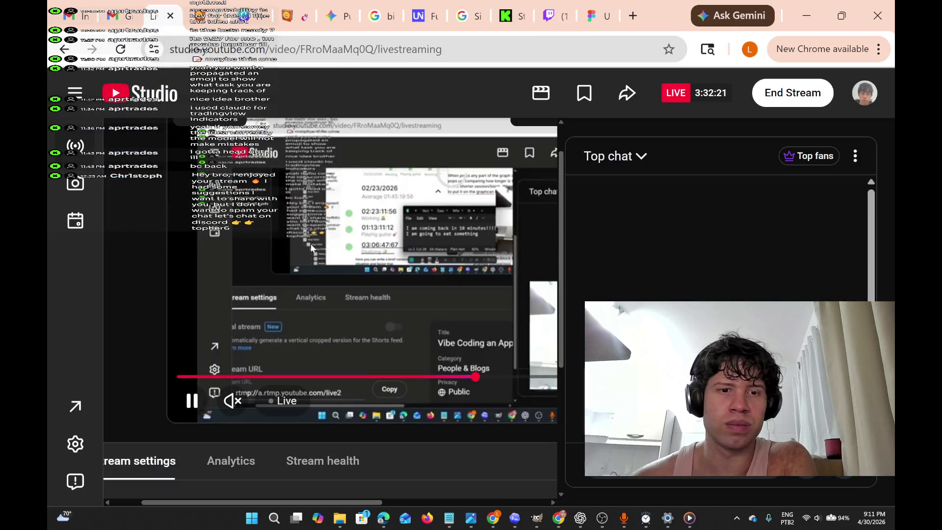
click(595, 15)
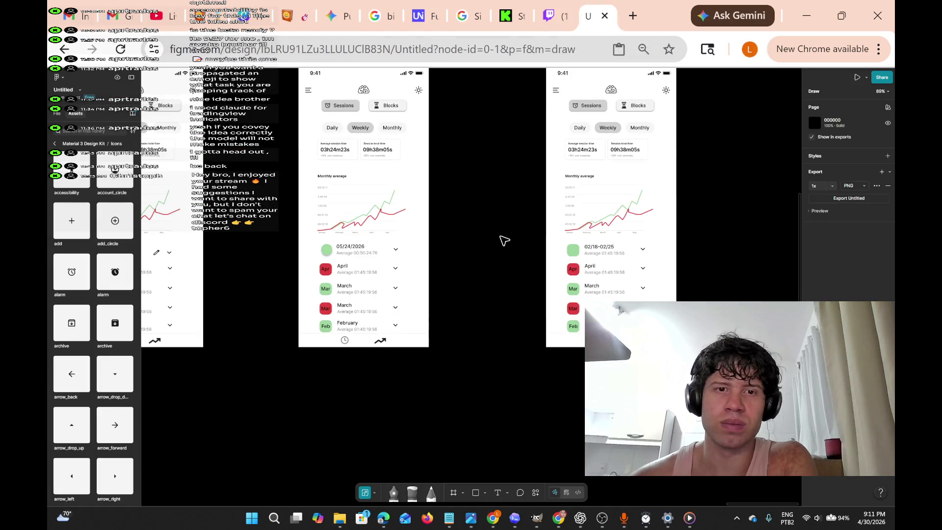
Pan and zoom the canvas to the legend frame's header and its sun icon.
scroll(480, 245, down, 2)
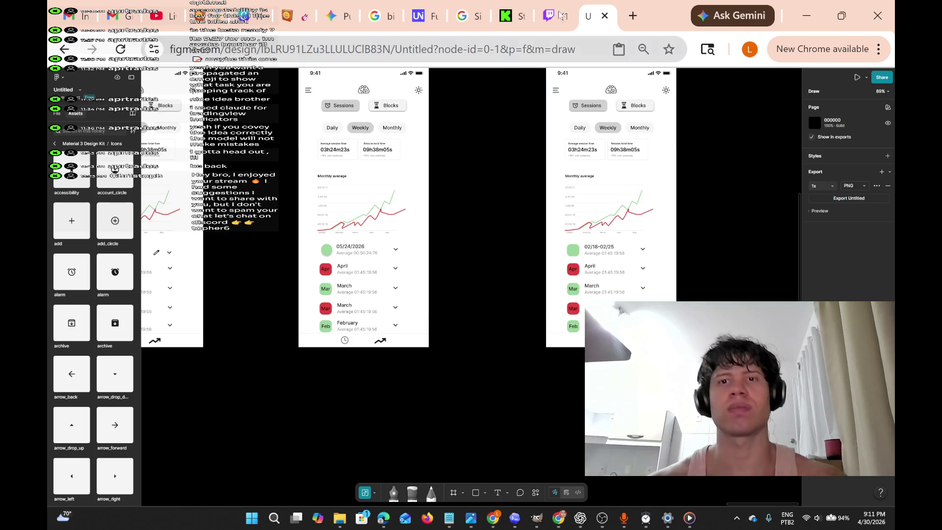
scroll(668, 158, up, 5)
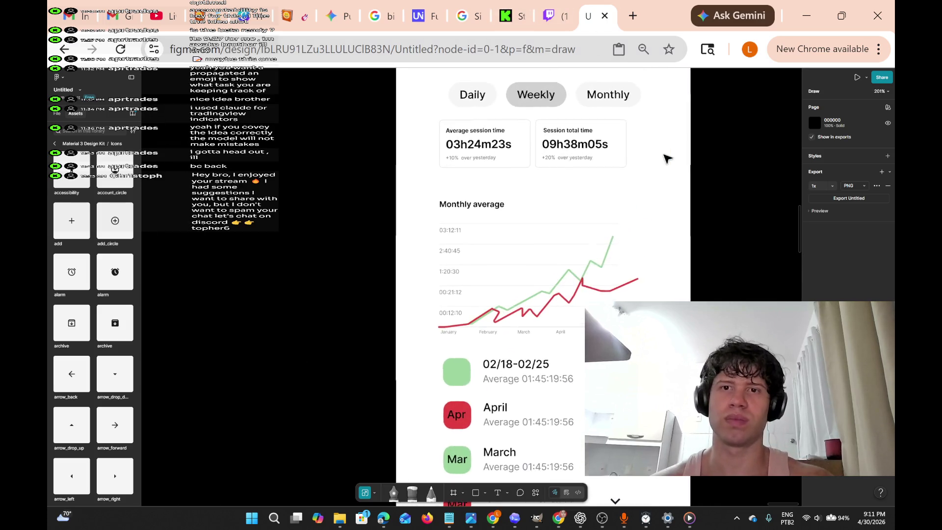
scroll(667, 158, down, 5)
scroll(666, 150, down, 1)
scroll(666, 150, up, 3)
scroll(666, 150, down, 5)
scroll(666, 150, up, 6)
scroll(666, 149, down, 8)
scroll(299, 212, left, 3)
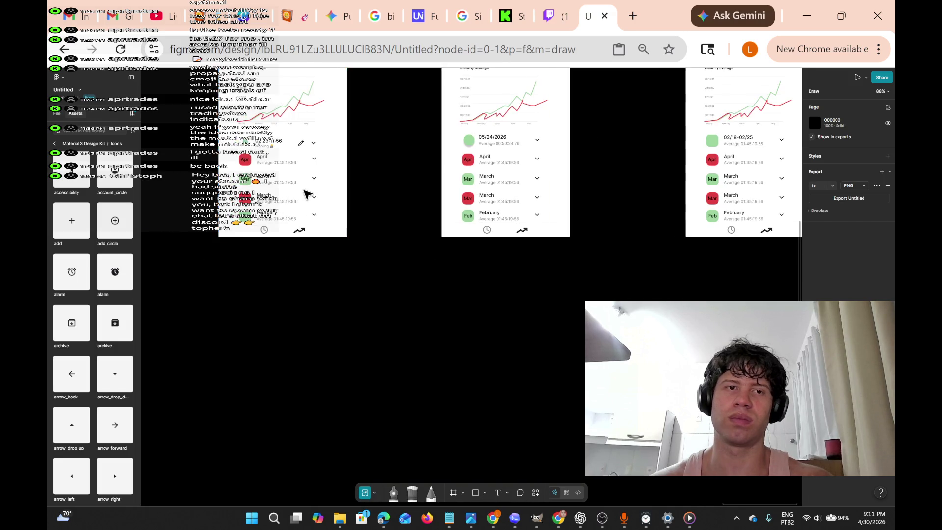
scroll(305, 195, right, 2)
scroll(308, 193, up, 3)
scroll(310, 192, down, 2)
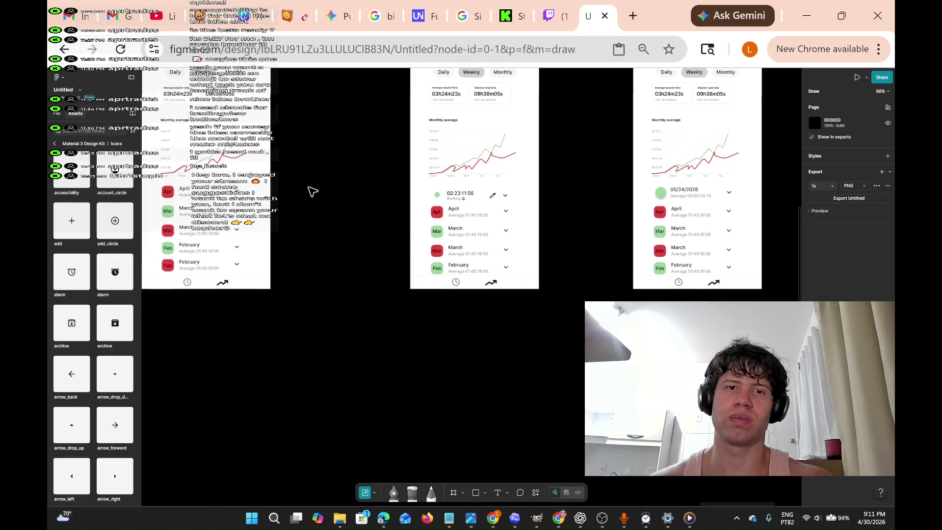
scroll(513, 189, up, 5)
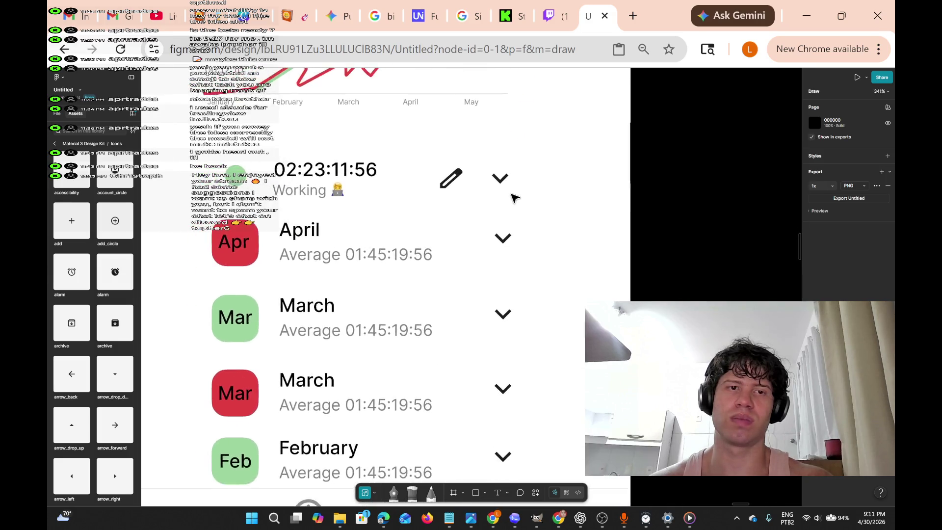
scroll(511, 195, down, 5)
scroll(513, 196, left, 5)
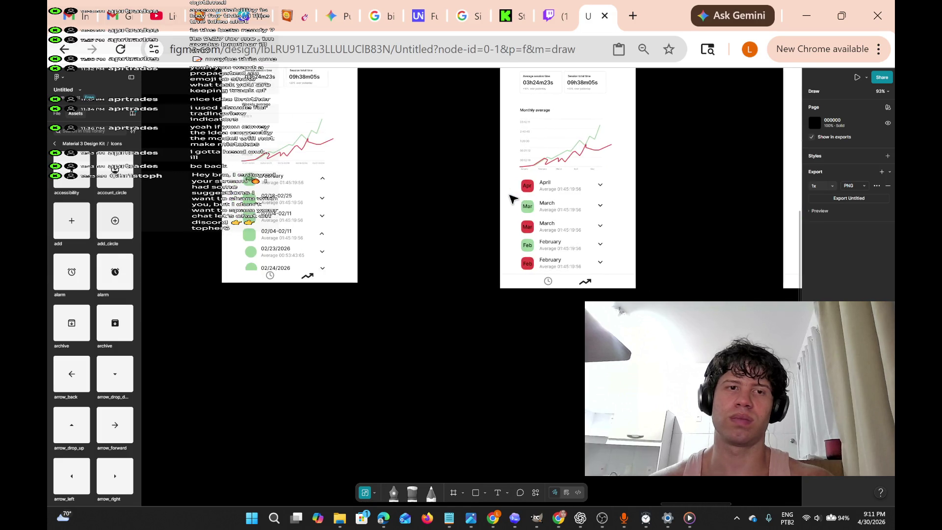
scroll(510, 195, left, 5)
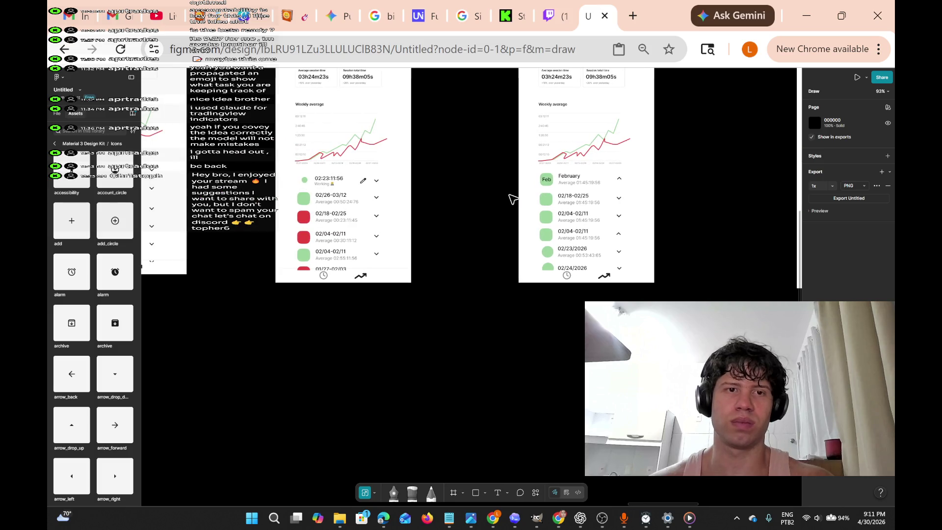
scroll(513, 199, left, 3)
scroll(513, 198, down, 3)
scroll(513, 198, left, 3)
scroll(513, 198, left, 3)
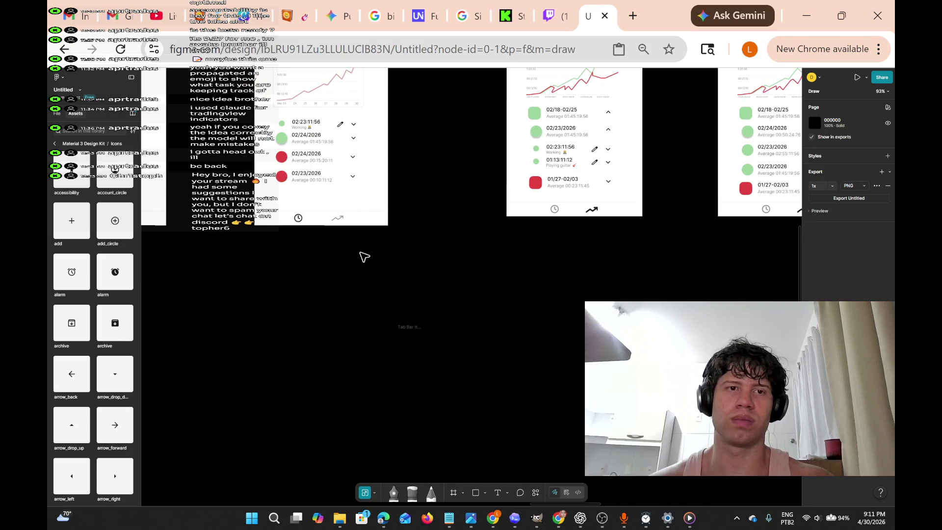
scroll(365, 260, left, 5)
scroll(416, 154, left, 5)
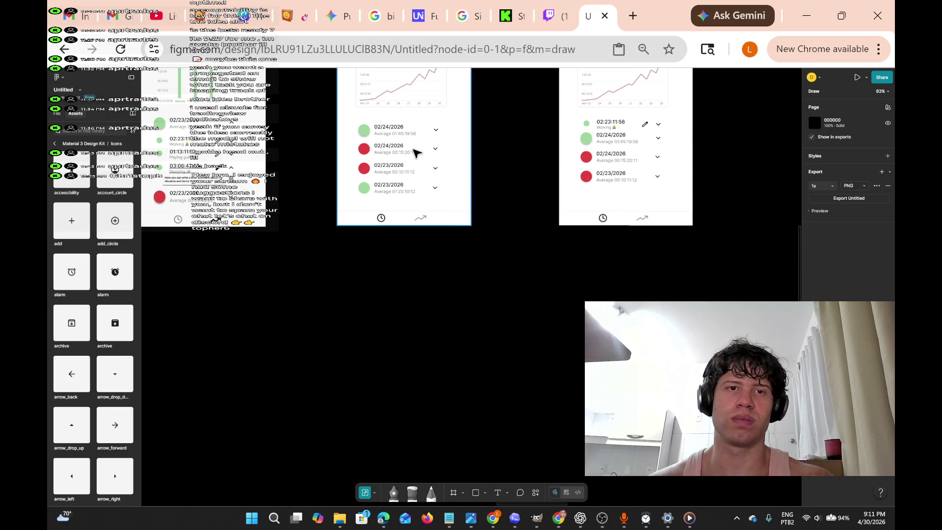
scroll(416, 153, up, 3)
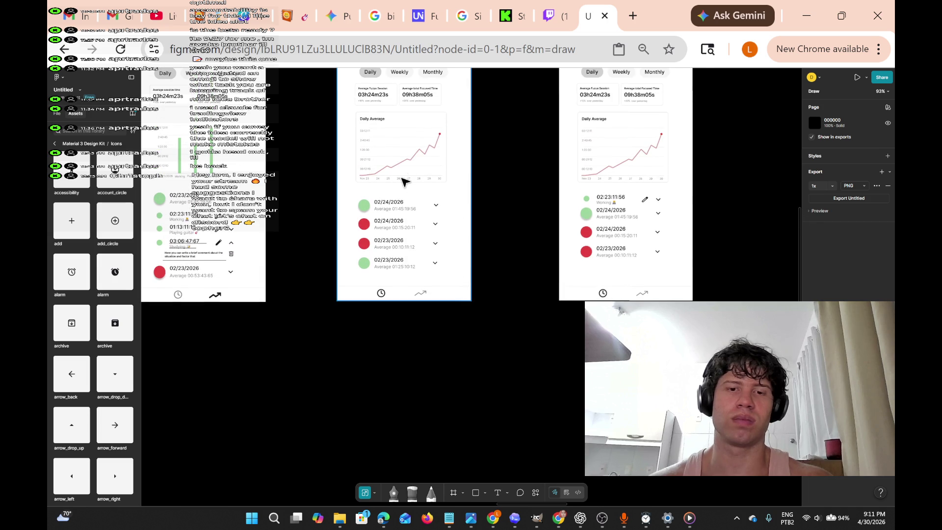
scroll(401, 182, down, 15)
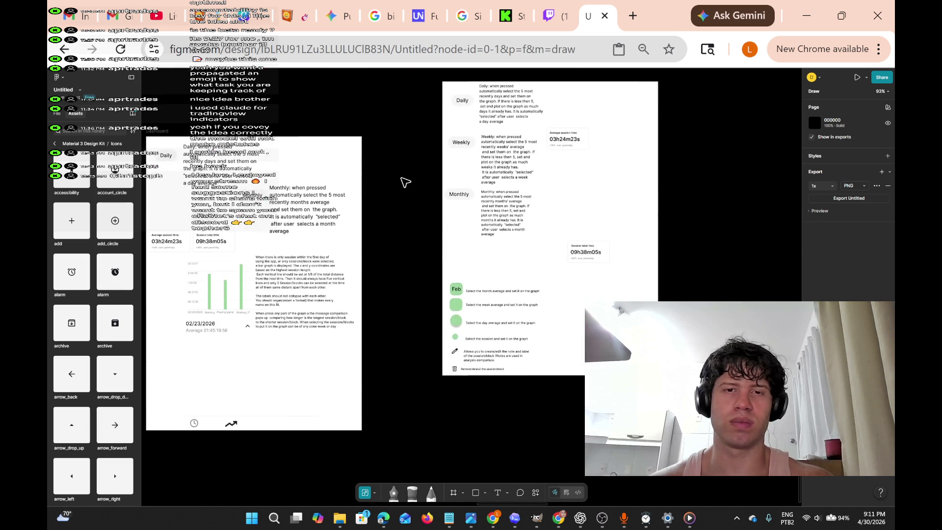
scroll(380, 225, left, 5)
scroll(381, 225, down, 5)
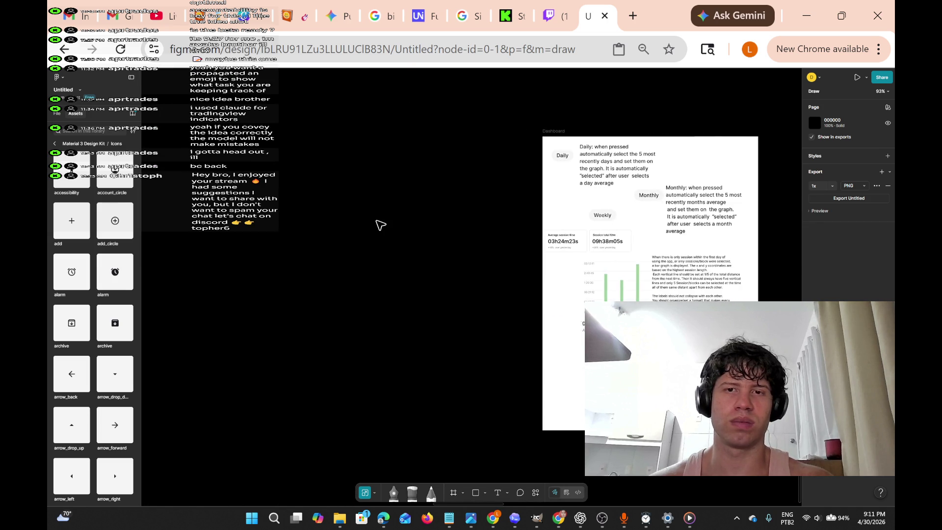
scroll(381, 225, up, 8)
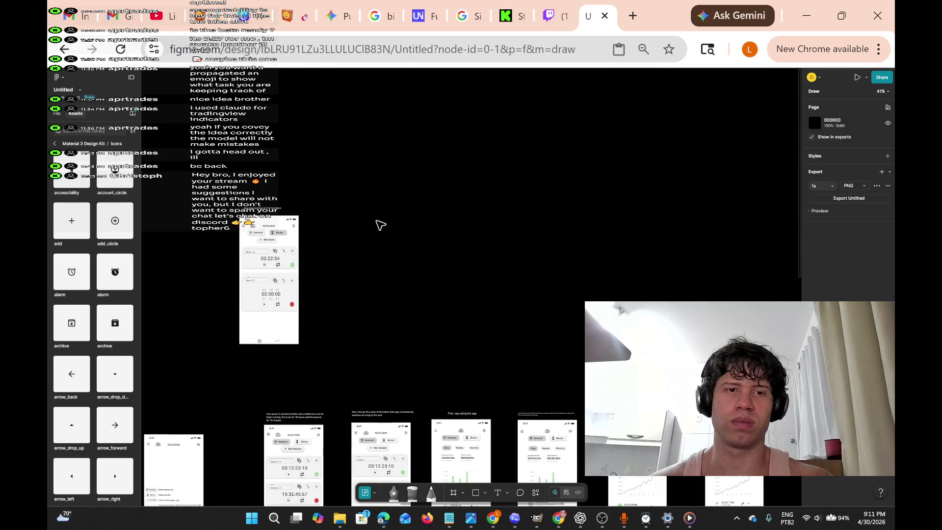
scroll(381, 225, down, 5)
scroll(381, 226, up, 10)
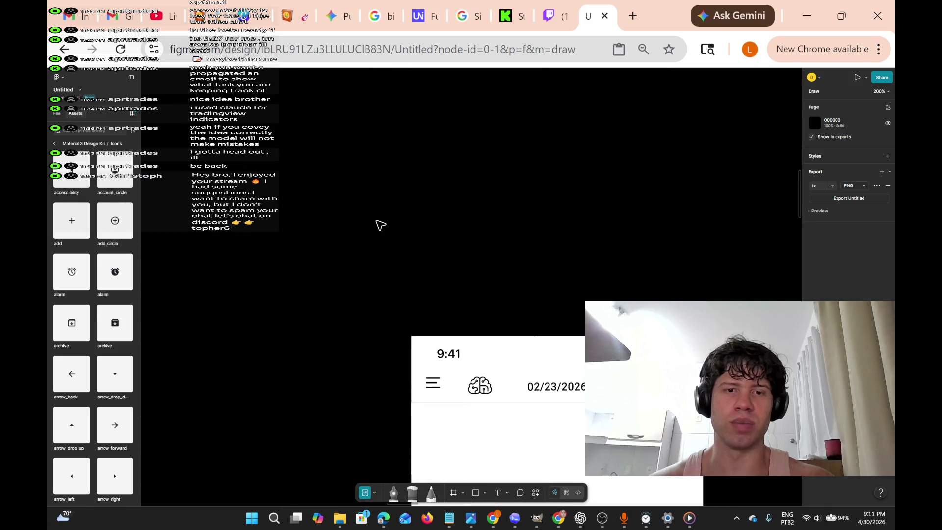
scroll(381, 225, down, 3)
scroll(381, 225, right, 5)
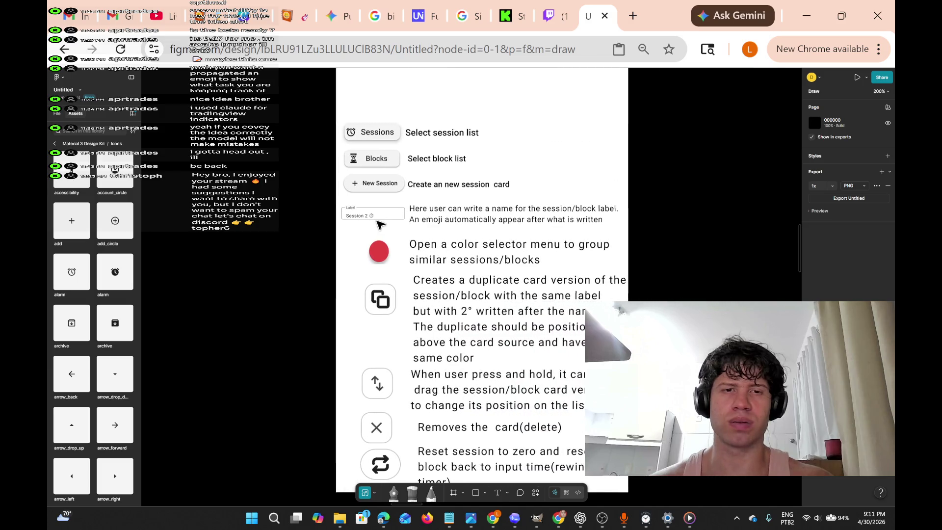
scroll(472, 157, up, 1)
scroll(471, 157, down, 10)
scroll(472, 157, up, 2)
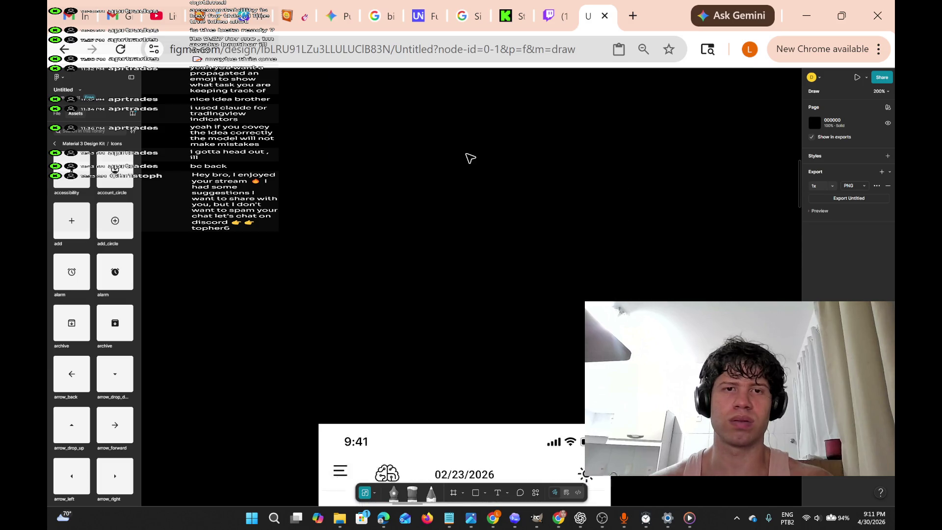
scroll(470, 157, up, 2)
scroll(470, 157, down, 5)
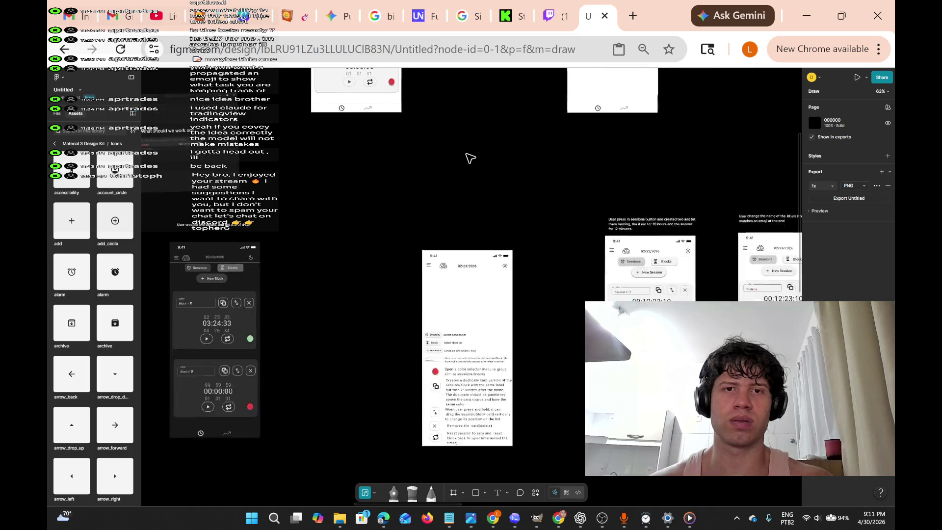
scroll(470, 158, up, 1)
scroll(470, 158, up, 4)
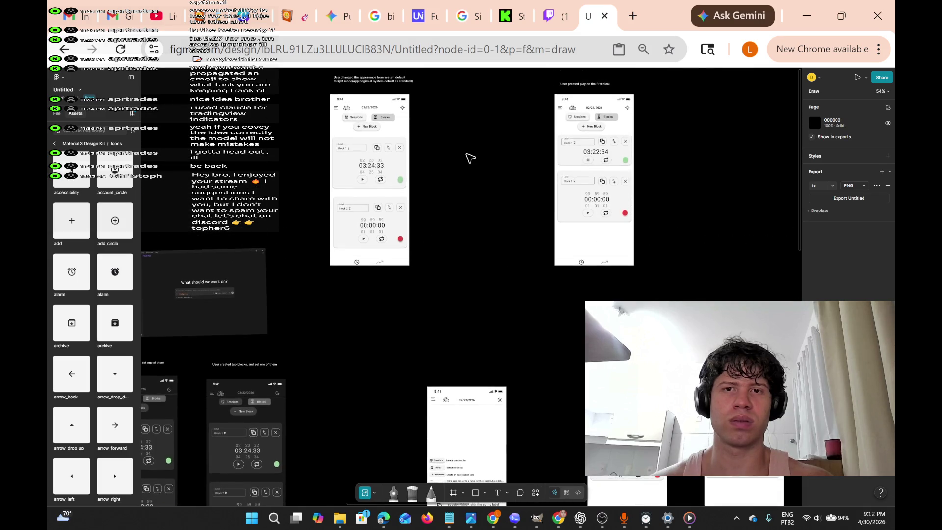
scroll(470, 158, up, 2)
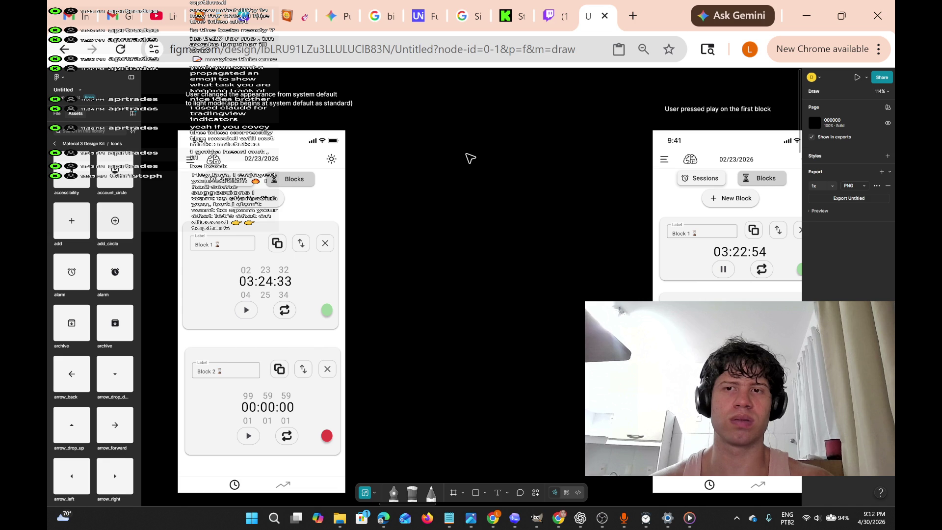
scroll(470, 158, right, 3)
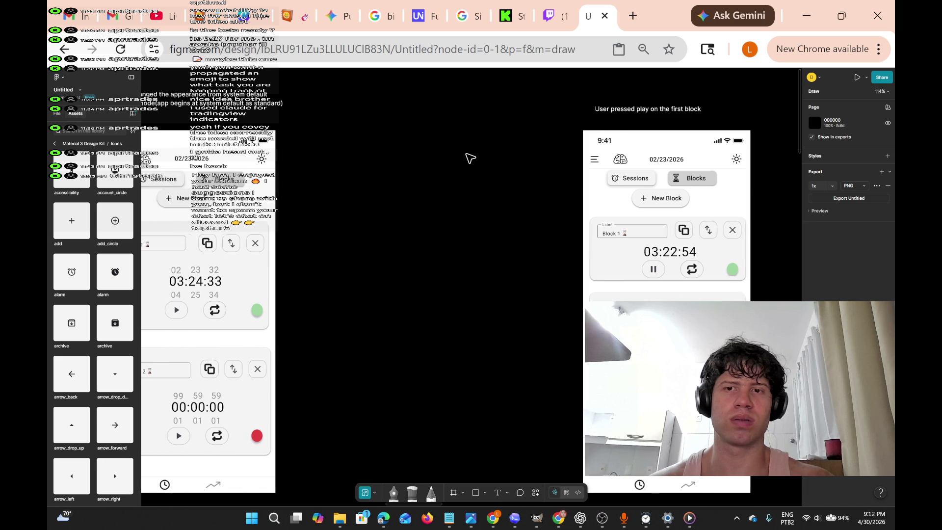
scroll(470, 159, right, 3)
scroll(470, 158, right, 2)
scroll(470, 158, right, 3)
scroll(470, 158, left, 3)
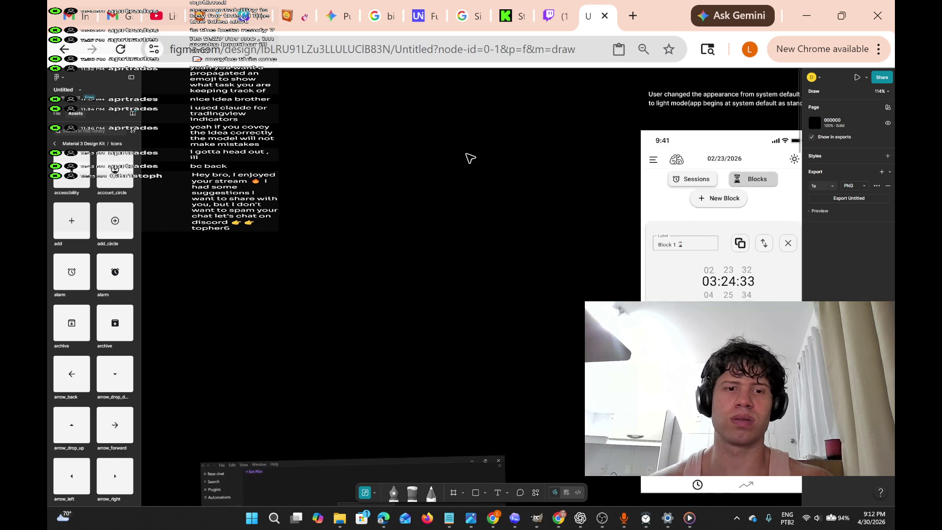
scroll(470, 158, up, 5)
scroll(470, 158, down, 4)
scroll(470, 158, down, 3)
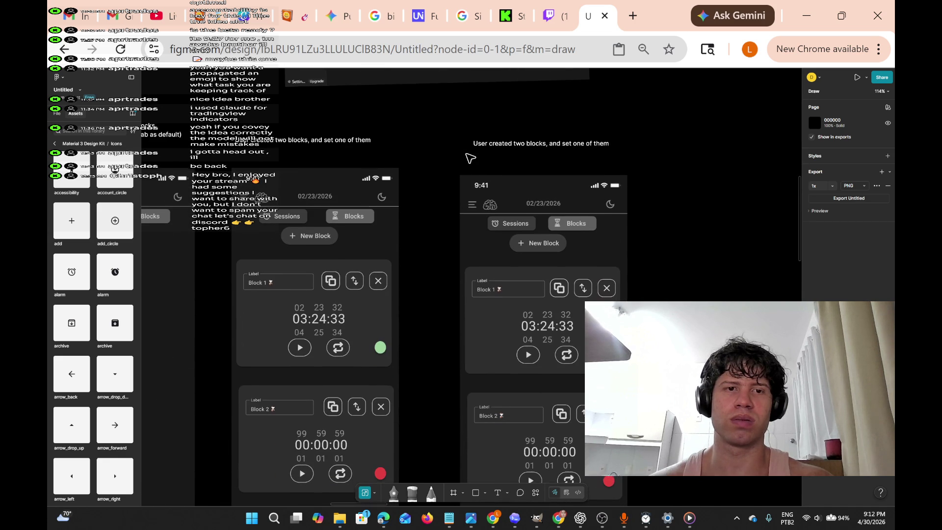
scroll(579, 200, down, 10)
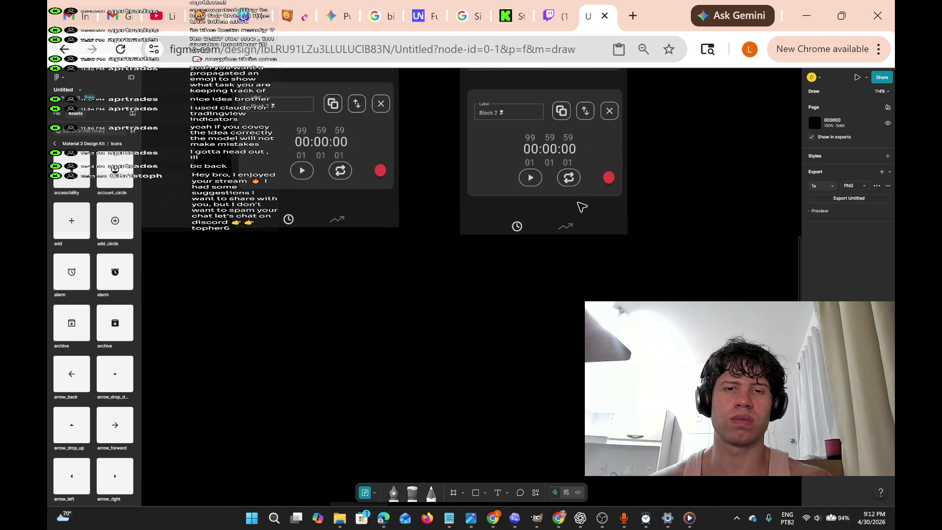
scroll(581, 207, up, 5)
scroll(581, 207, right, 6)
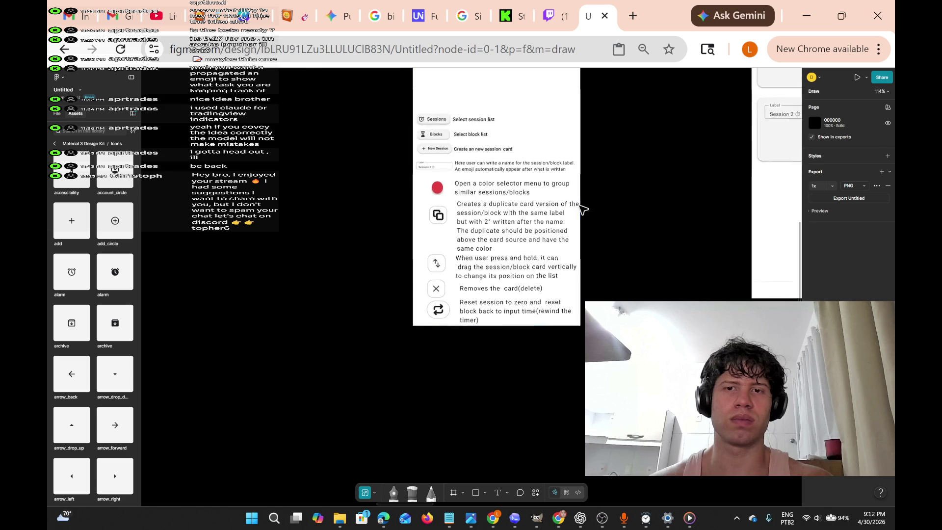
scroll(583, 210, up, 3)
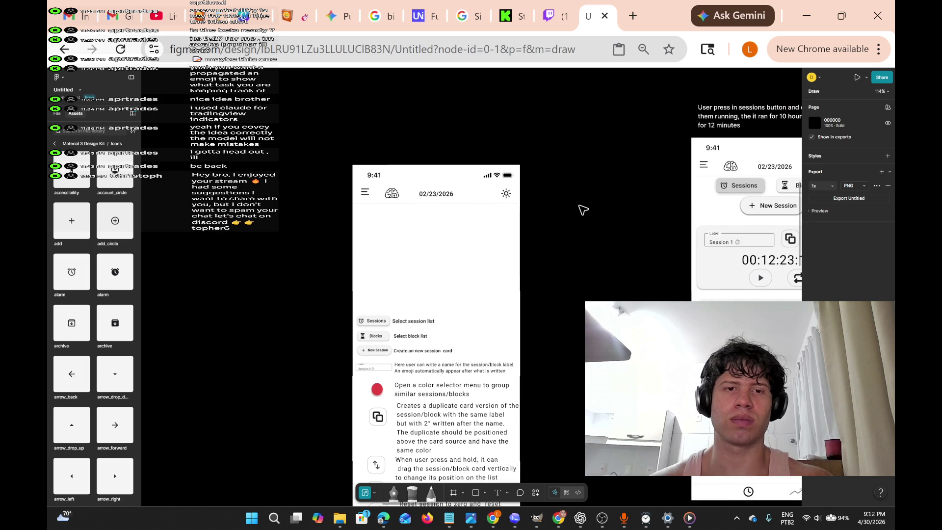
scroll(583, 210, down, 1)
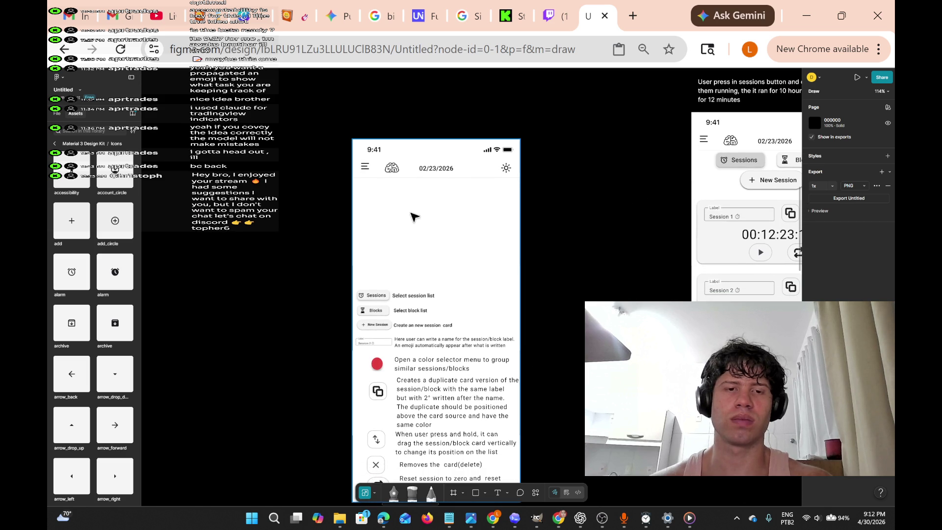
scroll(423, 187, down, 2)
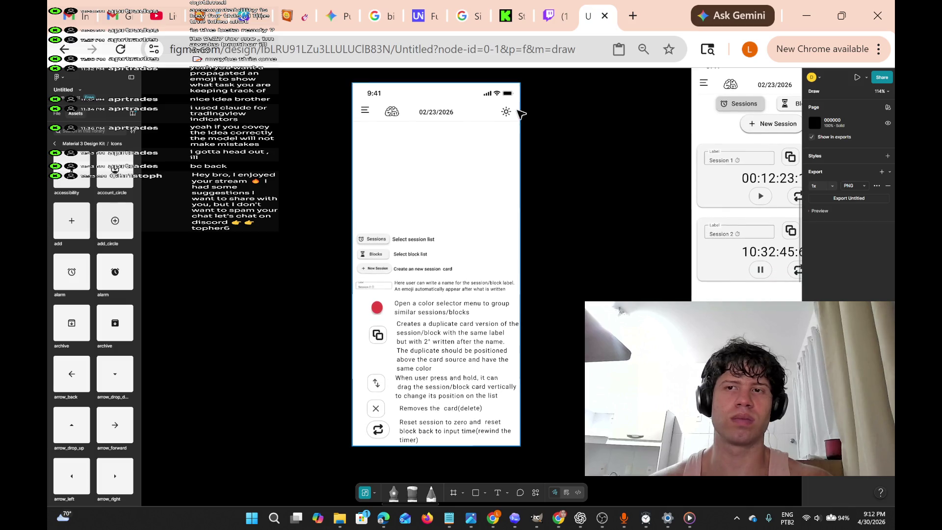
scroll(506, 130, up, 5)
scroll(505, 134, up, 3)
scroll(504, 133, right, 3)
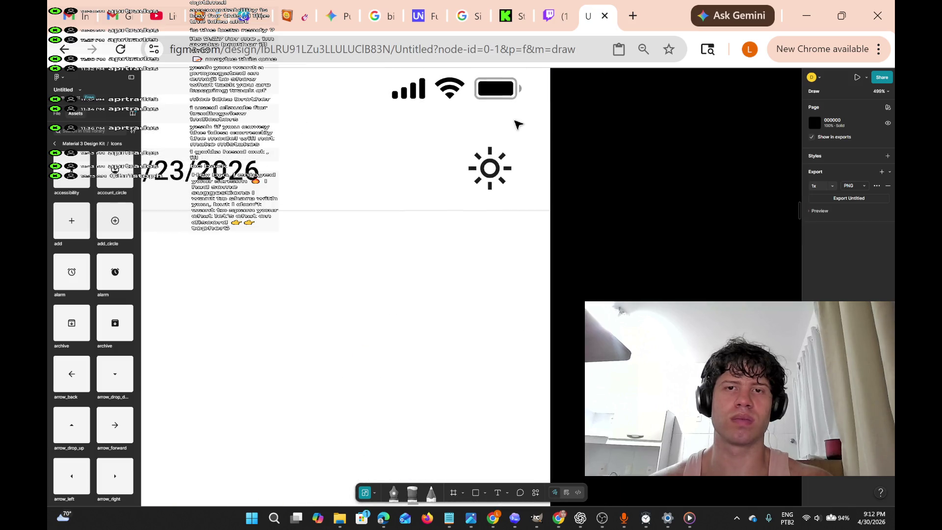
Move the light-mode sun icon down to the top of the legend list.
click(486, 172)
mouse_move(486, 191)
mouse_down()
mouse_move(455, 258)
mouse_move(290, 339)
mouse_move(516, 343)
mouse_move(436, 385)
mouse_move(393, 270)
mouse_move(380, 319)
mouse_up()
scroll(515, 343, left, 3)
scroll(466, 367, down, 5)
scroll(435, 384, down, 3)
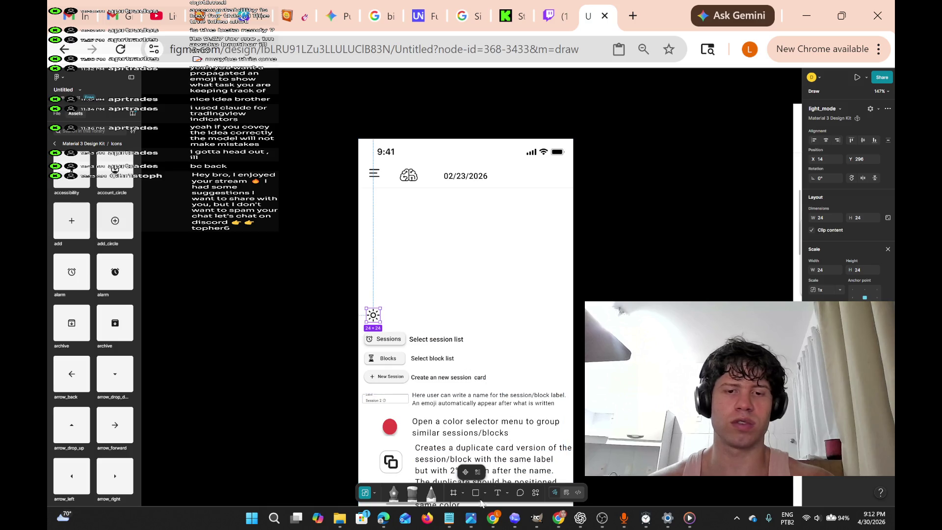
Add the caption 'Change app appearance' beside the sun icon and align the two.
click(498, 493)
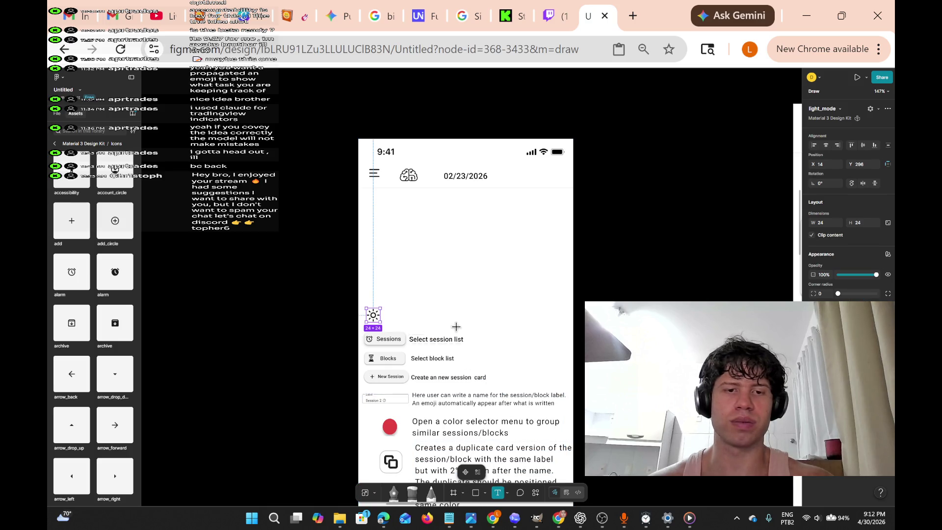
click(402, 318)
text(Change app appearance)
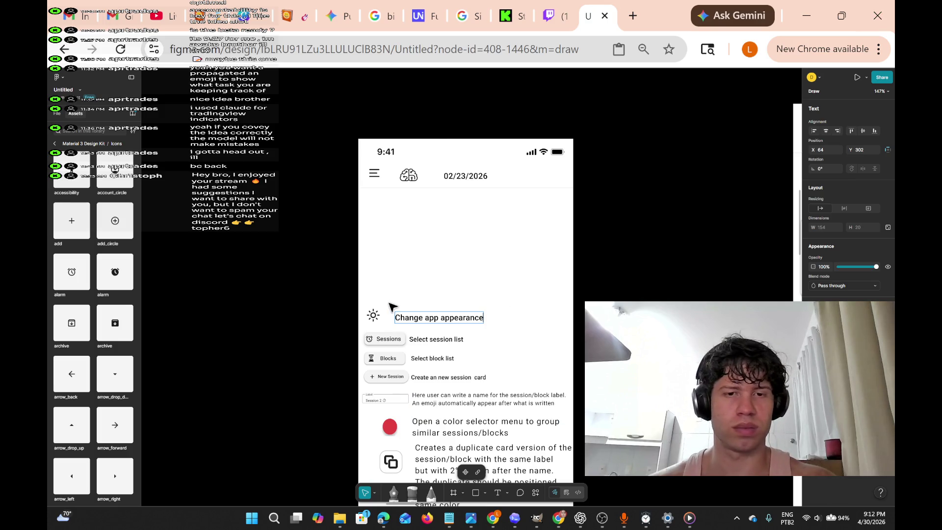
click(495, 320)
mouse_move(392, 294)
mouse_down()
mouse_move(432, 317)
mouse_move(513, 338)
mouse_move(476, 325)
mouse_move(477, 315)
mouse_up()
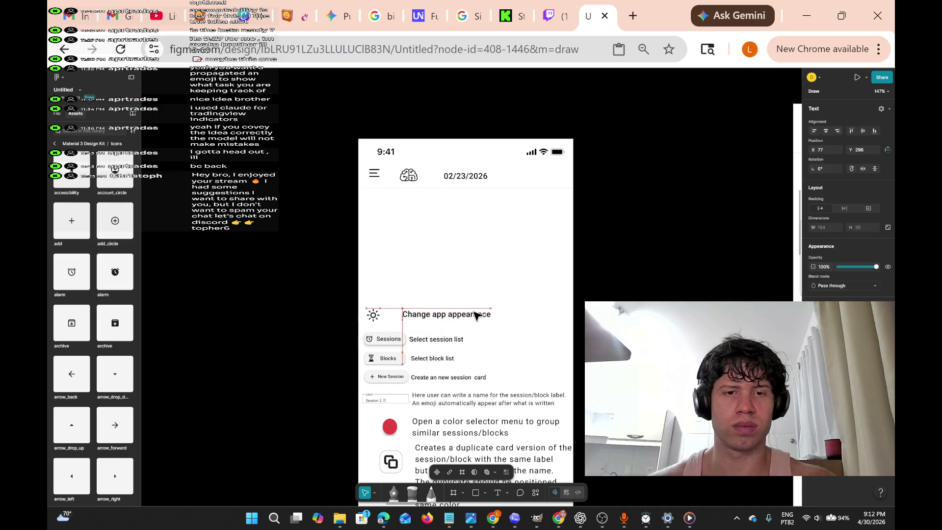
click(373, 314)
drag(374, 317, 377, 314)
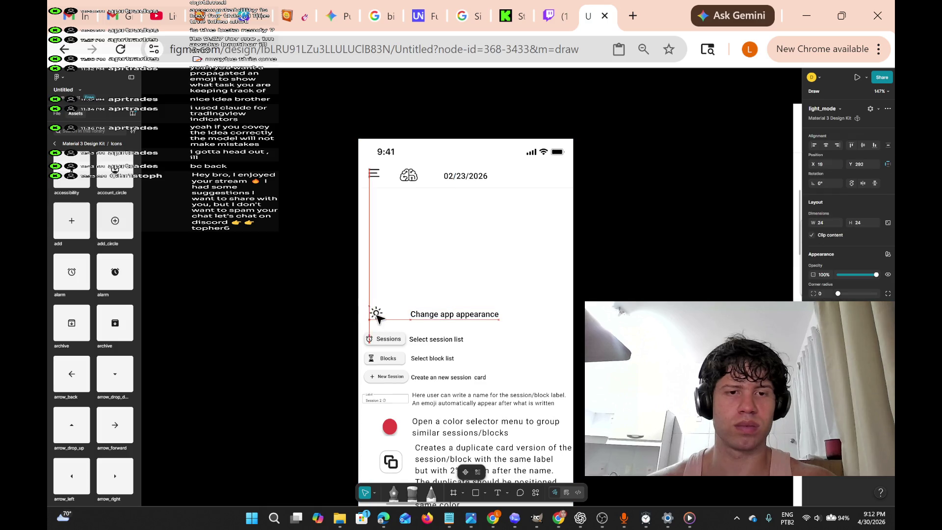
Review the legend frame and header brain logo, then switch to the YouTube Studio tab.
click(516, 296)
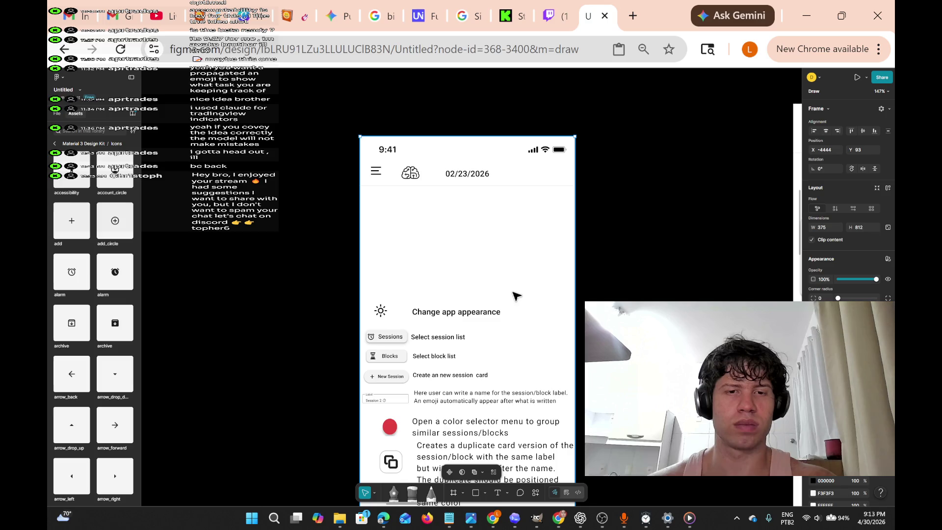
scroll(503, 324, down, 3)
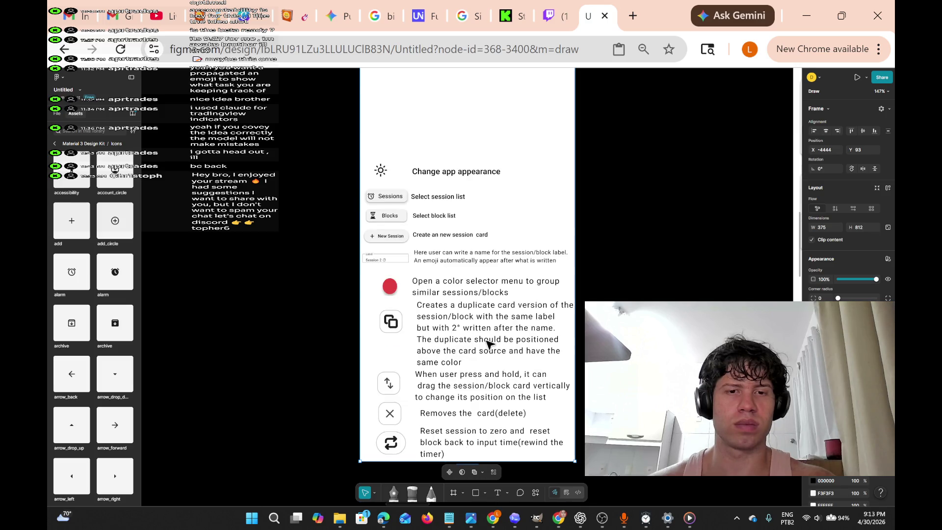
scroll(520, 378, up, 3)
scroll(519, 378, up, 1)
scroll(520, 378, down, 1)
scroll(521, 379, down, 5)
scroll(521, 379, up, 5)
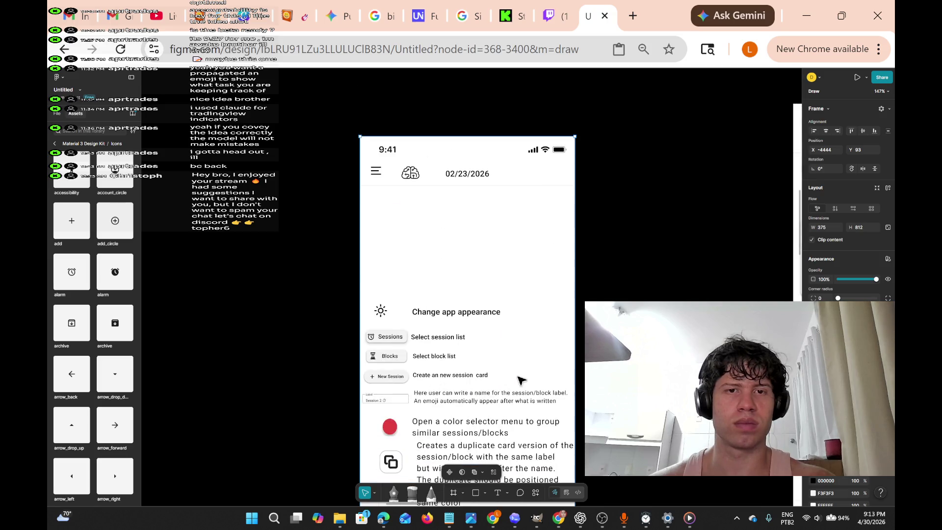
click(406, 168)
scroll(506, 273, down, 3)
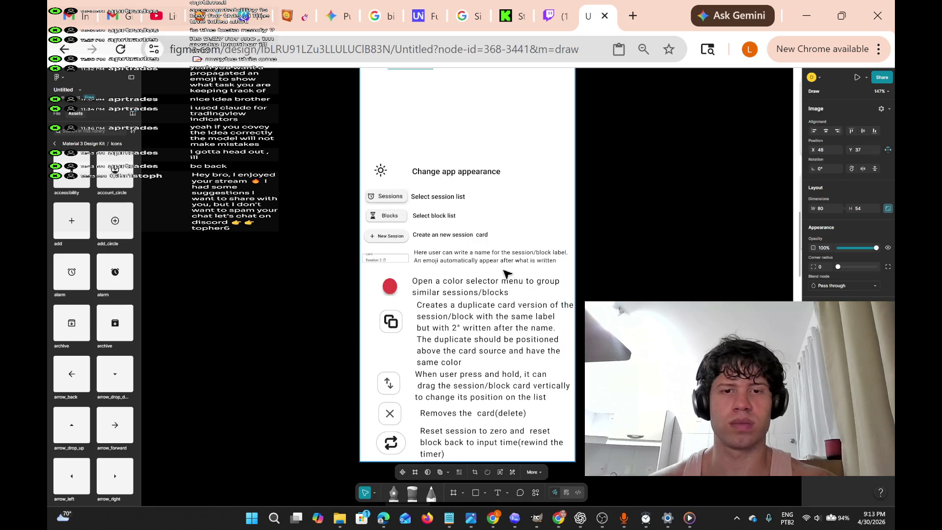
scroll(505, 273, down, 5)
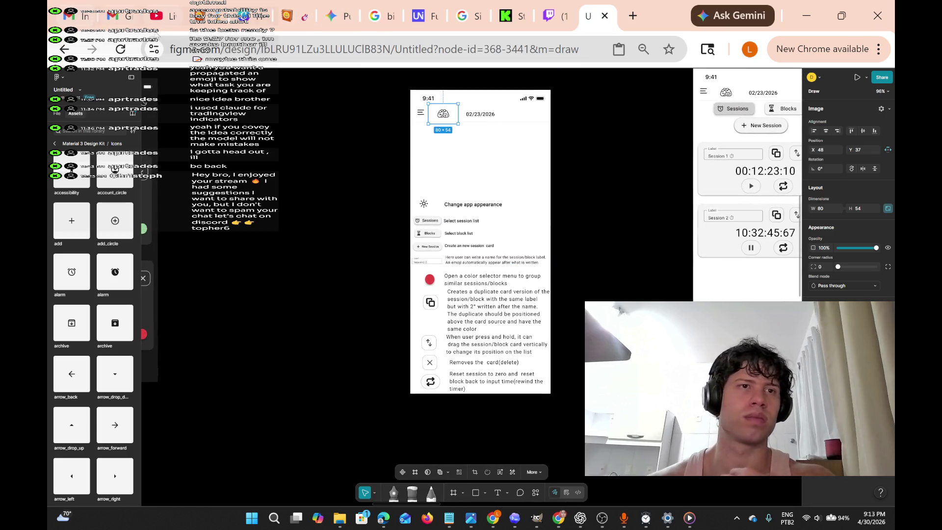
key(ctrl+3)
scroll(482, 442, down, 4)
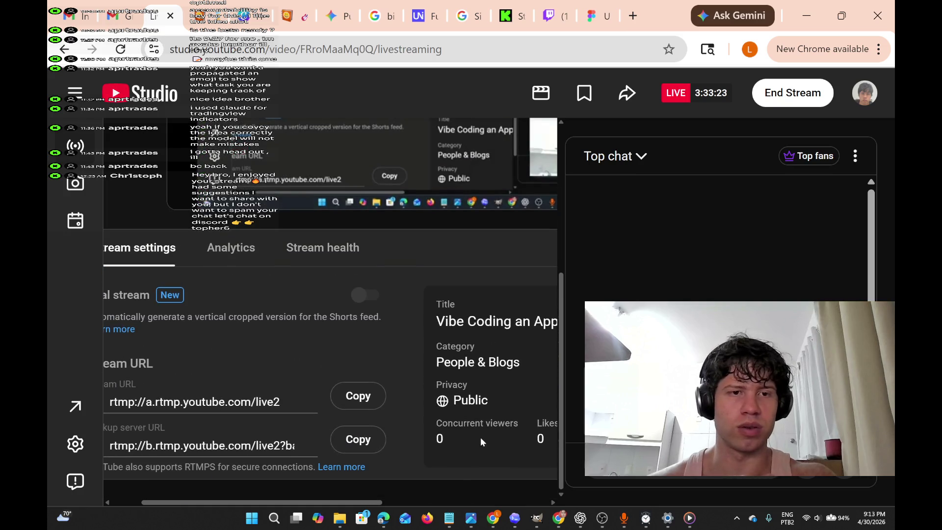
Open and review the live stream's title and description settings in YouTube Studio.
scroll(481, 441, up, 5)
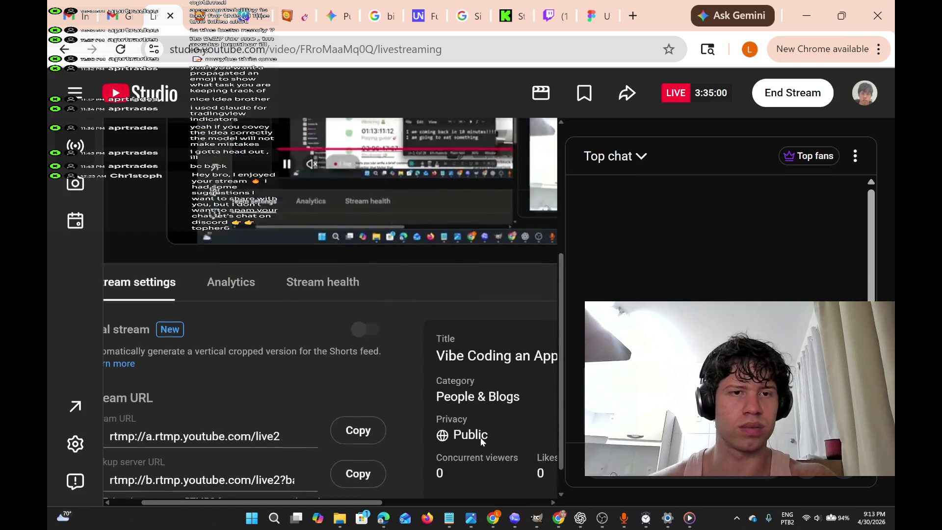
scroll(404, 362, down, 3)
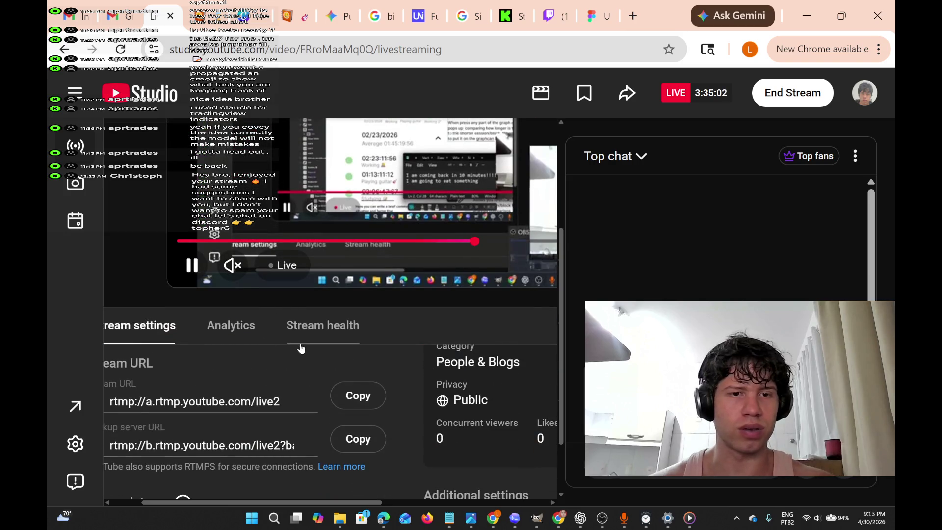
scroll(471, 408, right, 5)
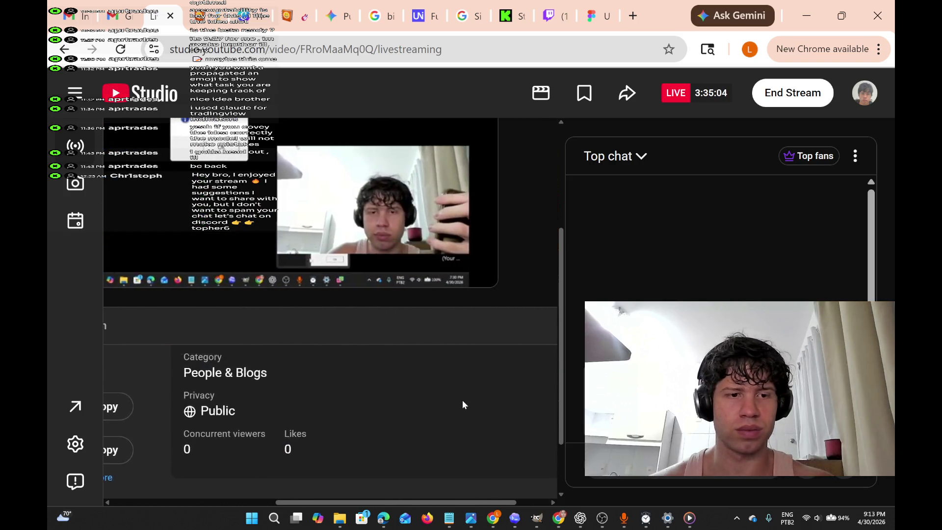
scroll(463, 406, down, 2)
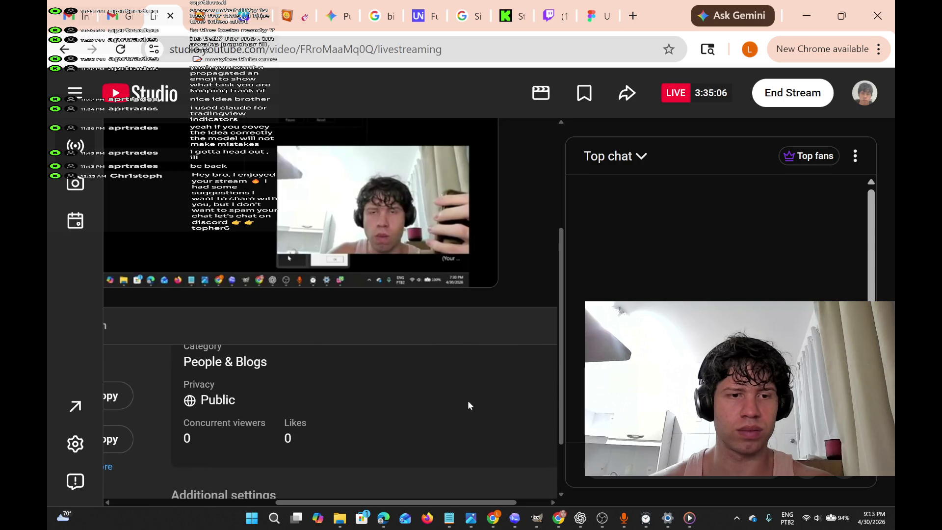
scroll(468, 406, up, 1)
click(521, 390)
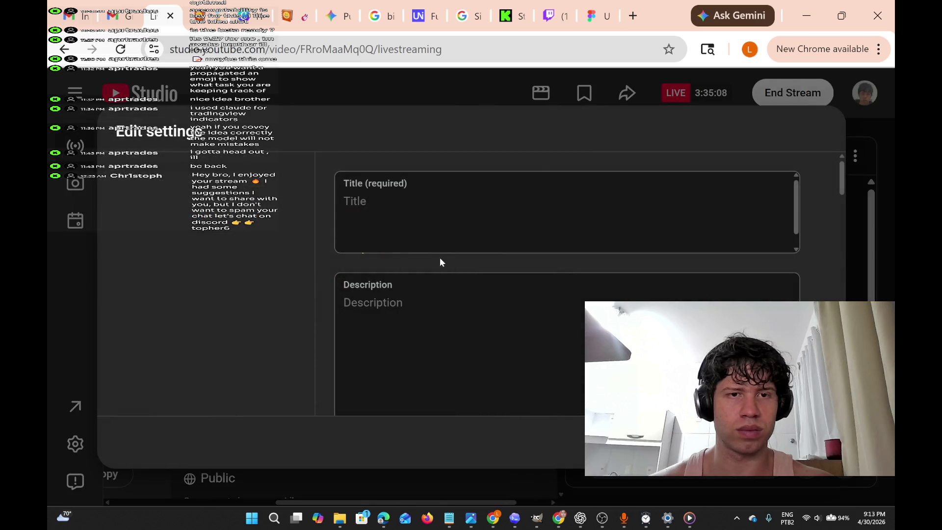
scroll(450, 322, down, 5)
scroll(444, 330, up, 5)
scroll(439, 340, down, 15)
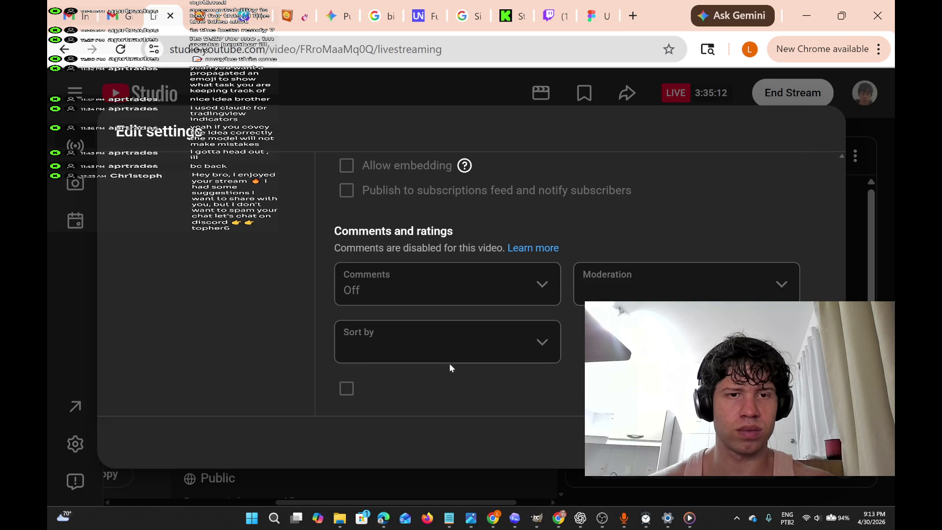
scroll(461, 378, down, 1)
key(Escape)
scroll(479, 414, down, 3)
scroll(479, 353, up, 3)
click(529, 385)
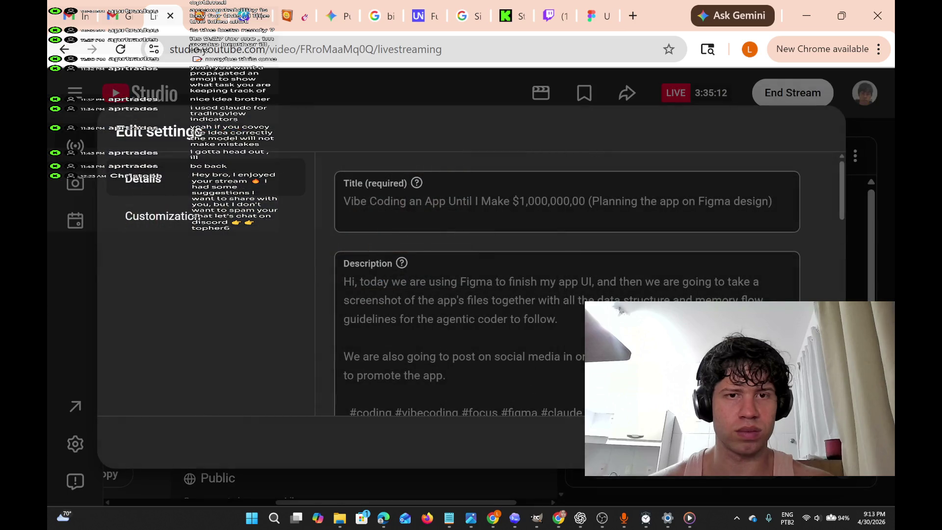
scroll(530, 358, down, 10)
scroll(530, 354, down, 5)
scroll(530, 356, up, 10)
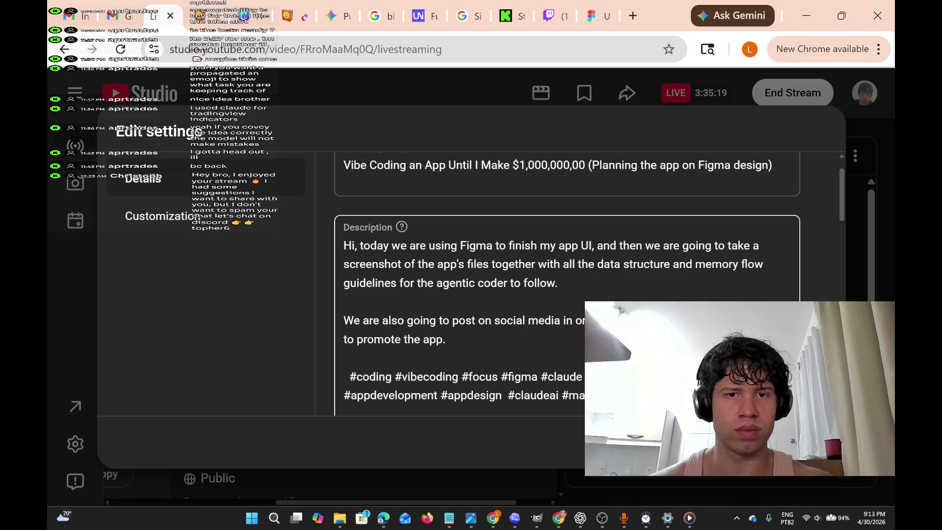
scroll(529, 351, down, 10)
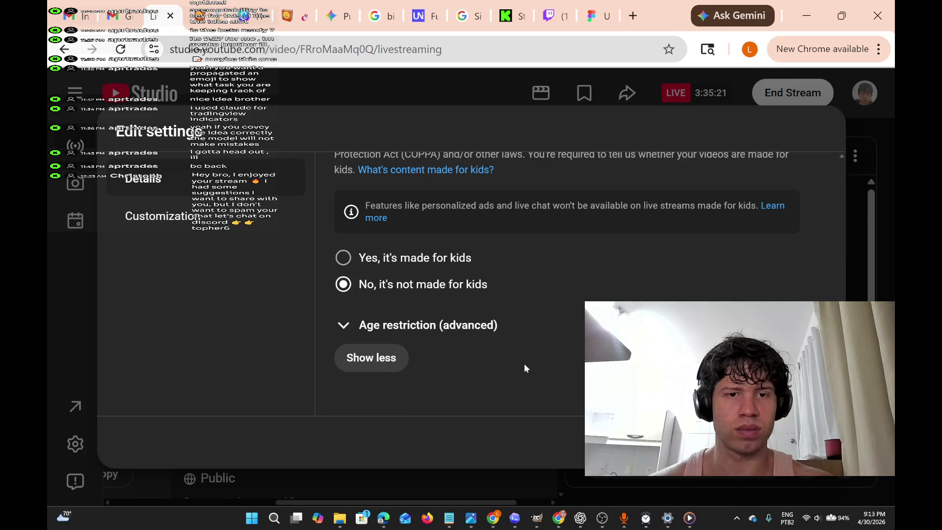
scroll(525, 364, up, 6)
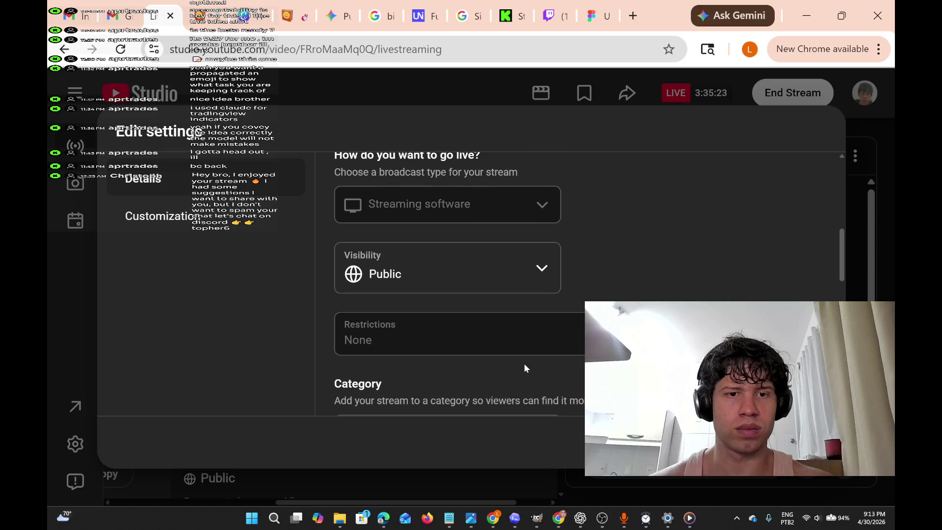
scroll(524, 363, up, 7)
scroll(524, 364, down, 4)
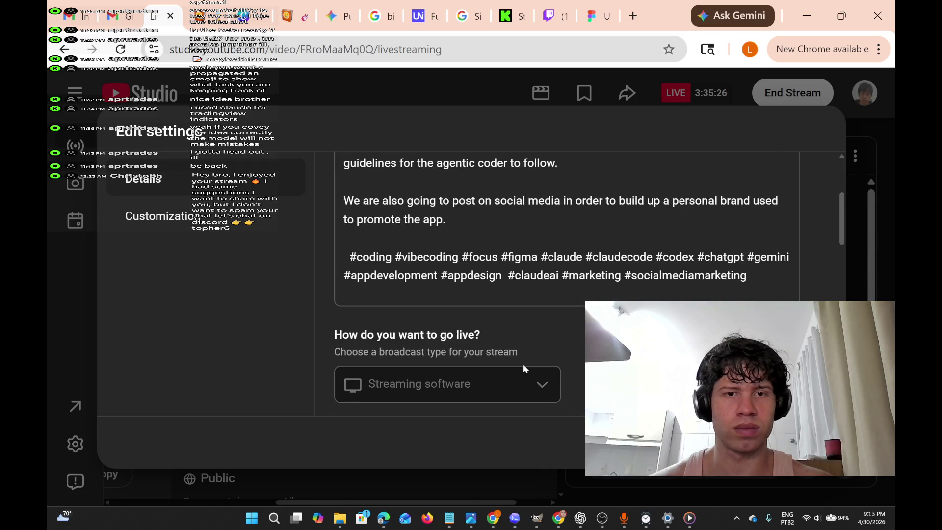
scroll(522, 360, down, 7)
scroll(523, 361, up, 6)
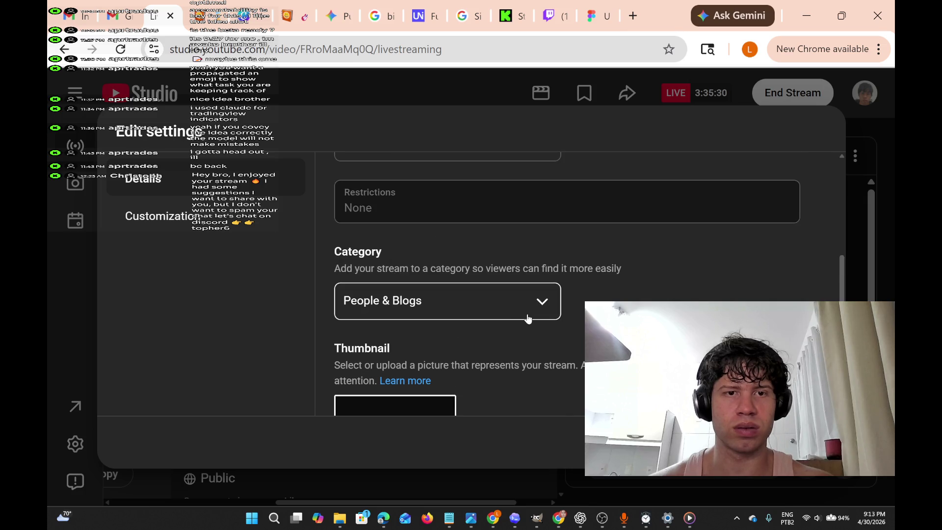
Switch the stream category from People & Blogs to Howto & Style, then open Windows Settings.
click(528, 318)
scroll(509, 260, up, 3)
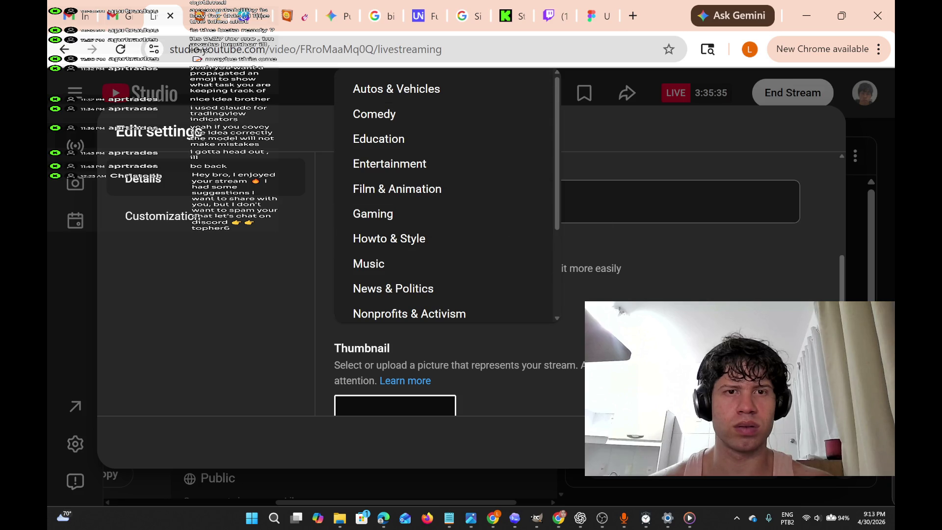
click(862, 283)
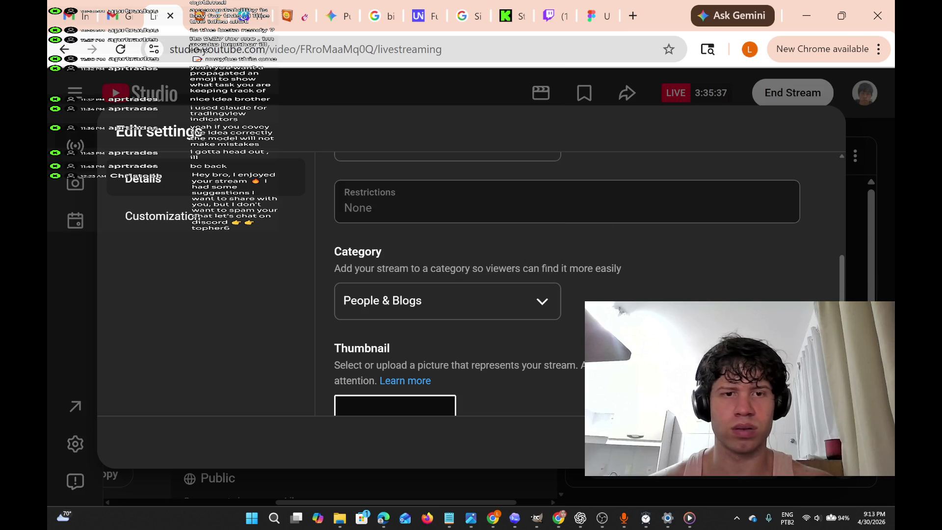
click(527, 309)
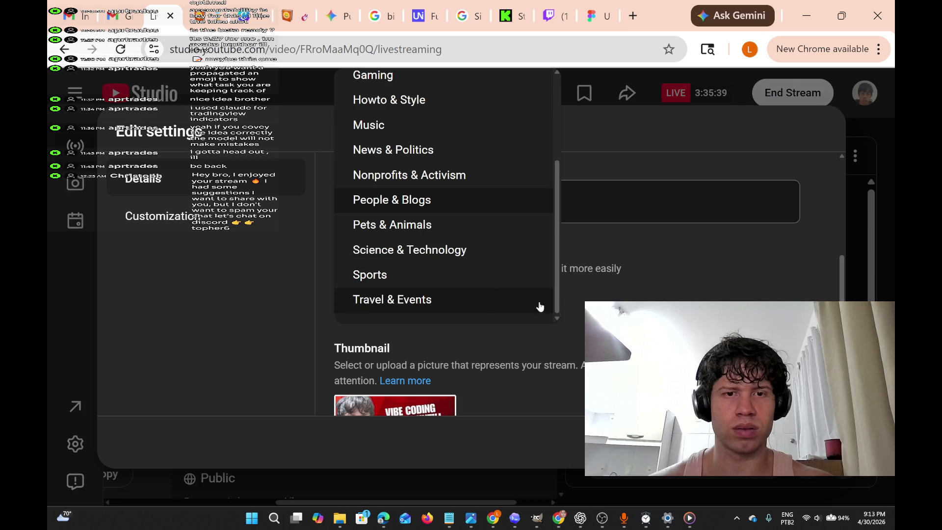
drag(561, 304, 570, 183)
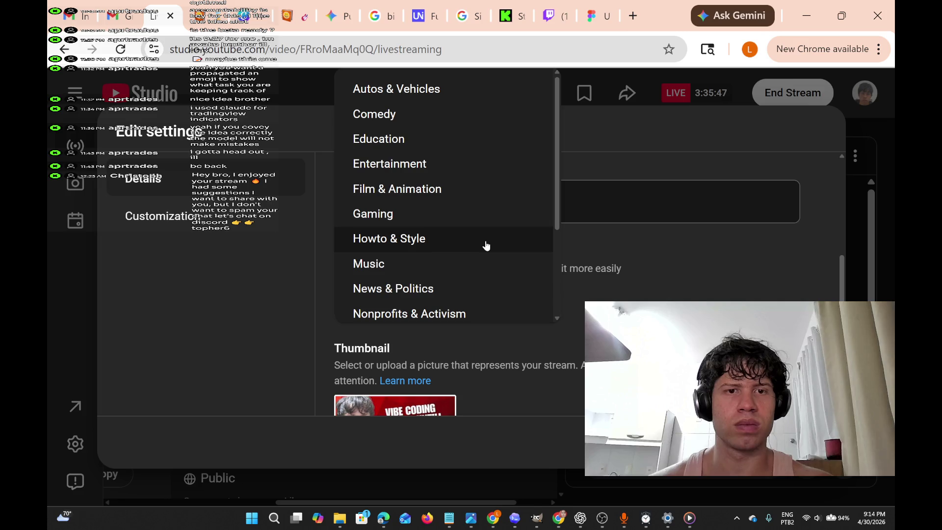
click(487, 246)
scroll(638, 297, up, 2)
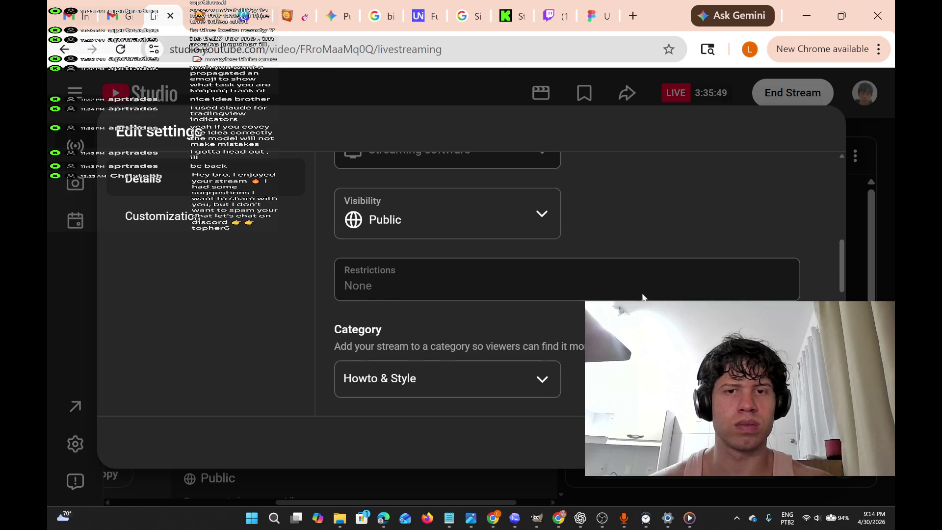
click(542, 378)
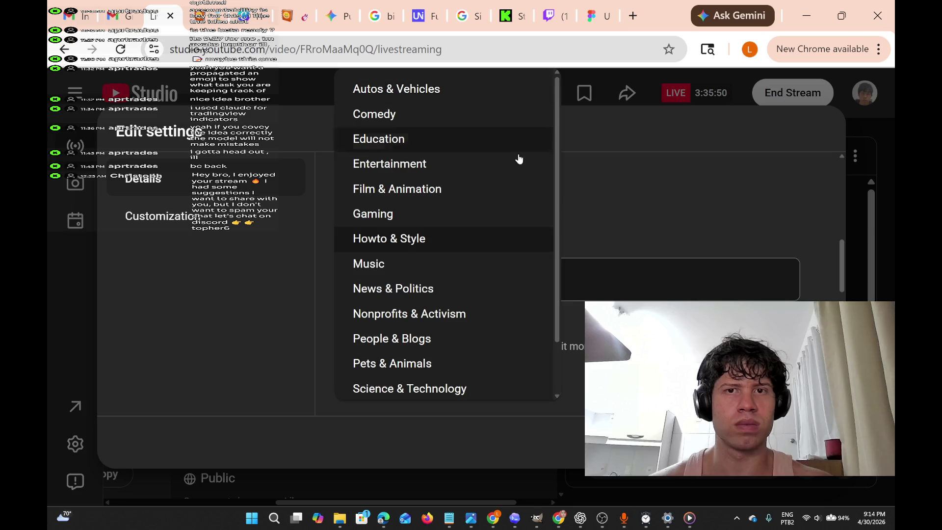
key(Escape)
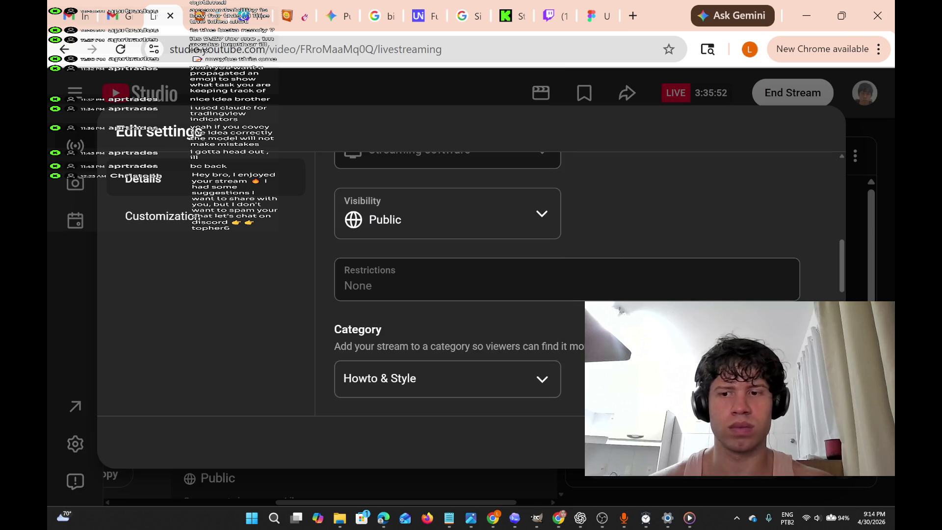
click(817, 519)
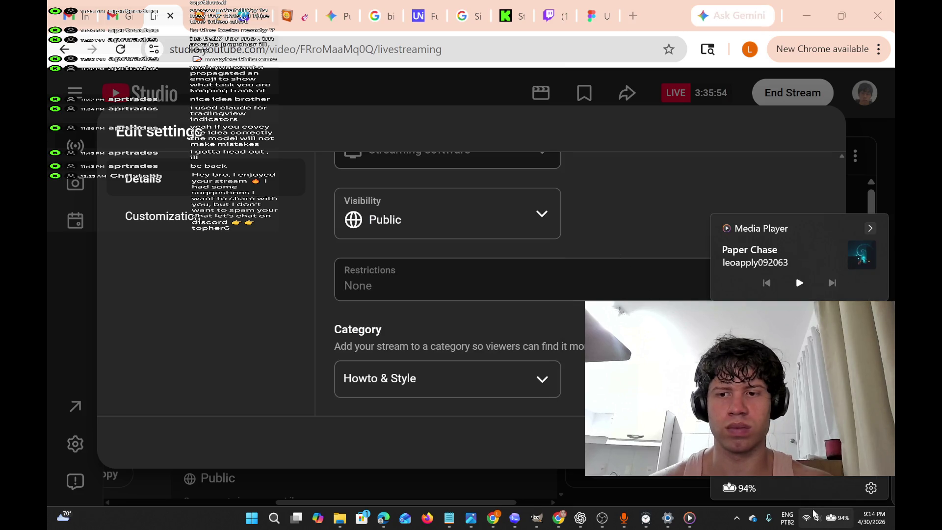
click(666, 521)
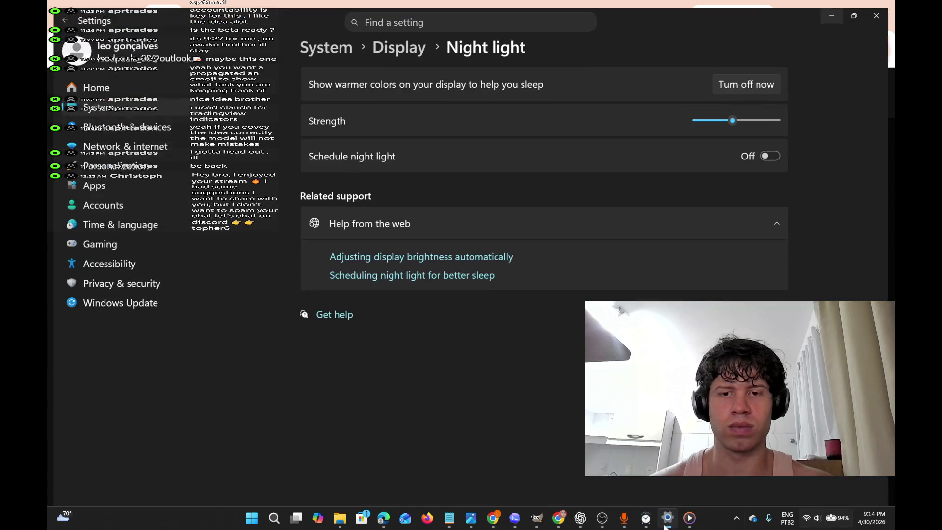
Lower the Windows text size from 157% to 100%, apply it, and close Settings.
click(176, 124)
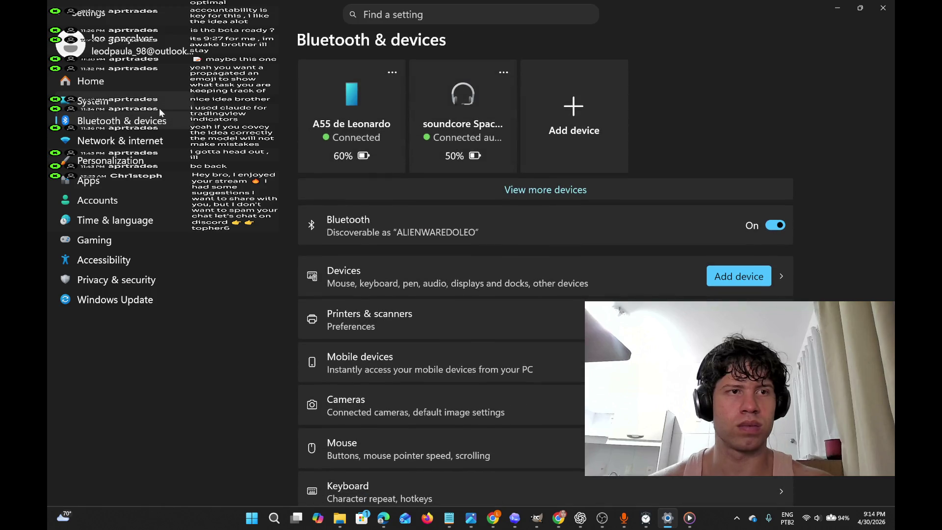
click(159, 108)
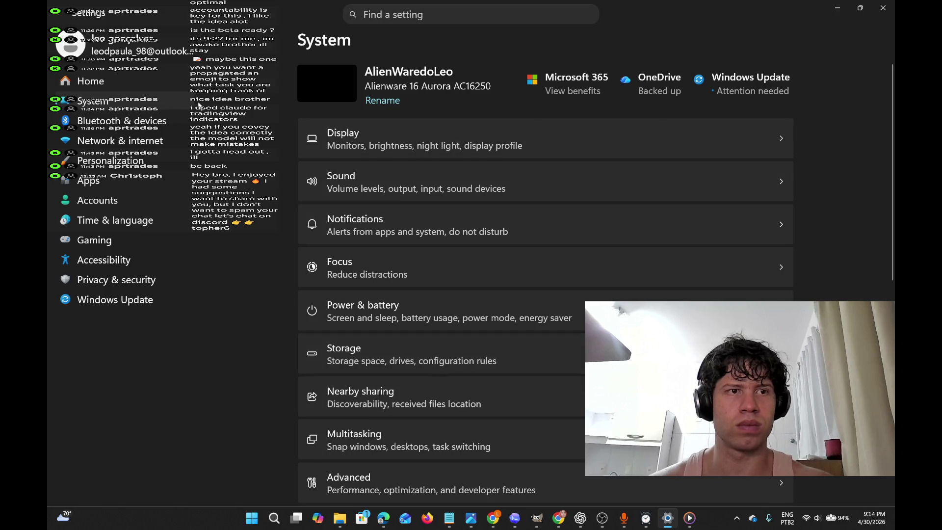
click(122, 120)
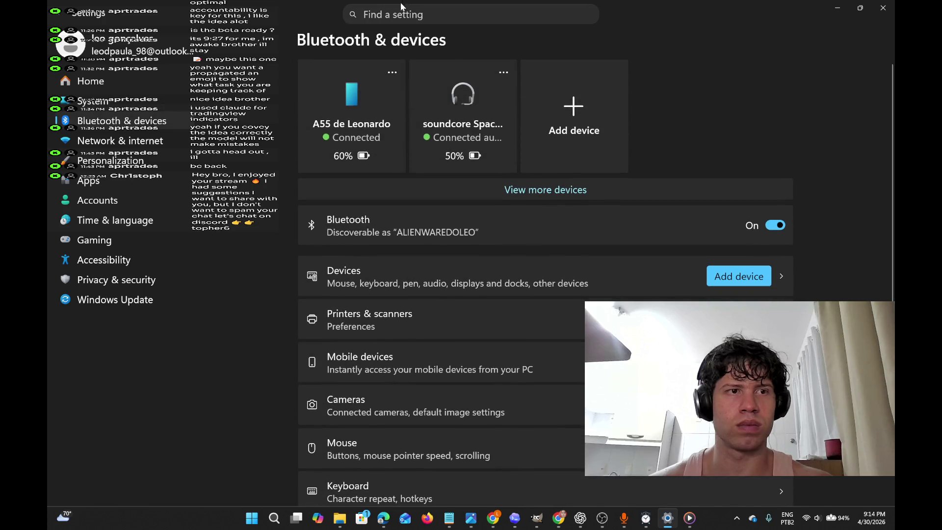
click(364, 14)
text(xt)
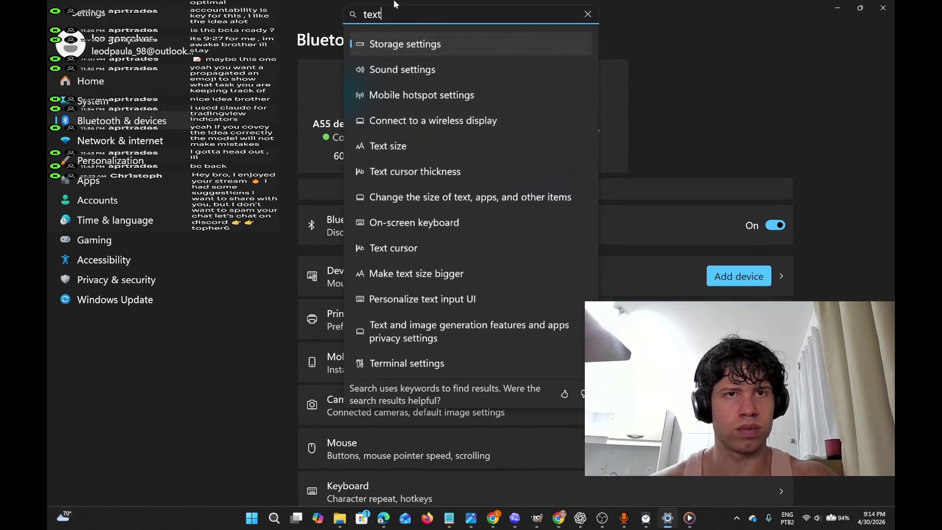
scroll(381, 52, down, 2)
click(381, 52)
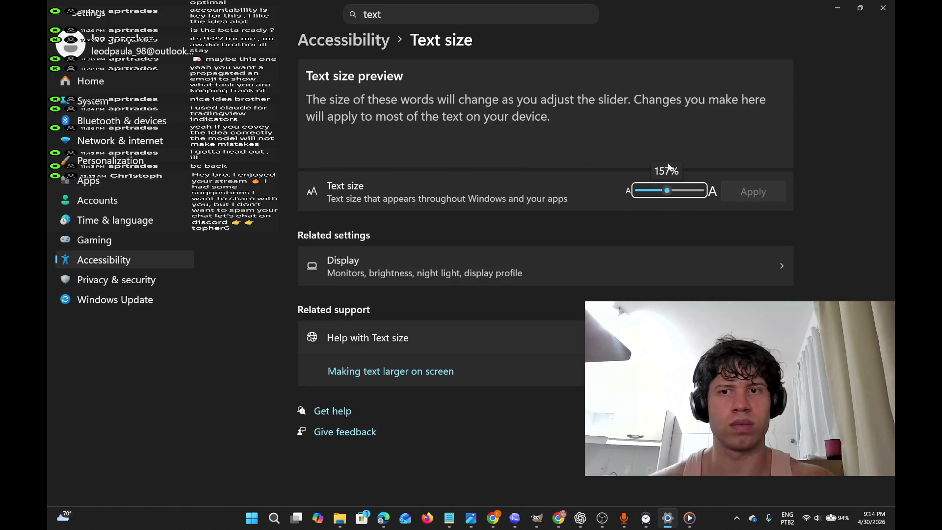
drag(669, 195, 638, 195)
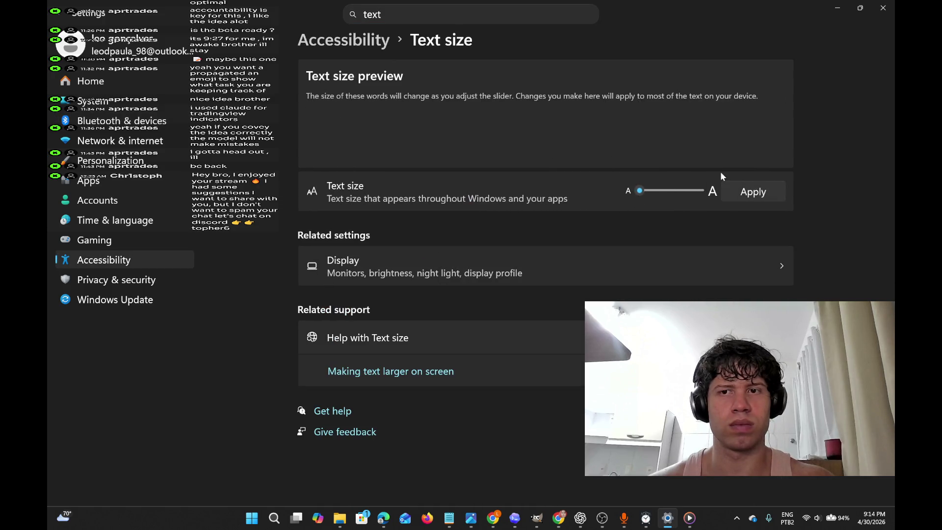
click(738, 195)
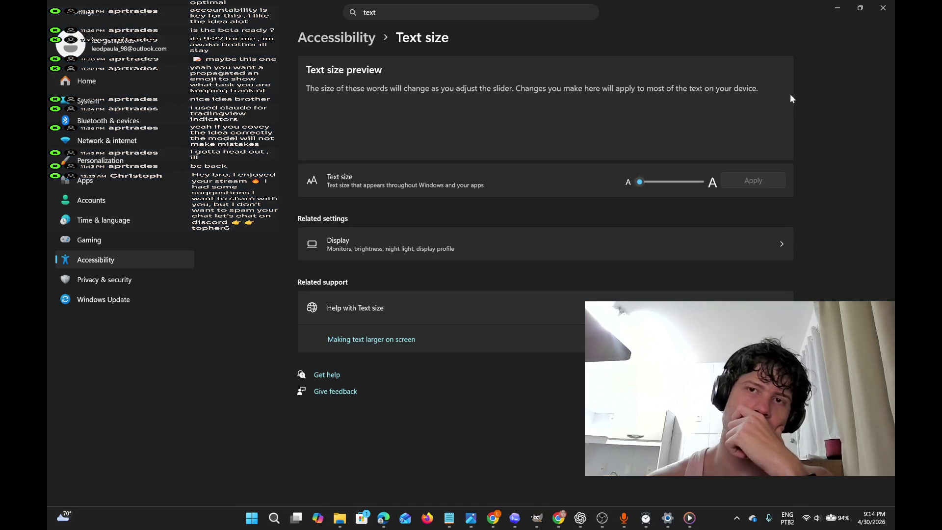
click(837, 8)
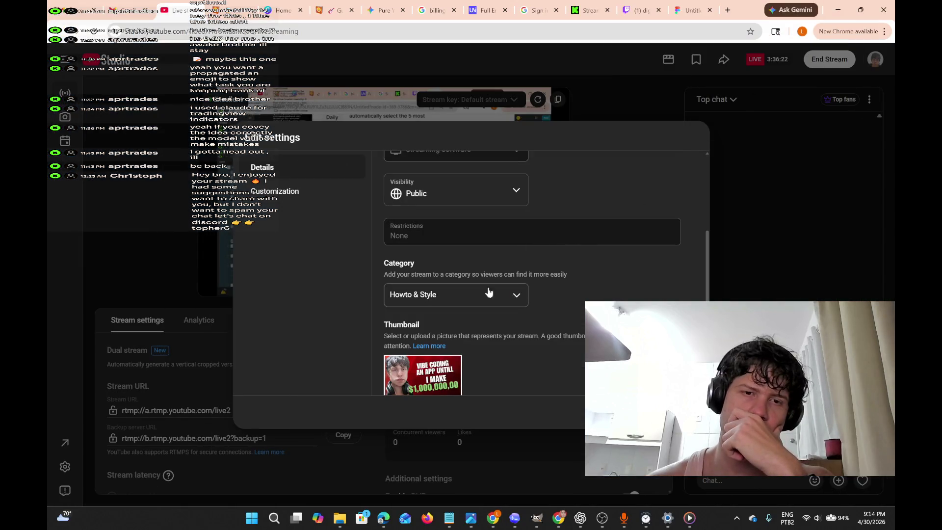
Change the stream category to Education and save the stream details.
click(493, 303)
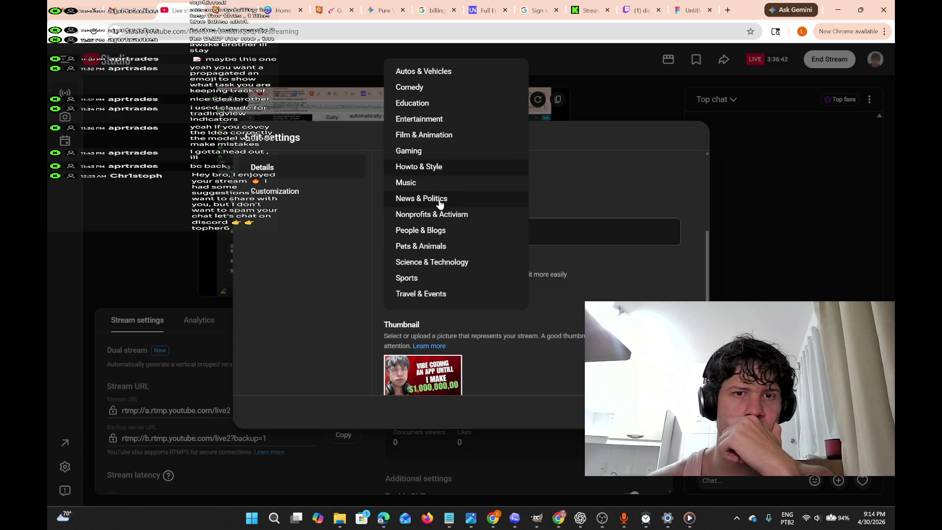
click(442, 102)
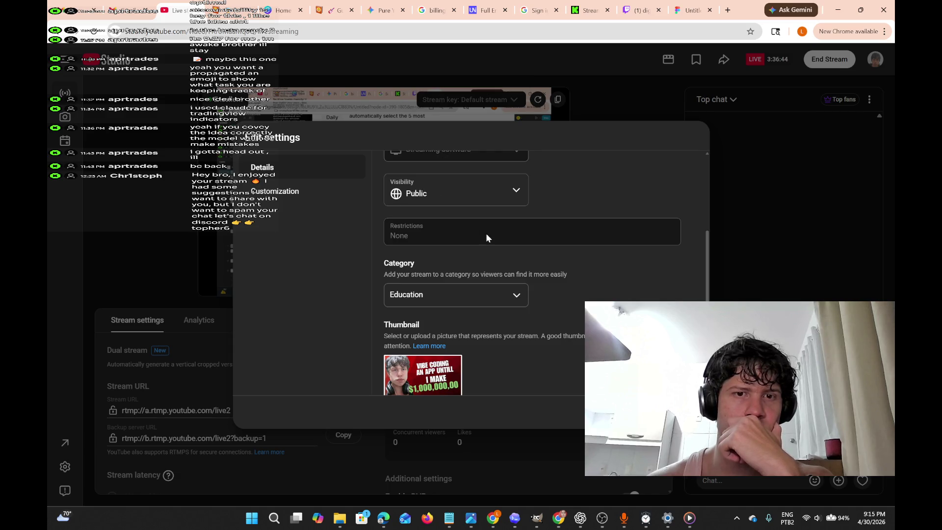
scroll(578, 259, up, 2)
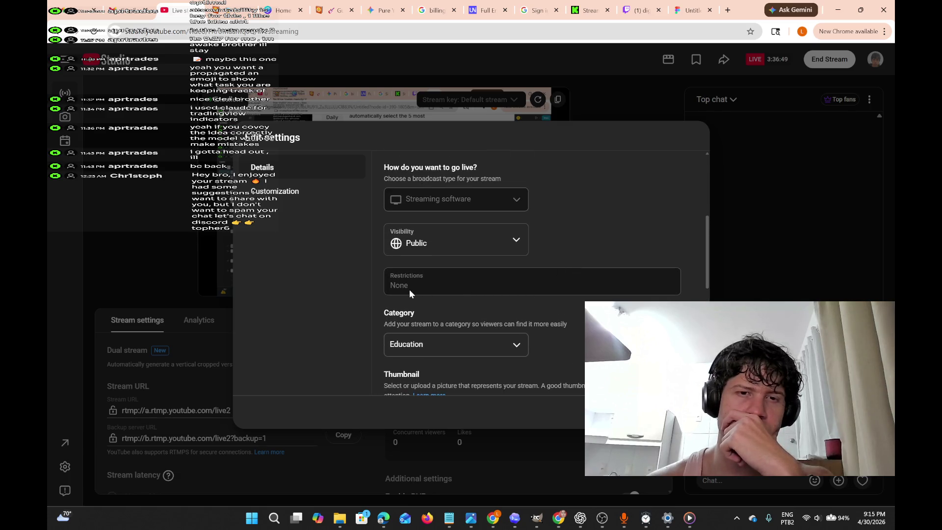
scroll(431, 272, up, 2)
scroll(459, 299, down, 8)
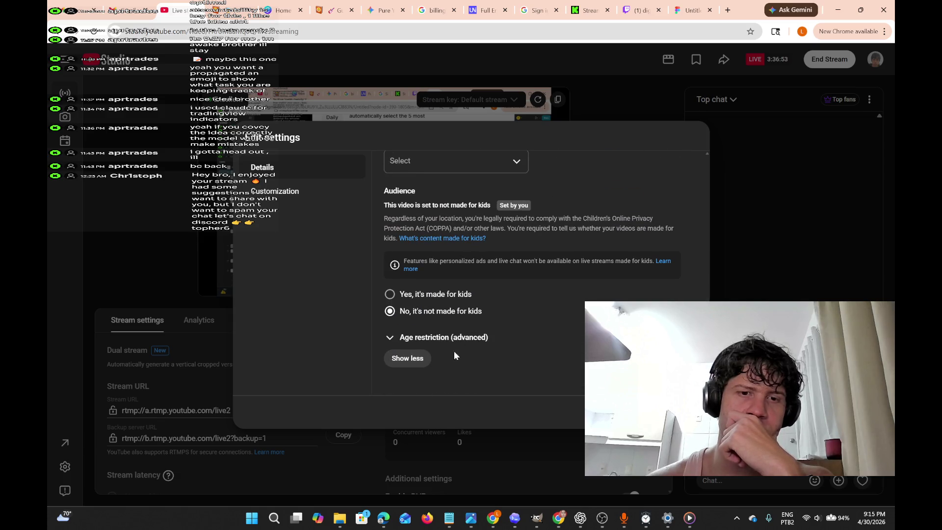
click(419, 337)
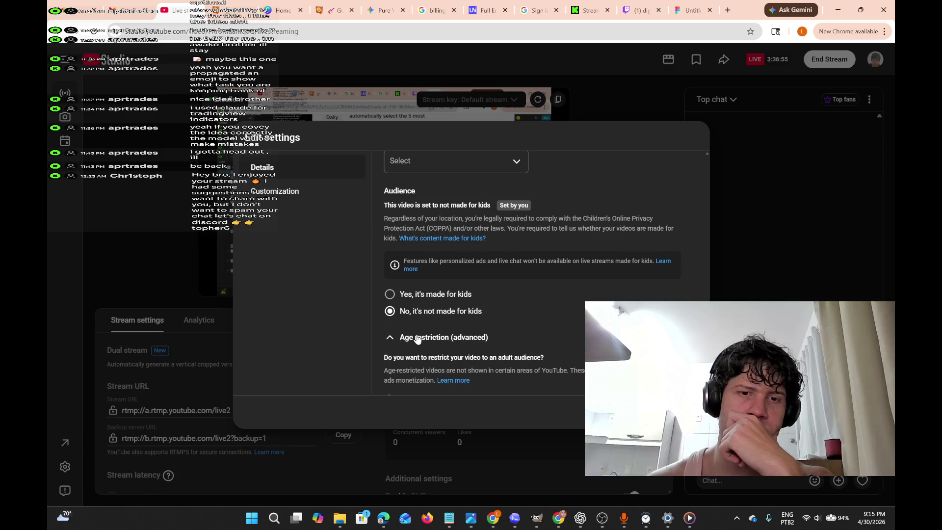
scroll(441, 352, down, 2)
scroll(441, 352, up, 10)
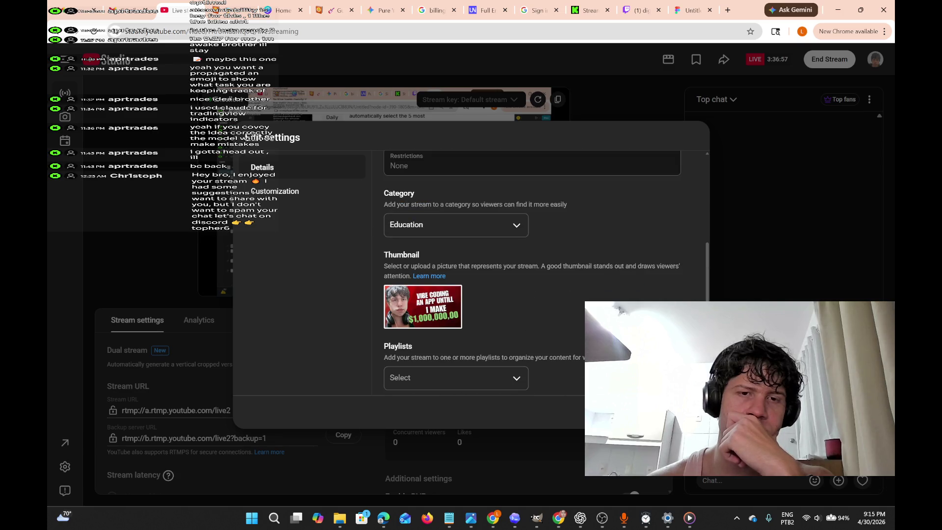
click(483, 370)
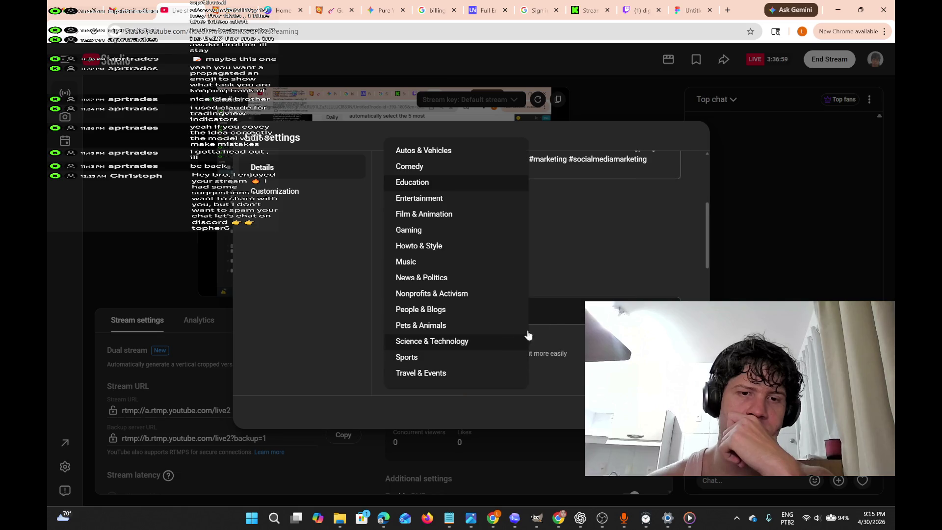
click(558, 234)
scroll(555, 235, up, 2)
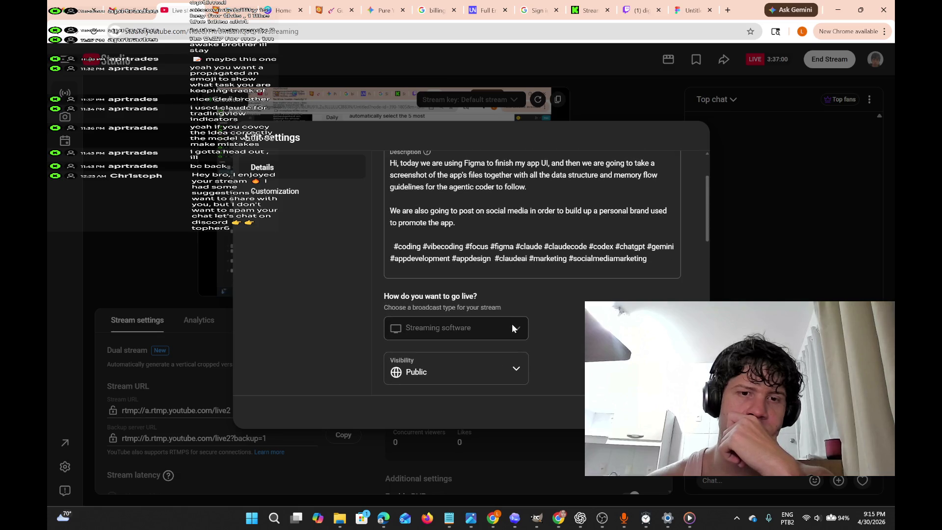
scroll(511, 326, up, 2)
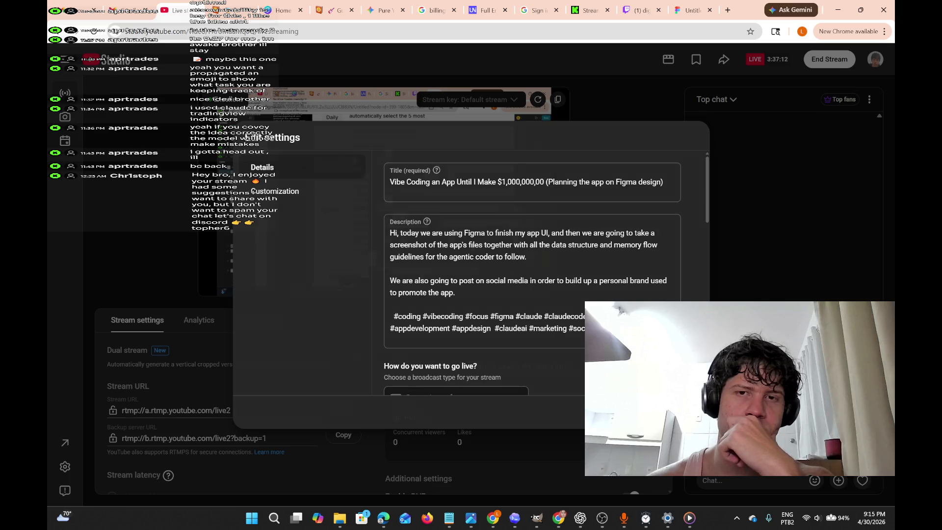
click(680, 411)
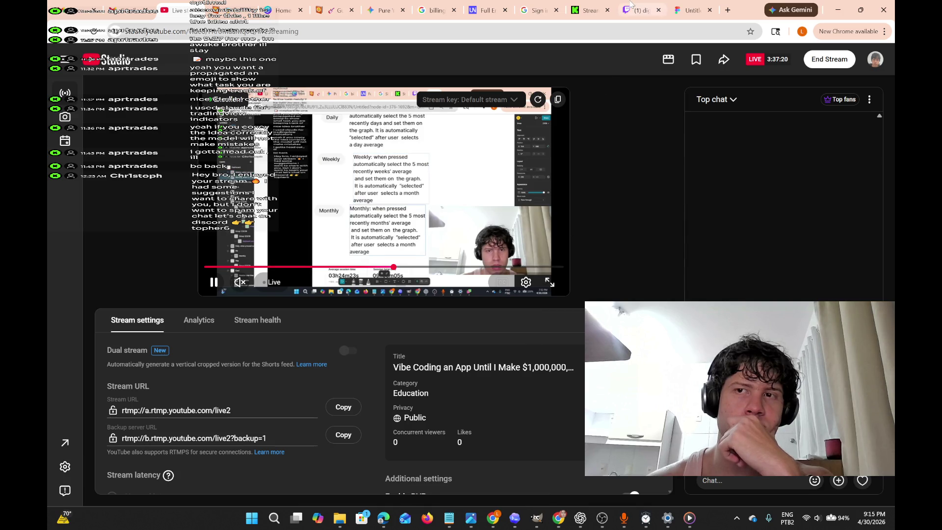
Switch browser tabs back to the Figma design file.
click(592, 10)
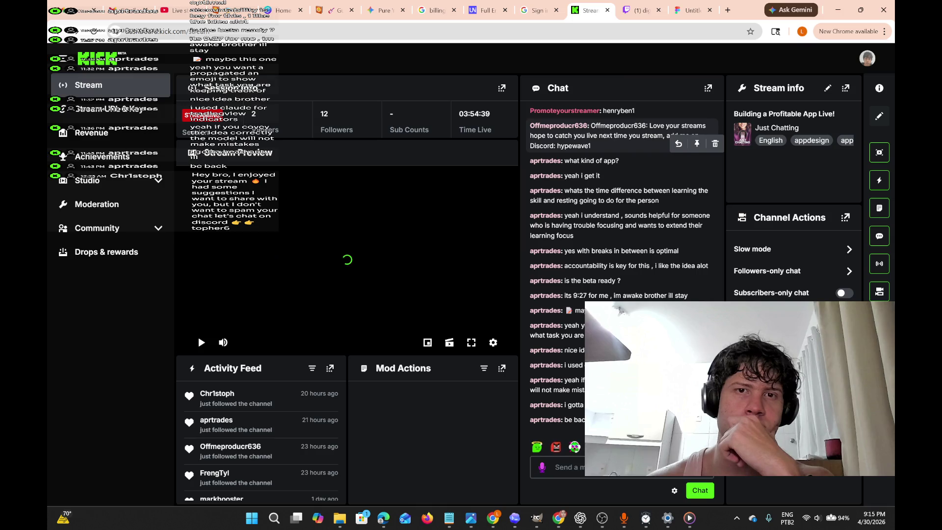
click(644, 5)
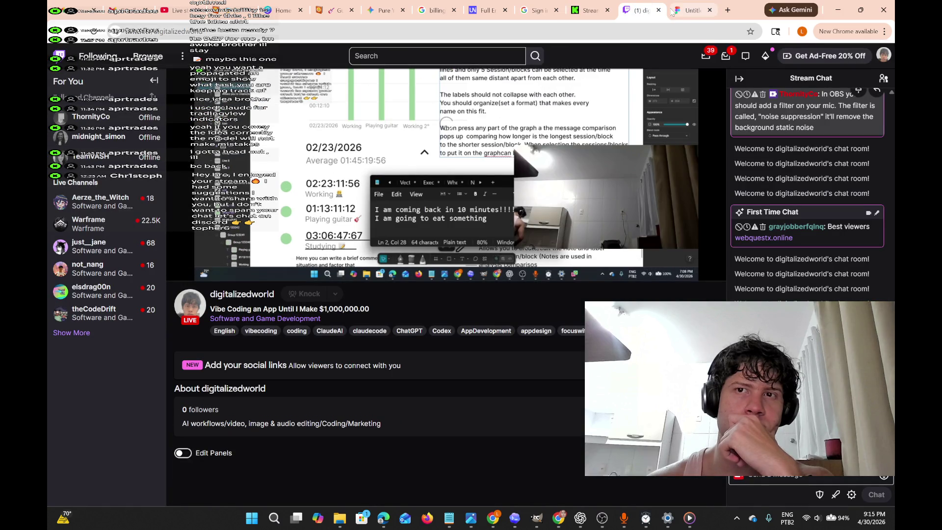
click(670, 11)
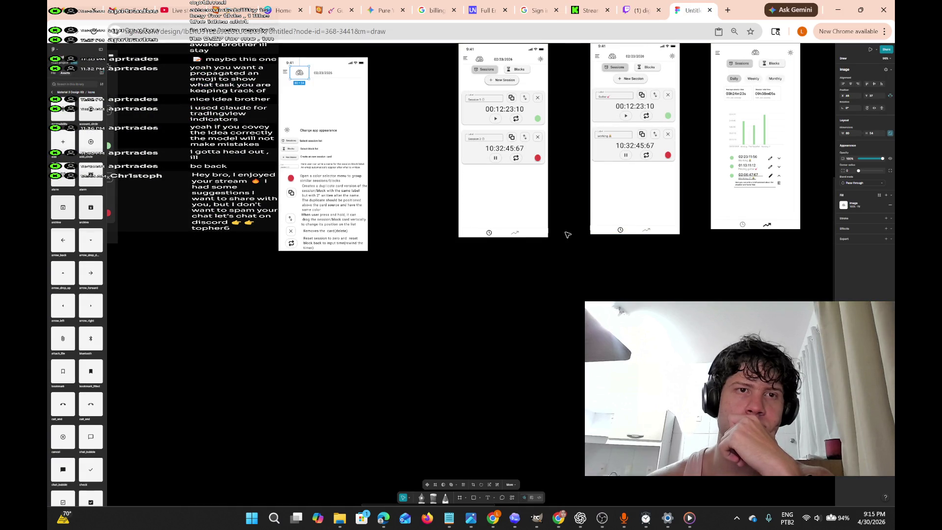
Pan to the legend phone frame and select the 02/23/2026 date inside its header.
scroll(341, 109, up, 5)
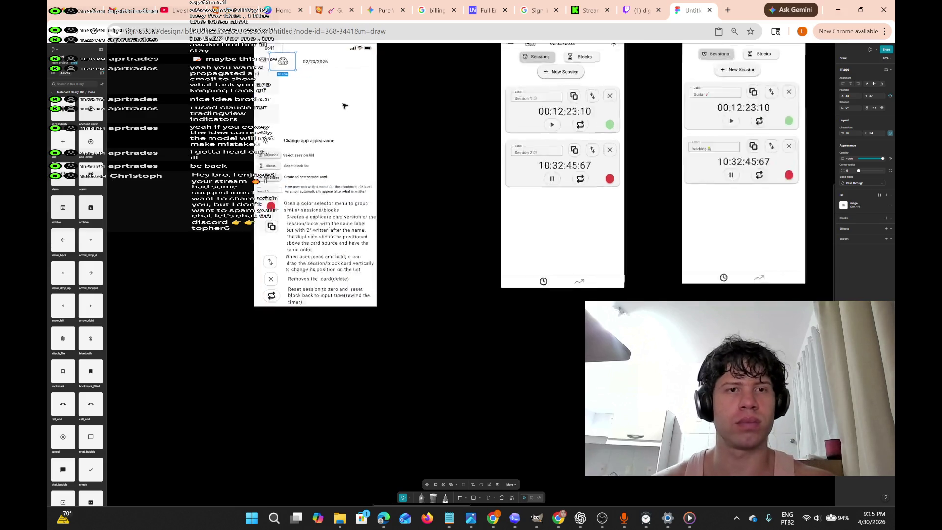
scroll(341, 109, up, 8)
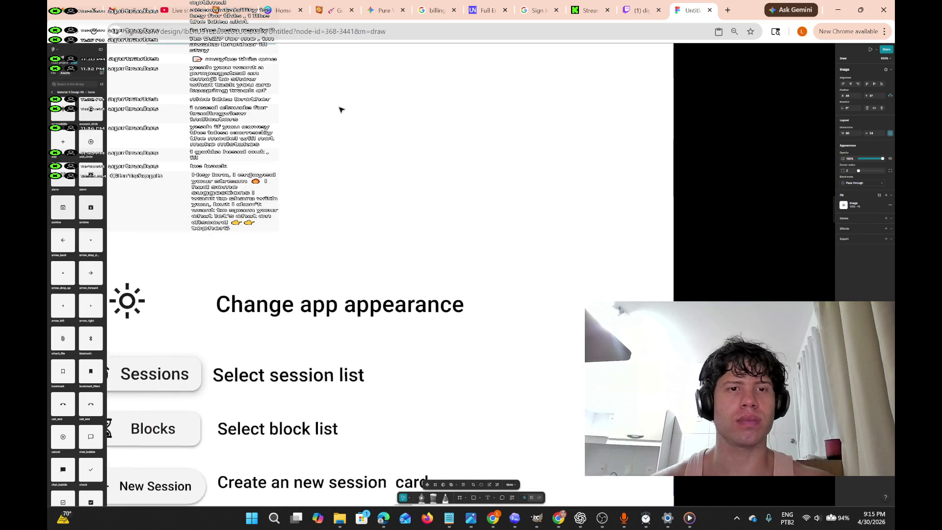
scroll(328, 134, down, 3)
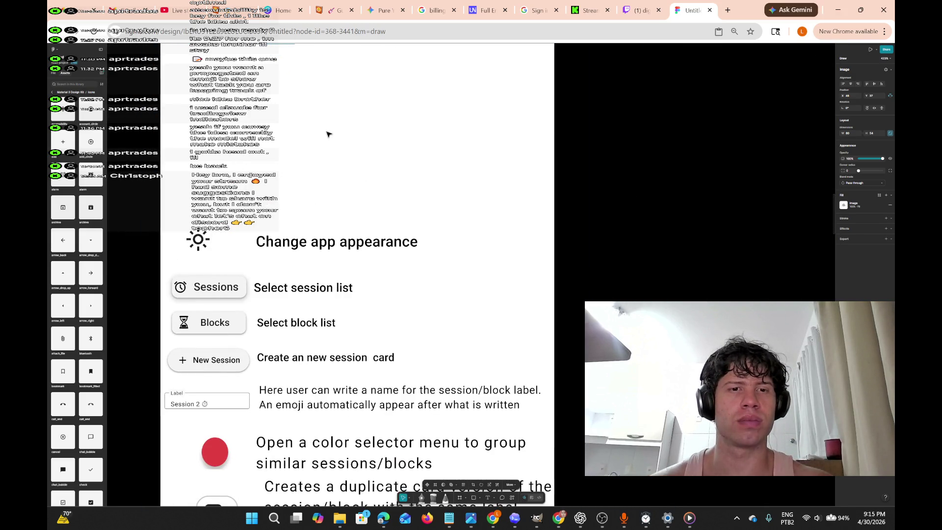
scroll(325, 142, down, 3)
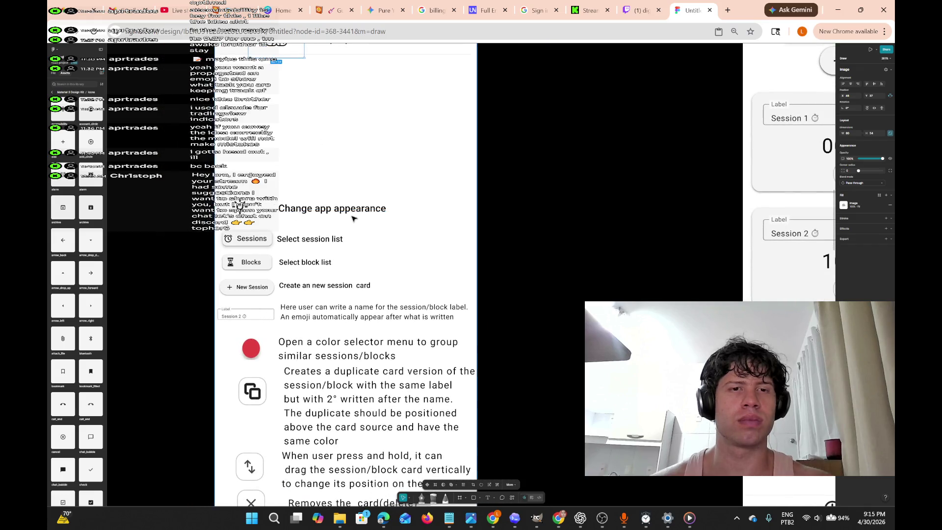
scroll(347, 219, right, 5)
scroll(346, 219, right, 10)
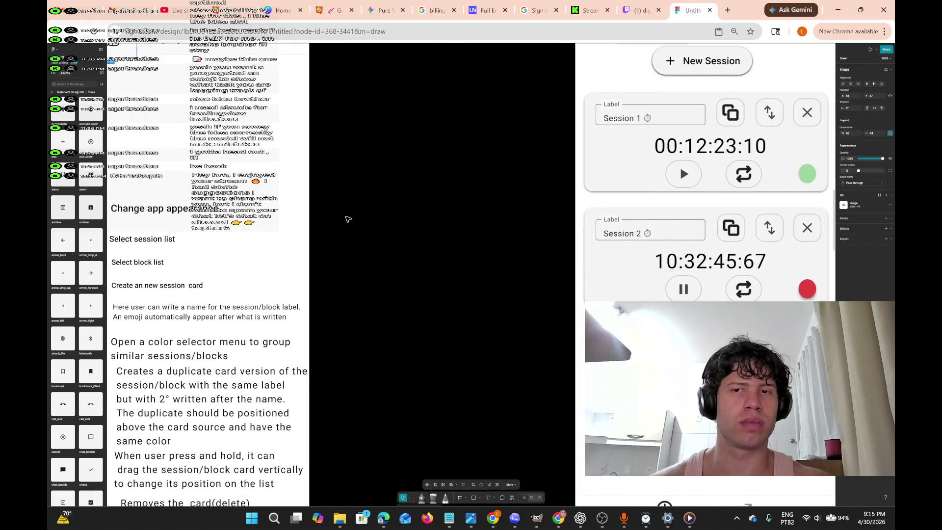
scroll(361, 166, up, 3)
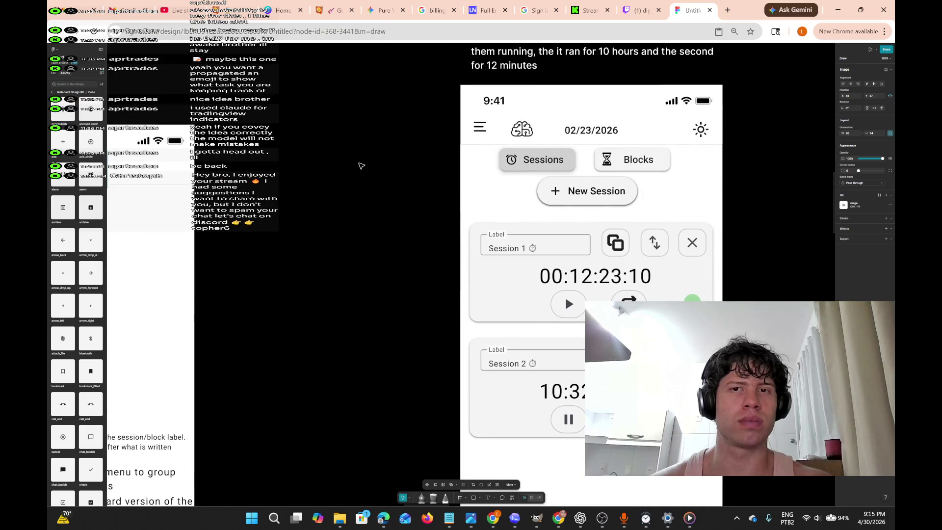
scroll(356, 170, left, 10)
scroll(349, 172, left, 2)
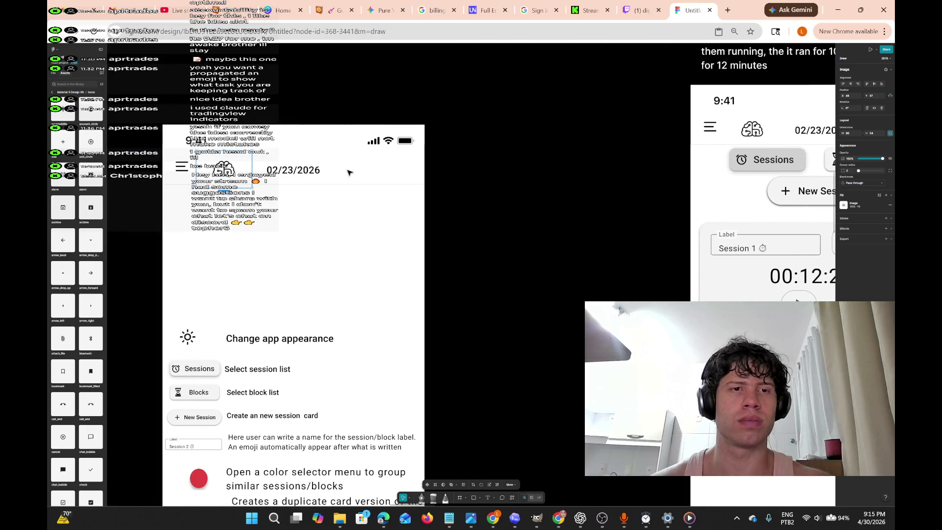
click(325, 176)
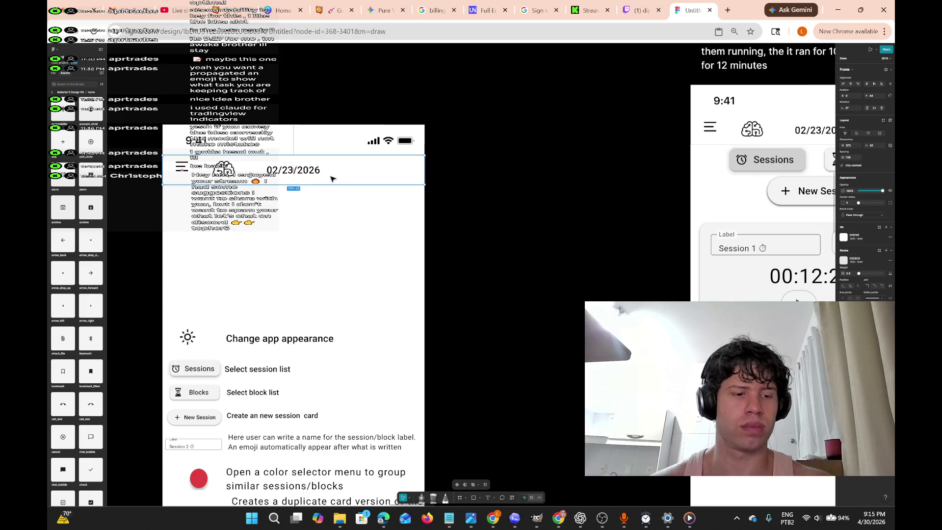
click(311, 174)
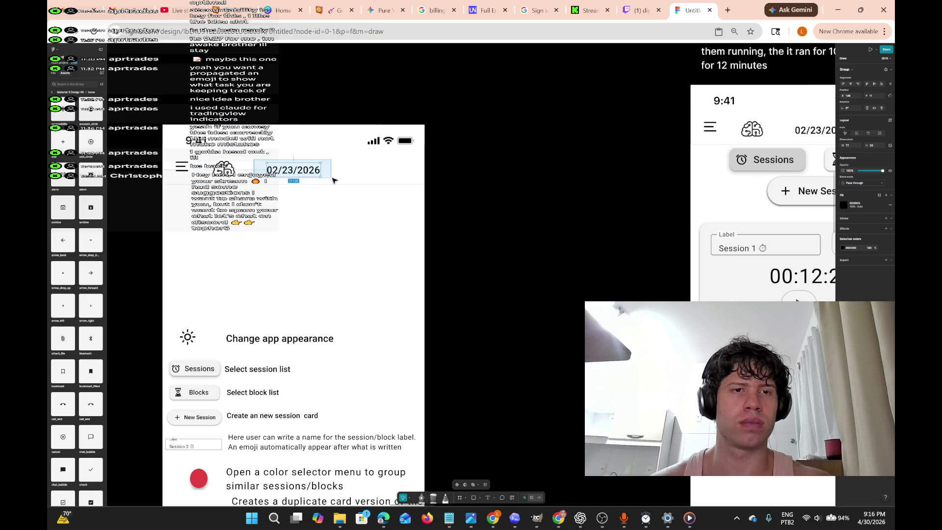
Move the date above the legend entries and start a caption reading 'Date of the current day'.
mouse_move(312, 175)
mouse_down()
mouse_move(286, 252)
mouse_move(236, 303)
mouse_move(214, 306)
mouse_up()
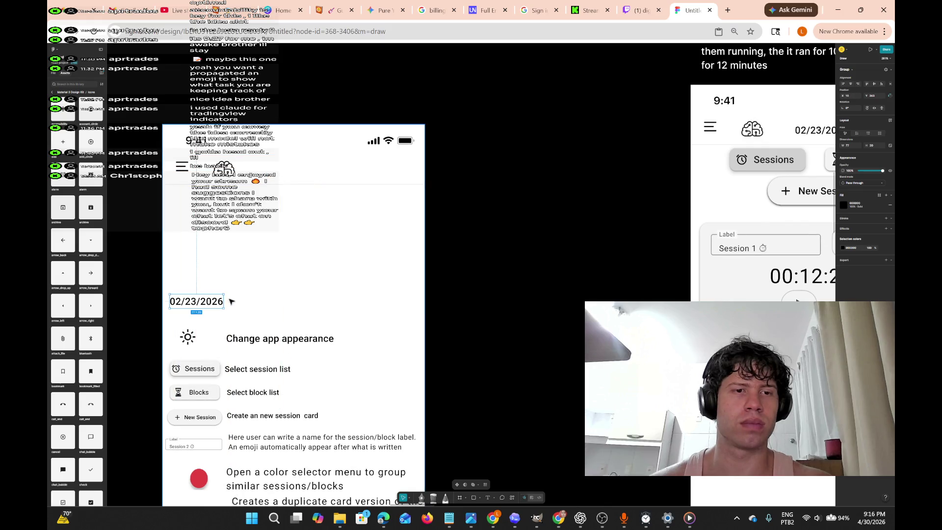
click(487, 499)
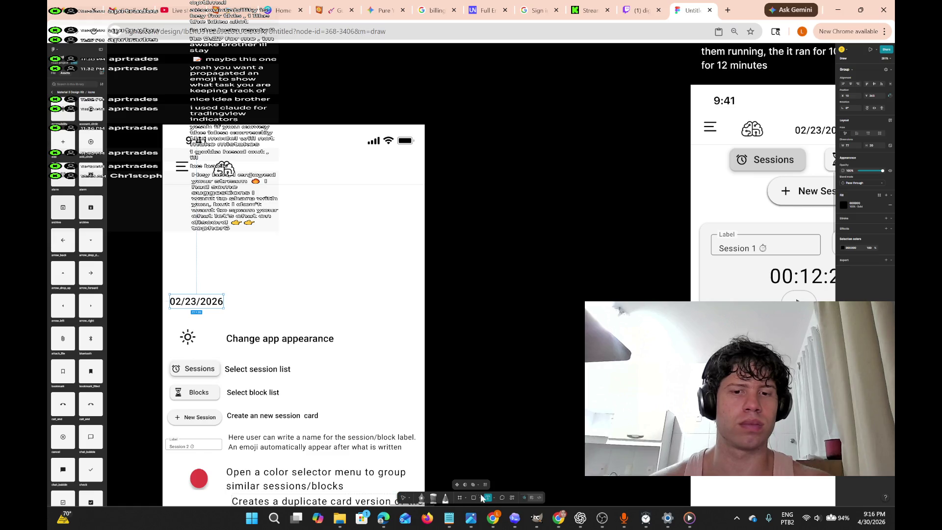
click(226, 301)
key(Escape)
text(Date)
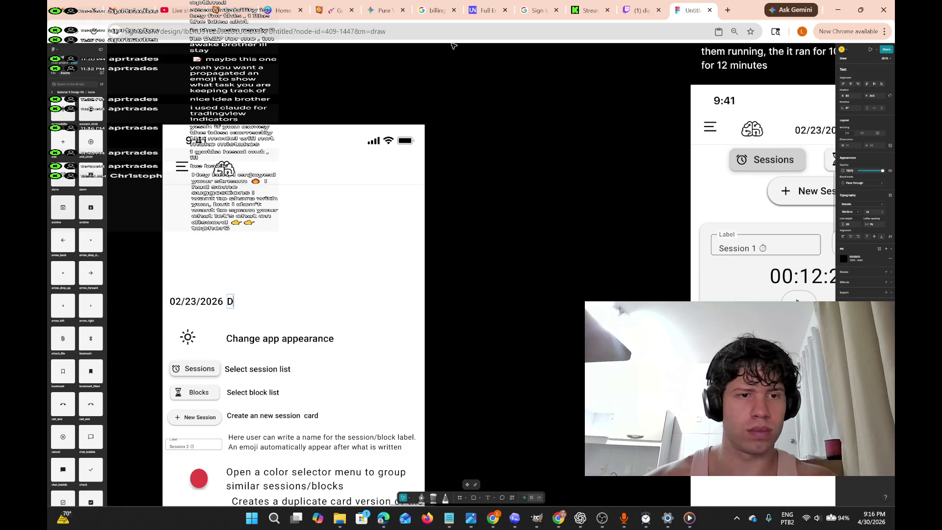
text( of the)
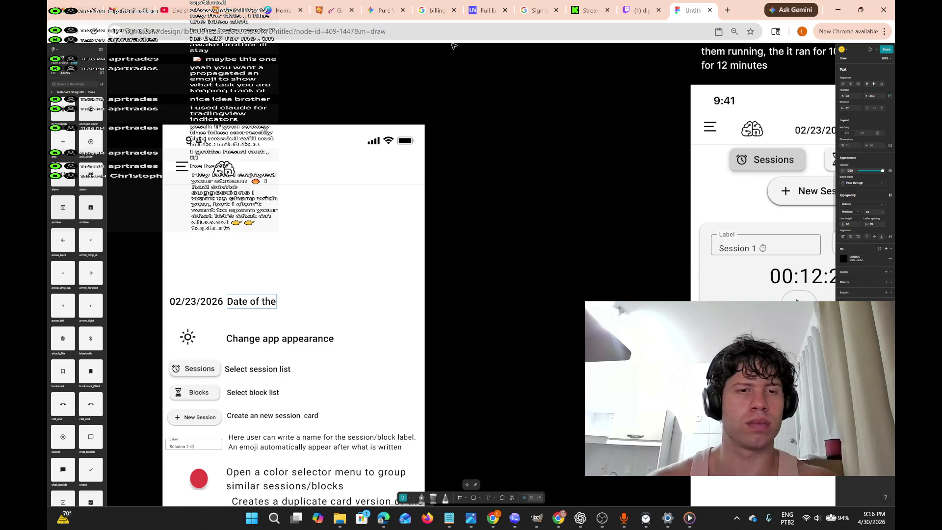
text( day=)
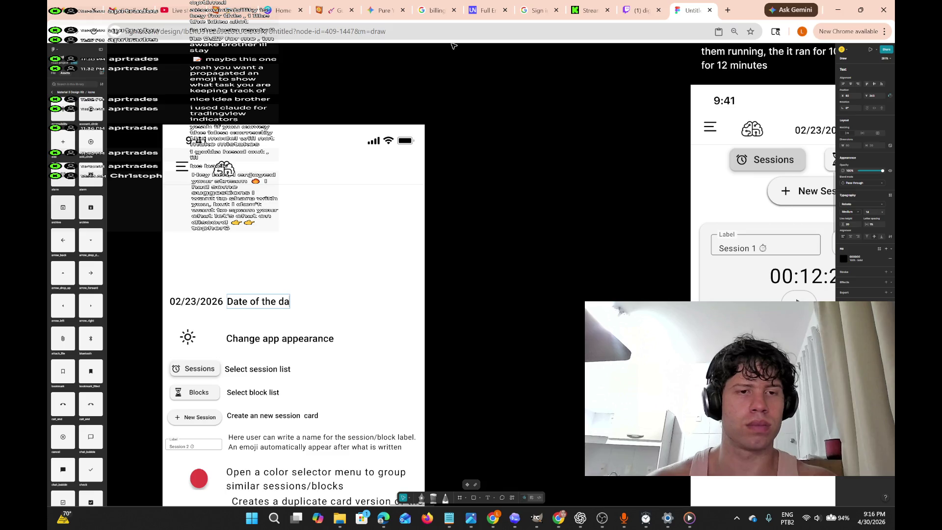
key(BackSpace)
key(BackSpace)
key(BackSpace)
text(cu)
text(rrent day)
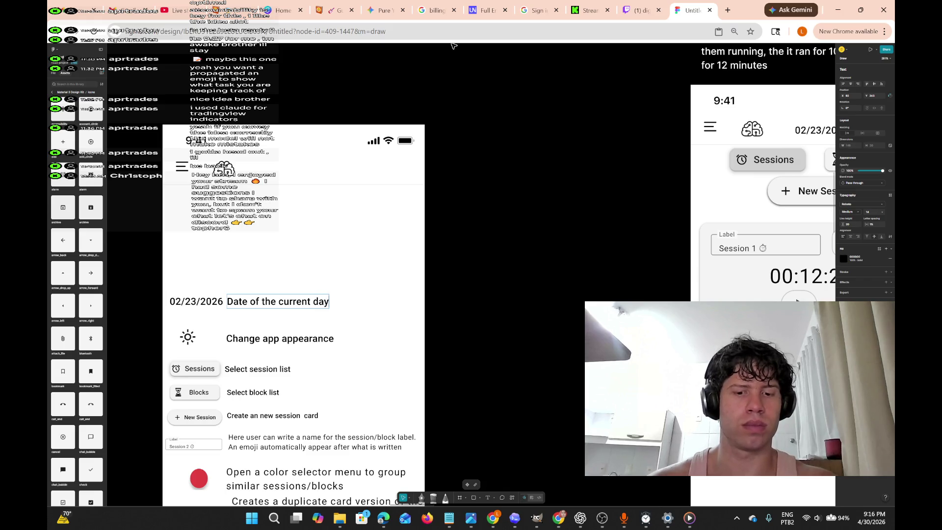
text((autom)
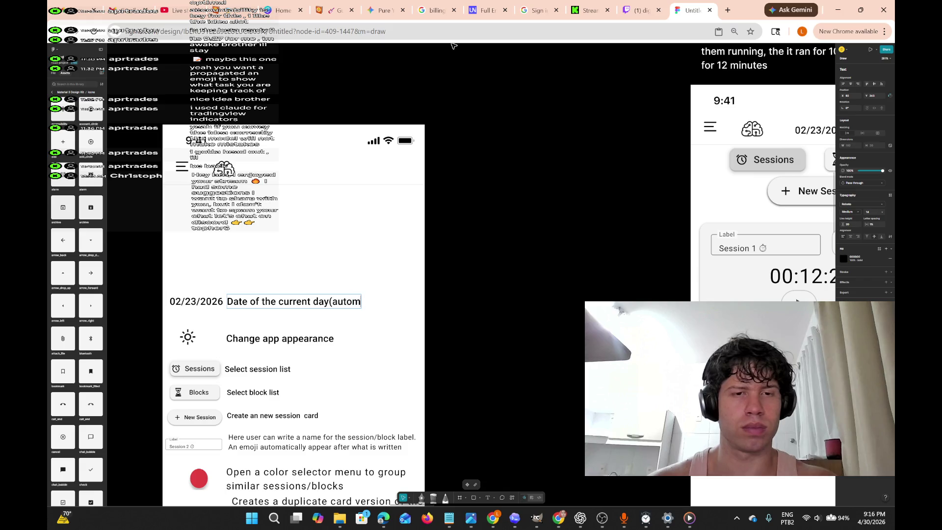
text(atically u)
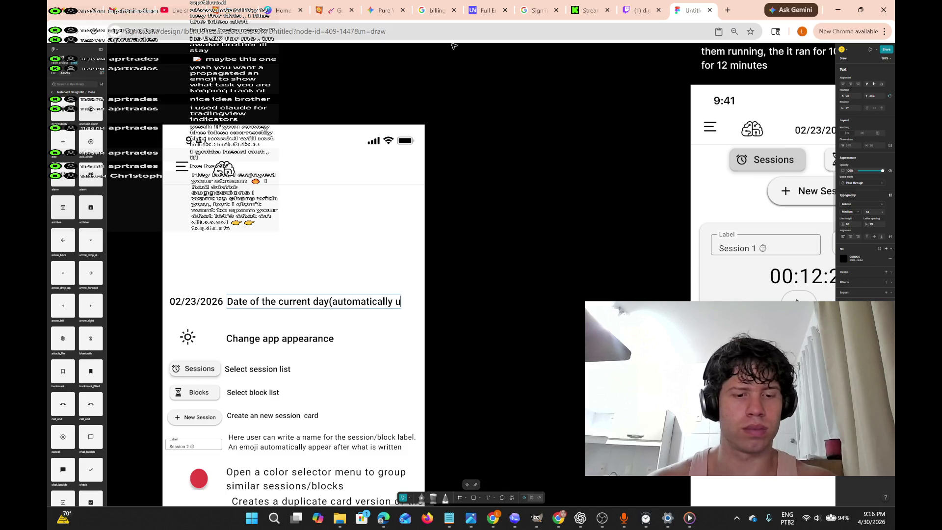
text(pdart)
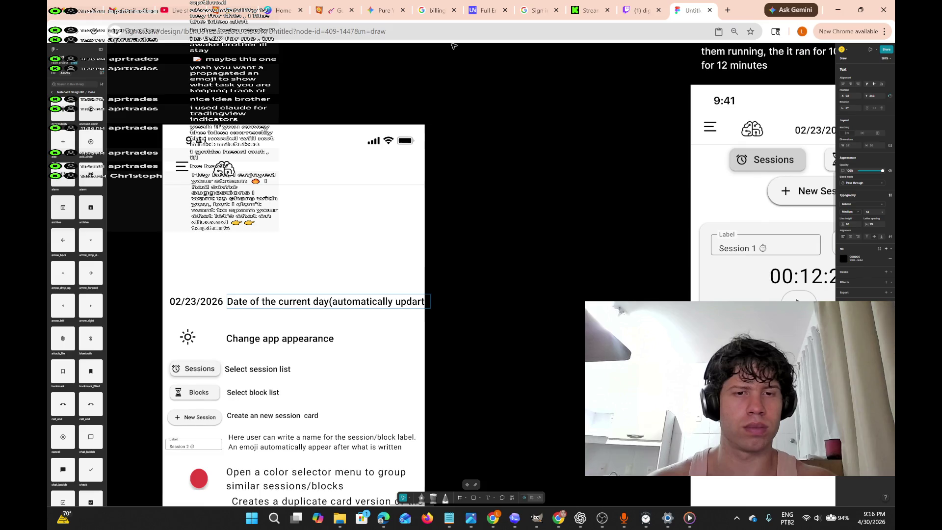
key(BackSpace)
key(BackSpace)
text(te)
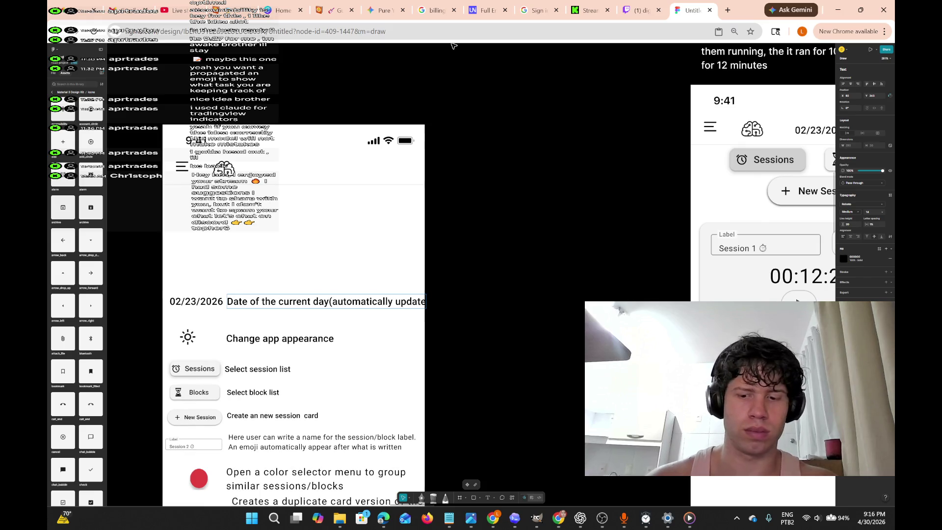
key(BackSpace)
key(BackSpace)
key(BackSpace)
text(at)
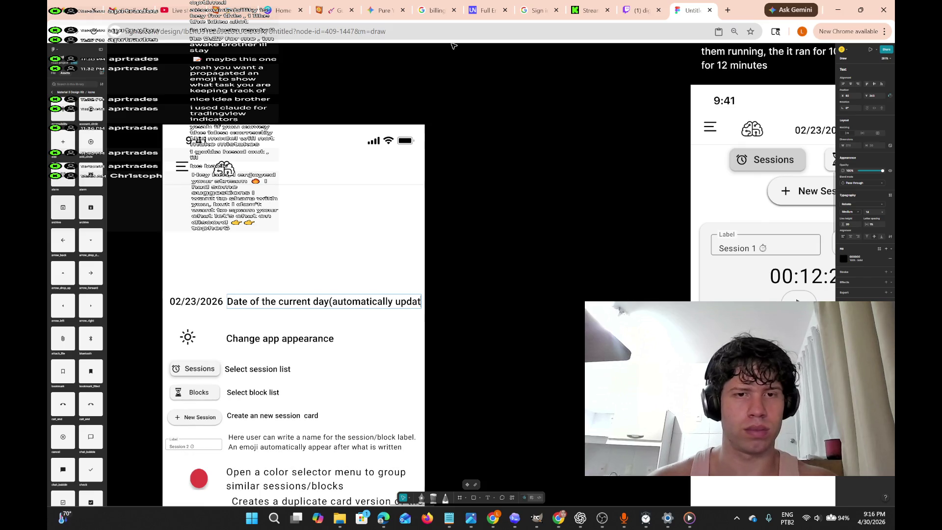
key(BackSpace)
key(BackSpace)
key(BackSpace)
text(upda)
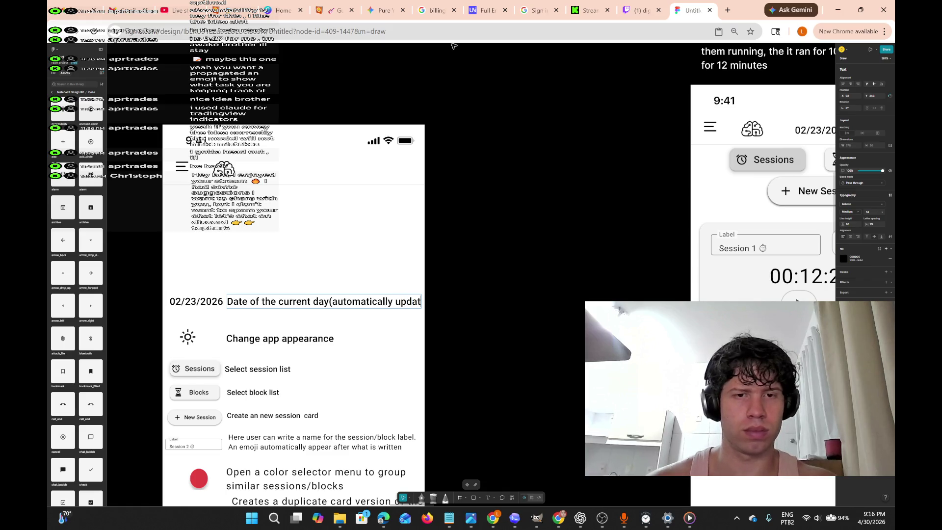
Finish the caption with '(automatically updated every single day) .Every session restarts'.
key(Return)
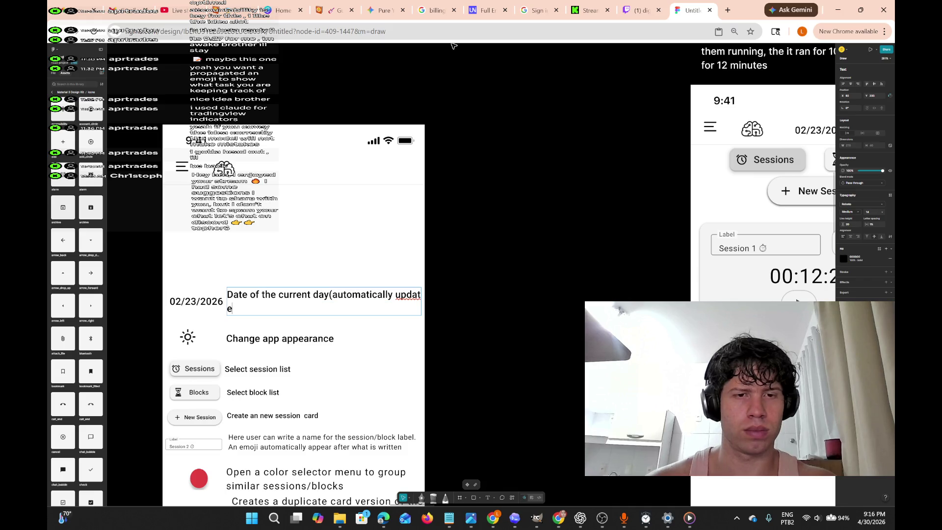
key(BackSpace)
key(BackSpace)
key(BackSpace)
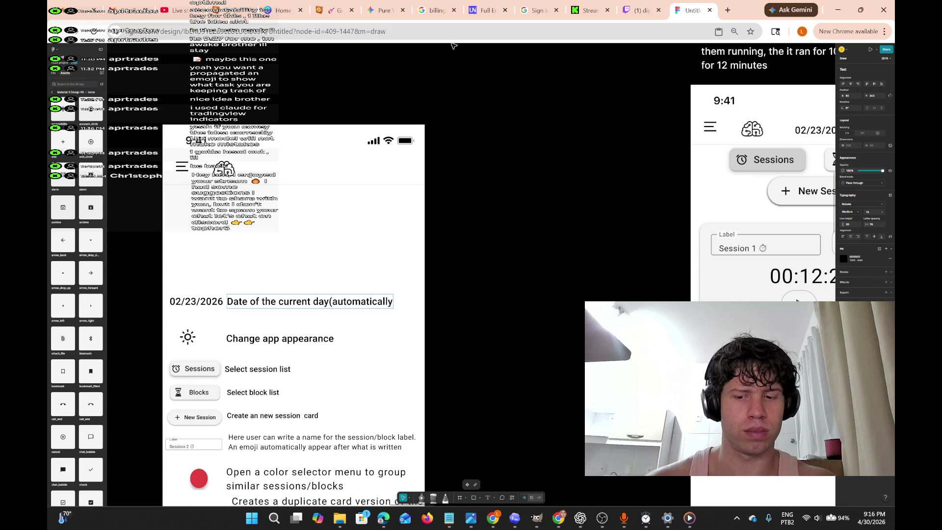
key(Return)
text(up)
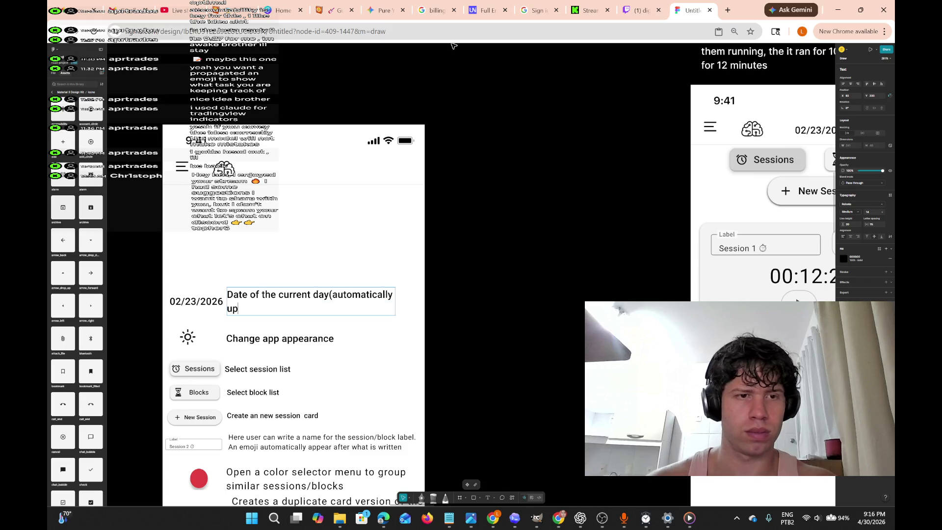
text(dateve)
key(BackSpace)
key(BackSpace)
text(every single dat)
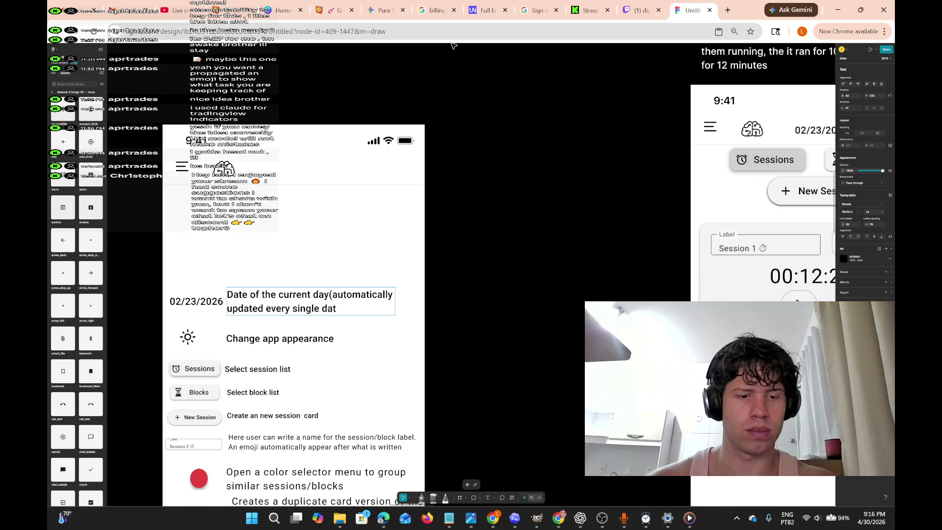
key(BackSpace)
text(y))
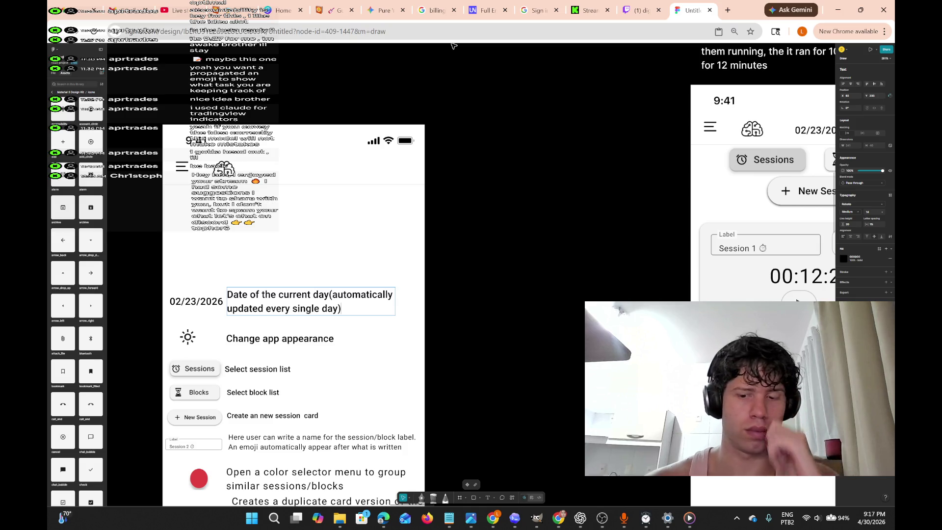
text( Every)
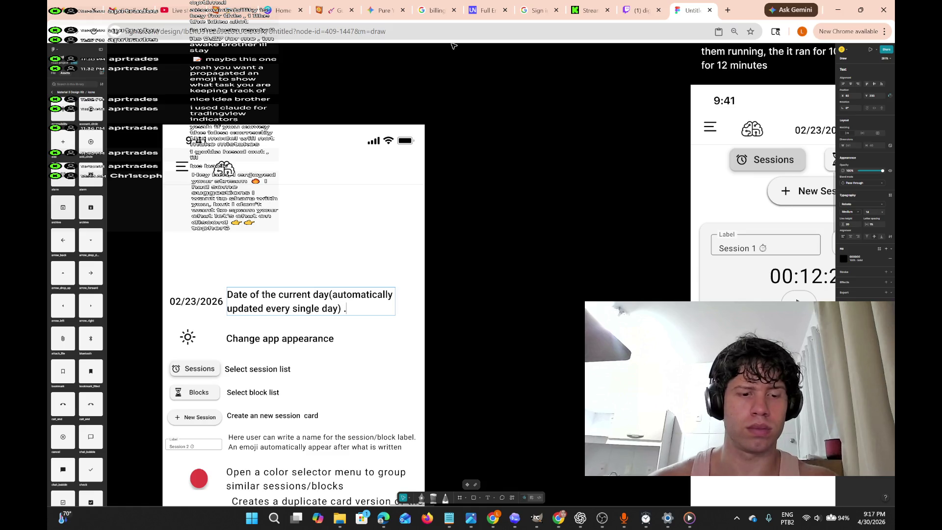
text(ery s)
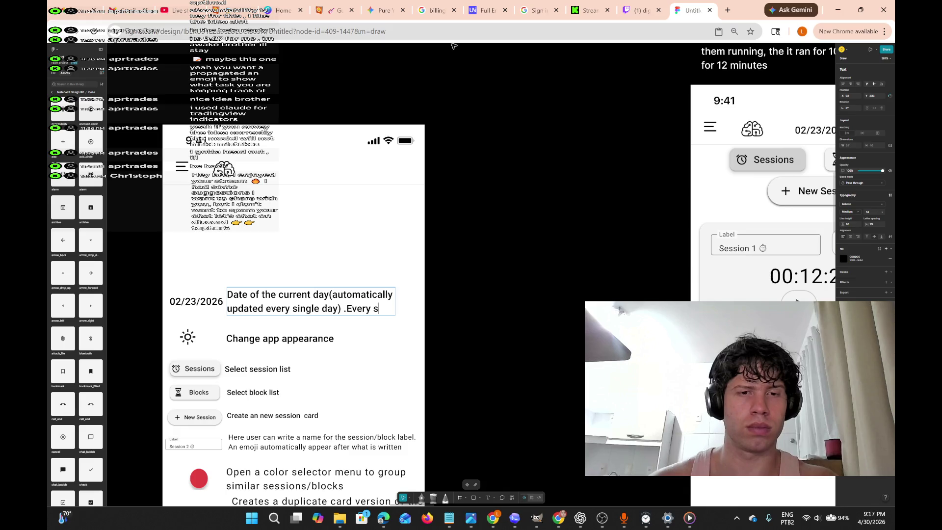
text(ion resets)
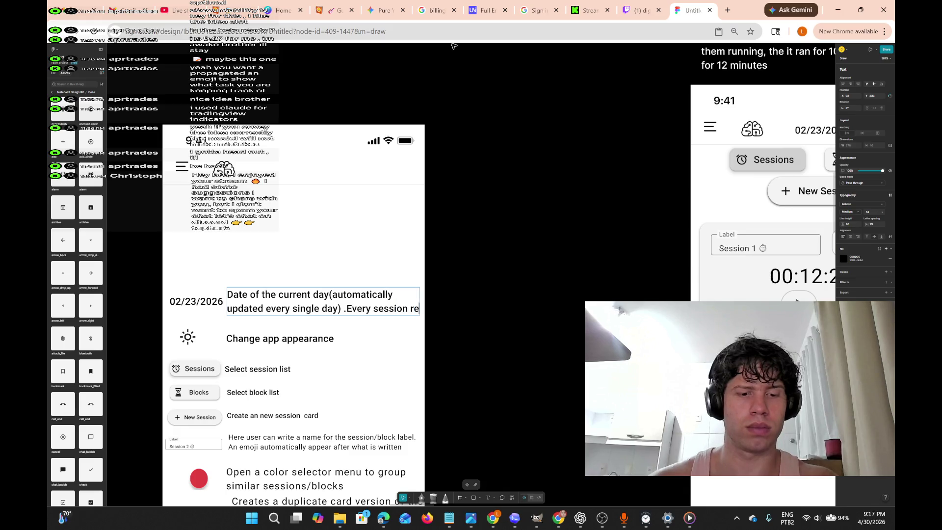
key(BackSpace)
key(BackSpace)
key(BackSpace)
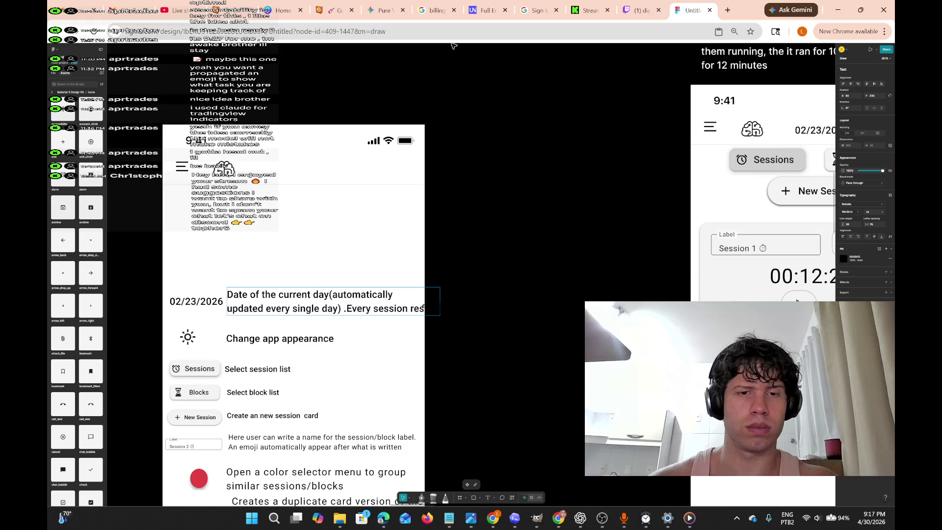
text(resta)
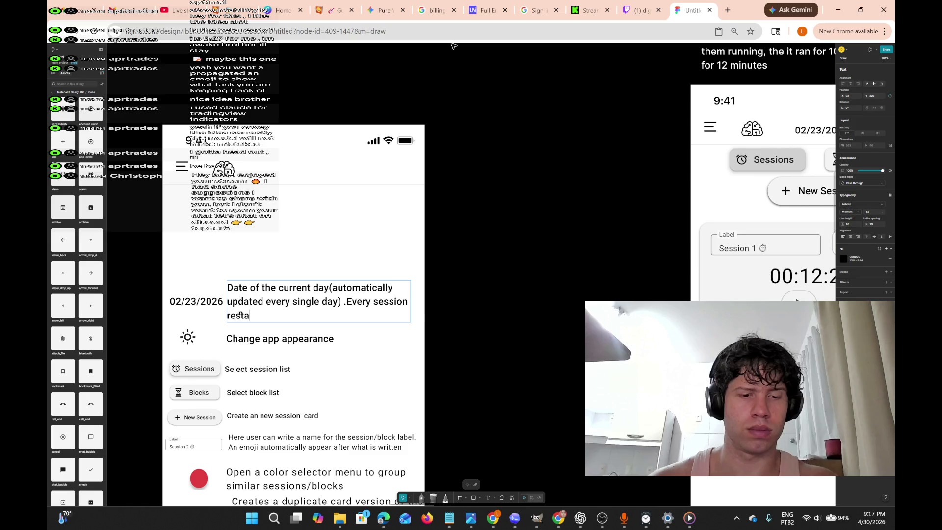
text(rts)
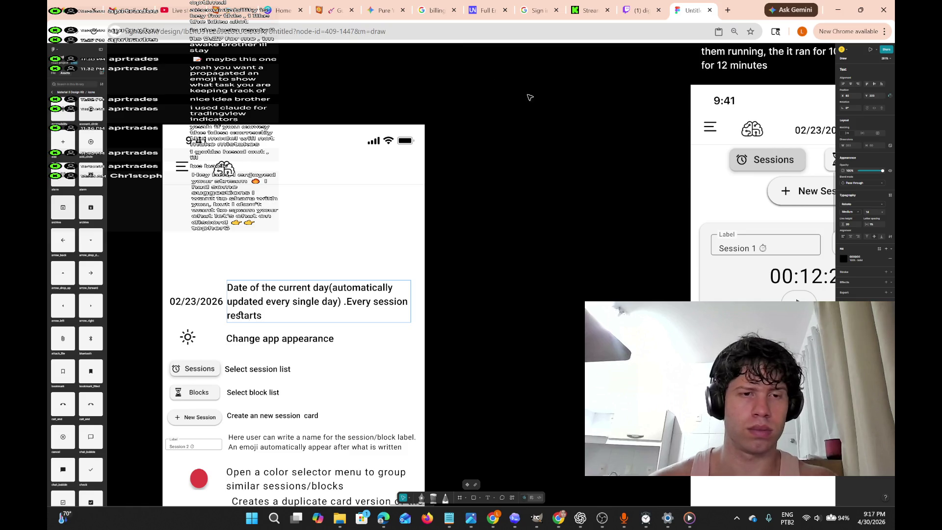
key(Escape)
key(shift+Tab)
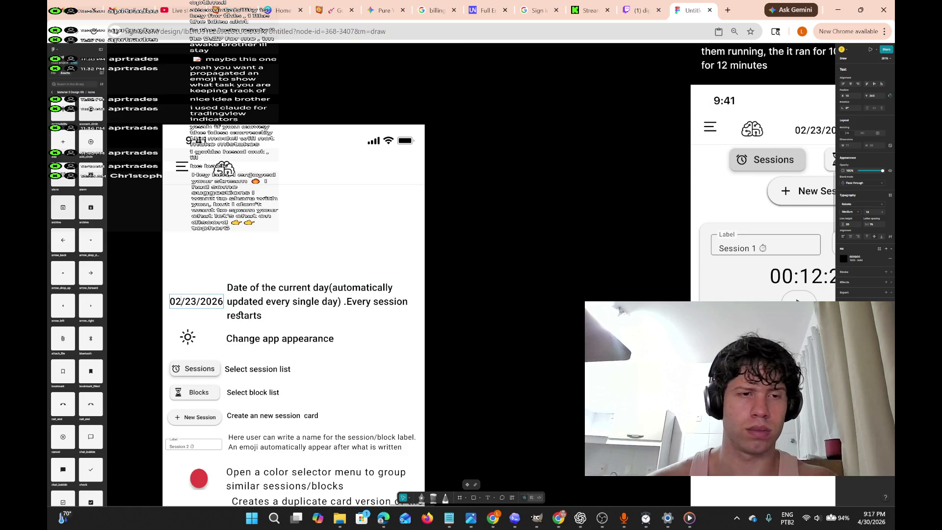
Move the 02/23/2026 date up level with the description's first line.
click(208, 301)
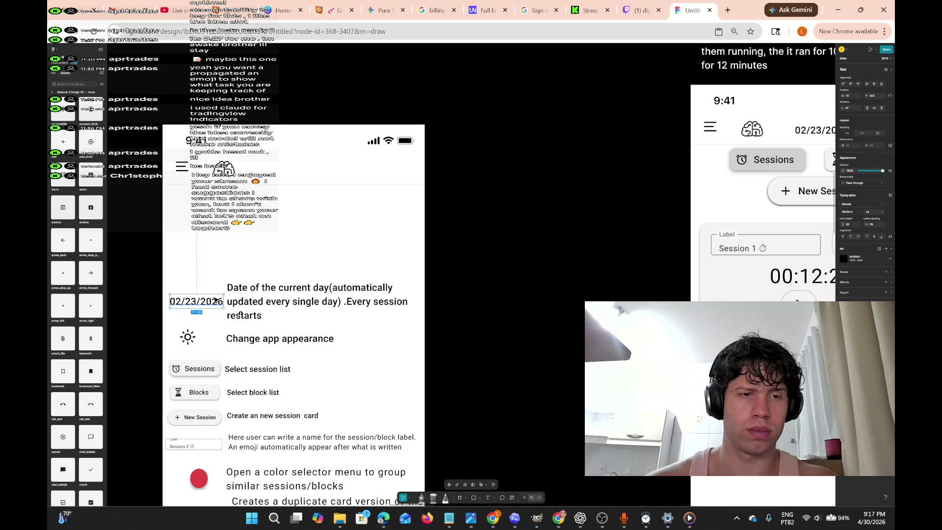
drag(215, 302, 215, 292)
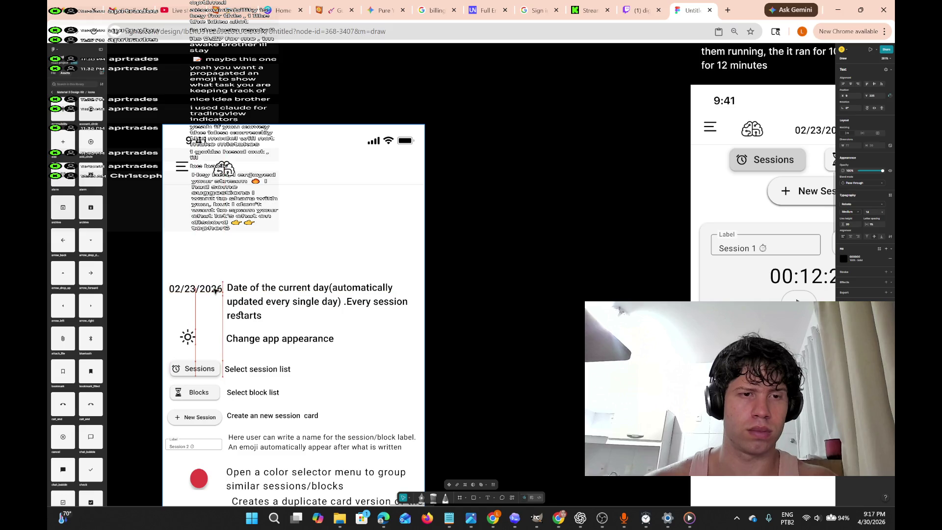
click(255, 319)
scroll(255, 319, down, 1)
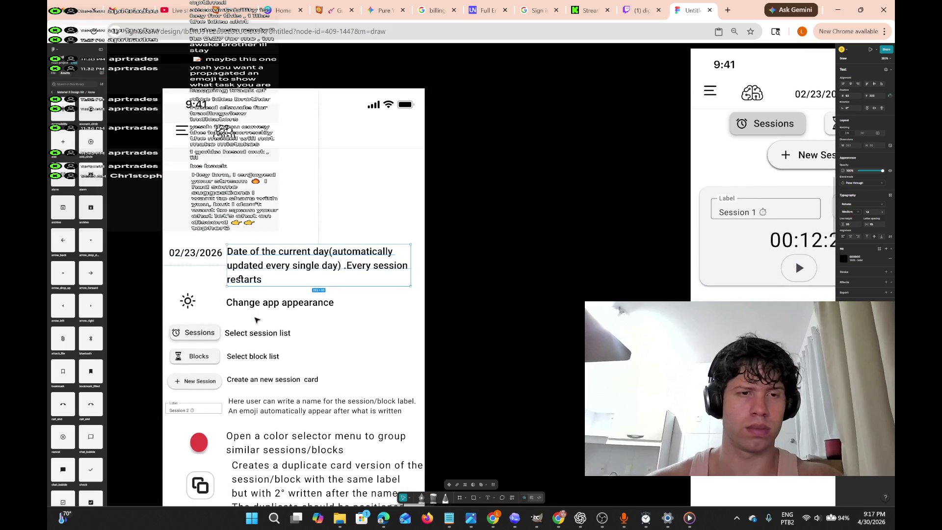
scroll(255, 319, down, 2)
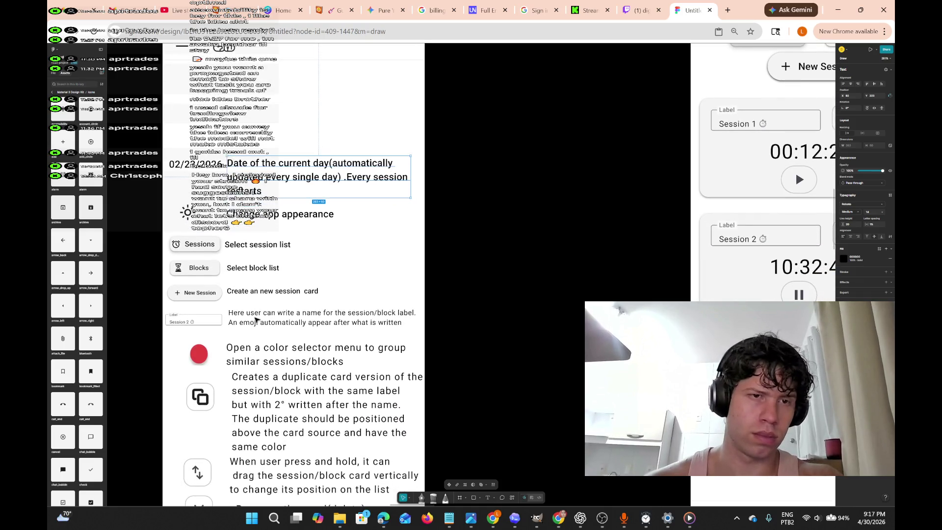
ctrl+scroll(256, 319, up, 3)
ctrl+scroll(255, 319, up, 3)
scroll(255, 319, up, 6)
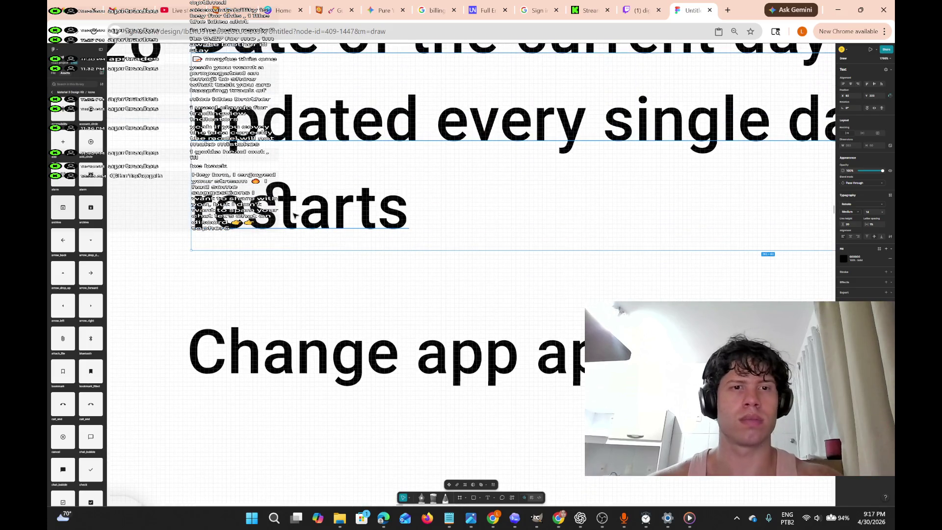
Trim the description's ending, cutting back most of the word 'restarts'.
double_click(299, 193)
click(298, 196)
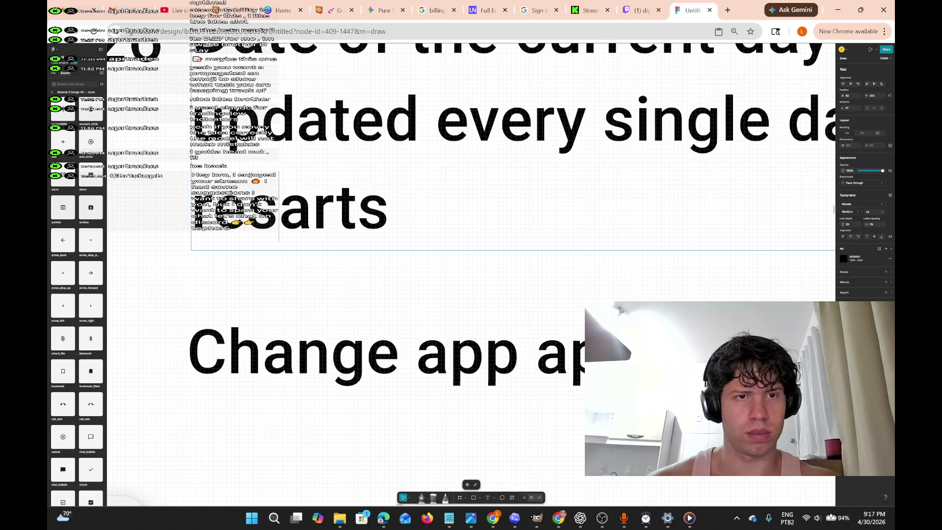
text(t)
key(BackSpace)
key(Delete)
text(t)
key(BackSpace)
text(T)
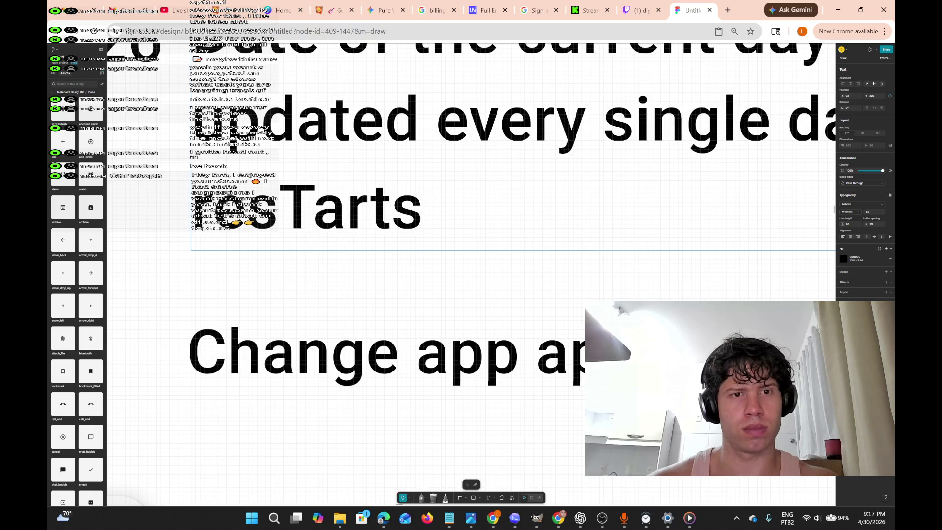
key(BackSpace)
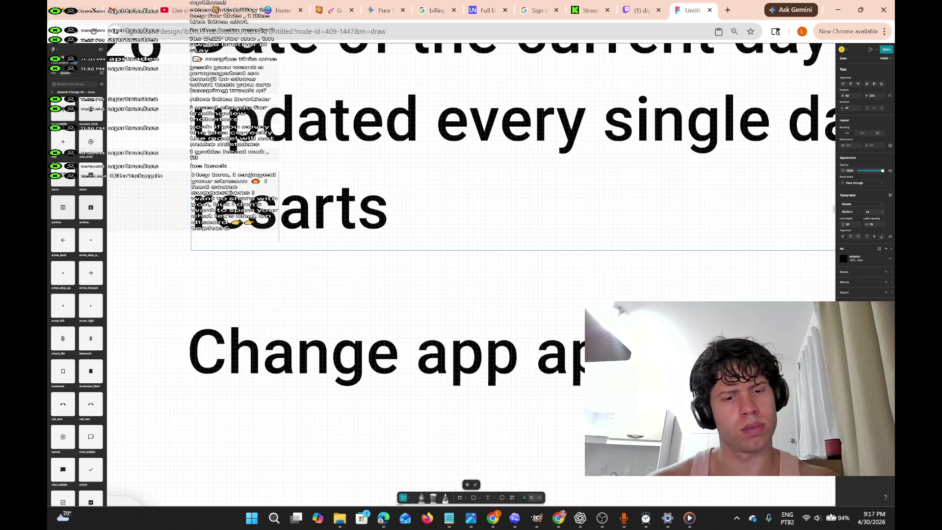
text(t)
key(BackSpace)
key(BackSpace)
text(st)
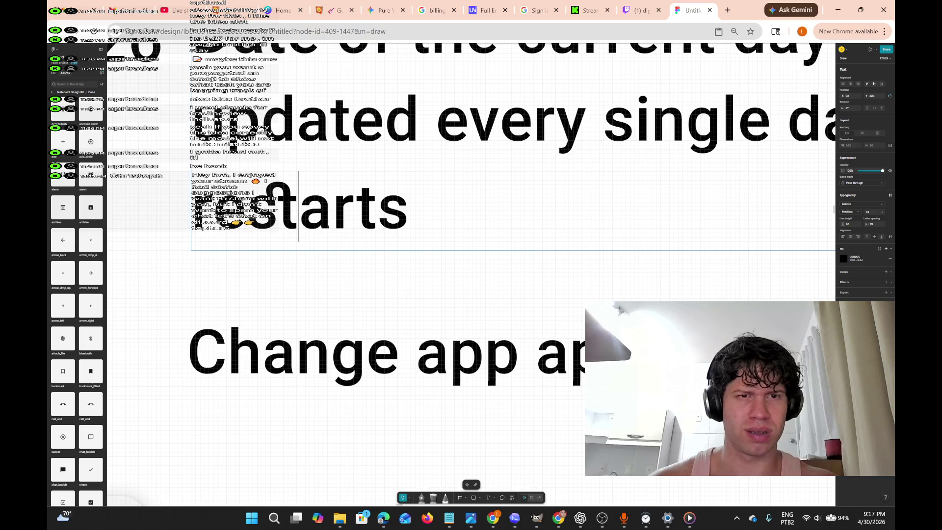
click(273, 211)
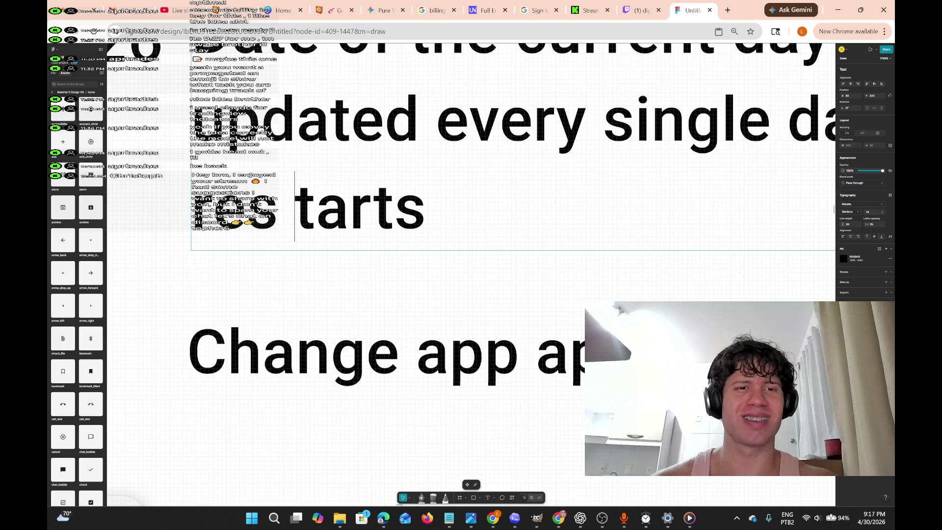
click(278, 206)
text(t)
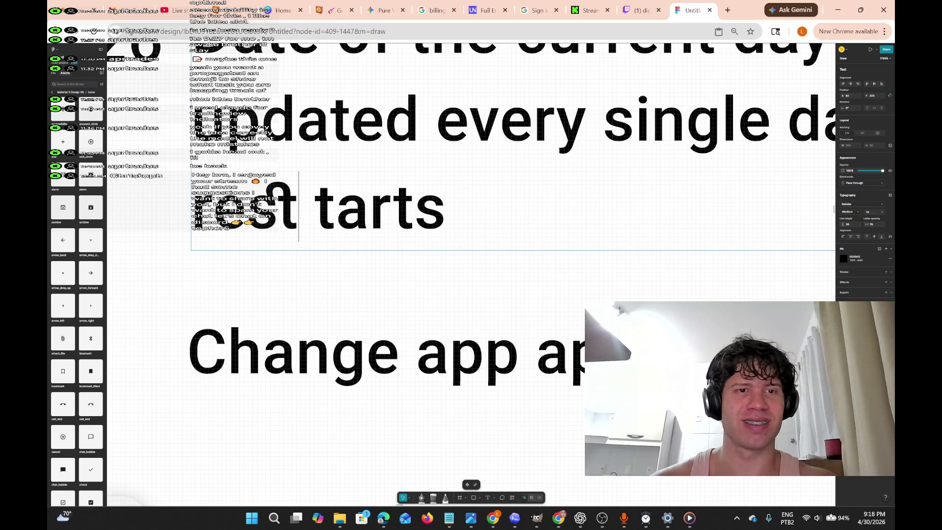
key(BackSpace)
key(BackSpace)
key(BackSpace)
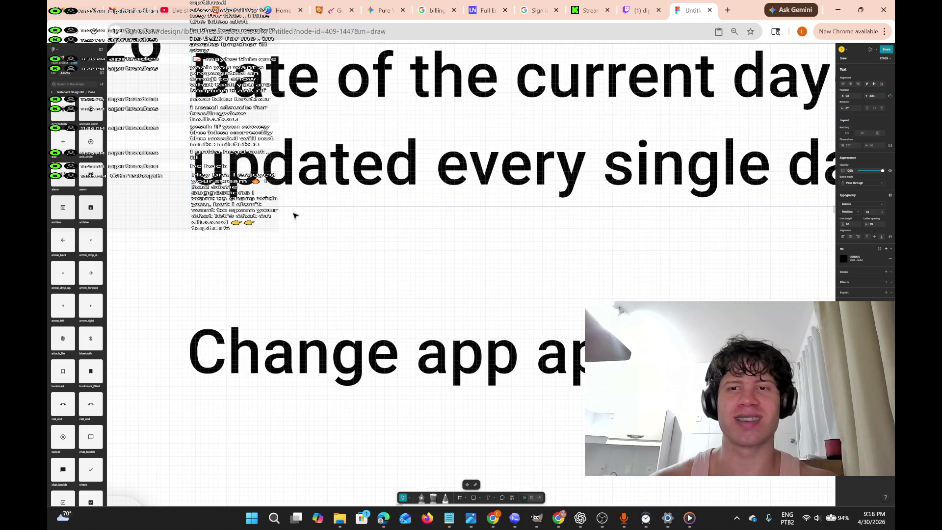
Change the text to 'Every sessions' and continue with 'is removed from this unless it is'.
scroll(294, 216, down, 5)
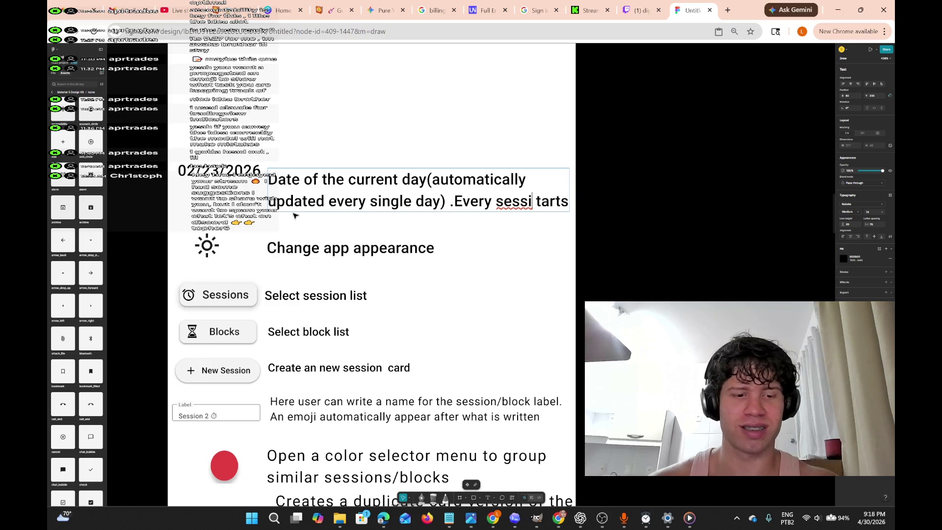
text(ons)
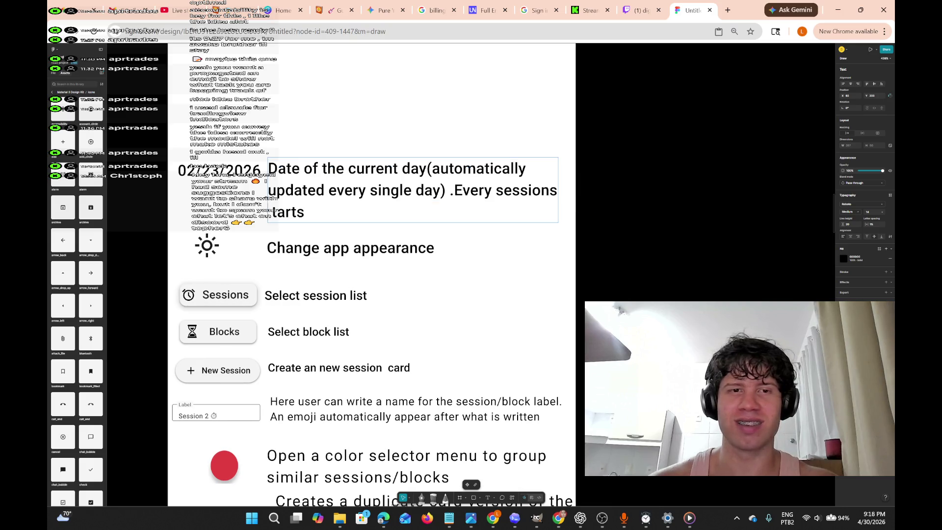
key(Right)
key(Right)
key(Right)
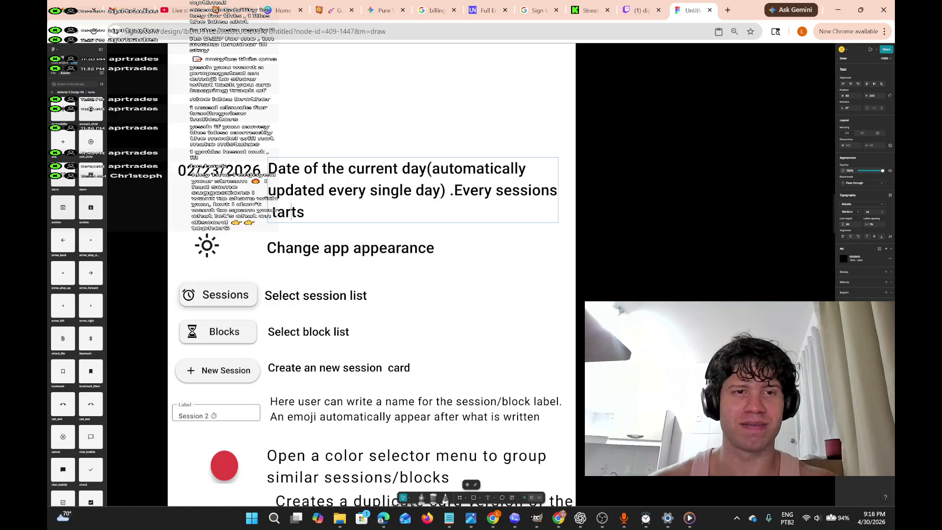
key(BackSpace)
key(BackSpace)
key(BackSpace)
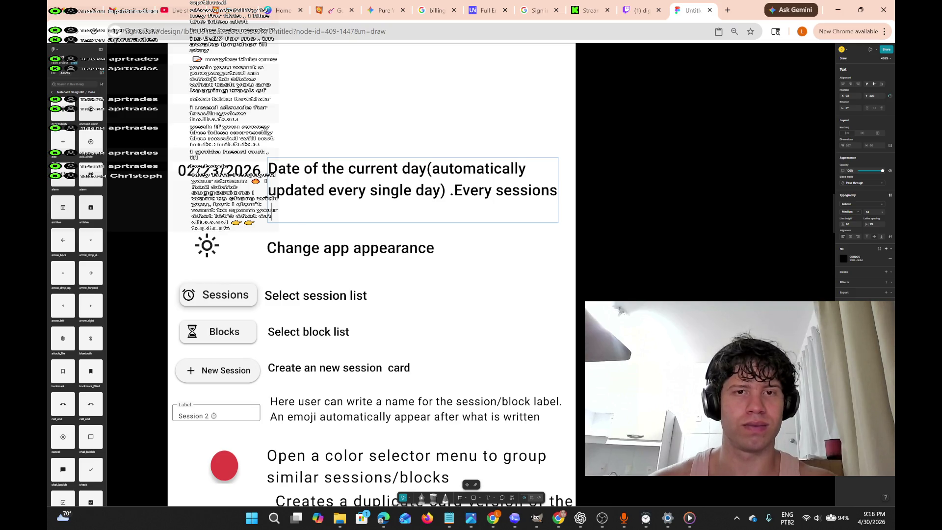
text(is )
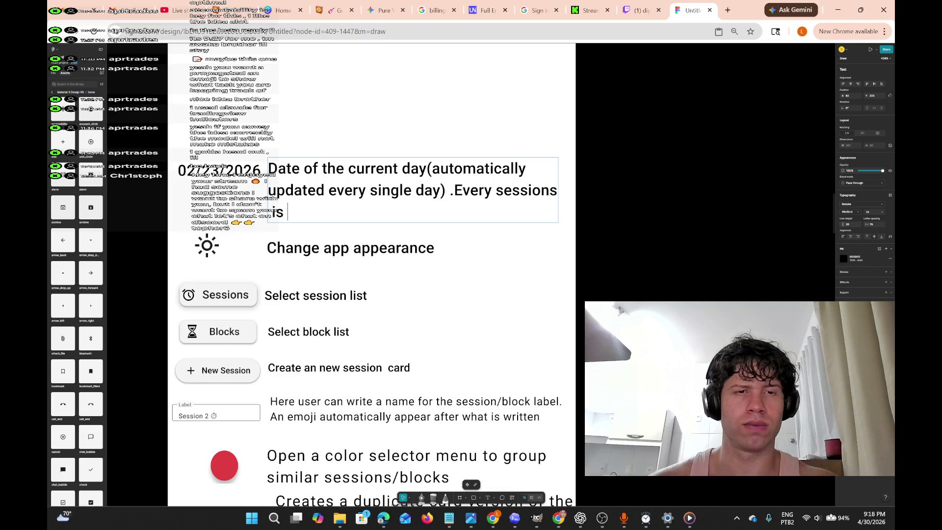
text(removed from )
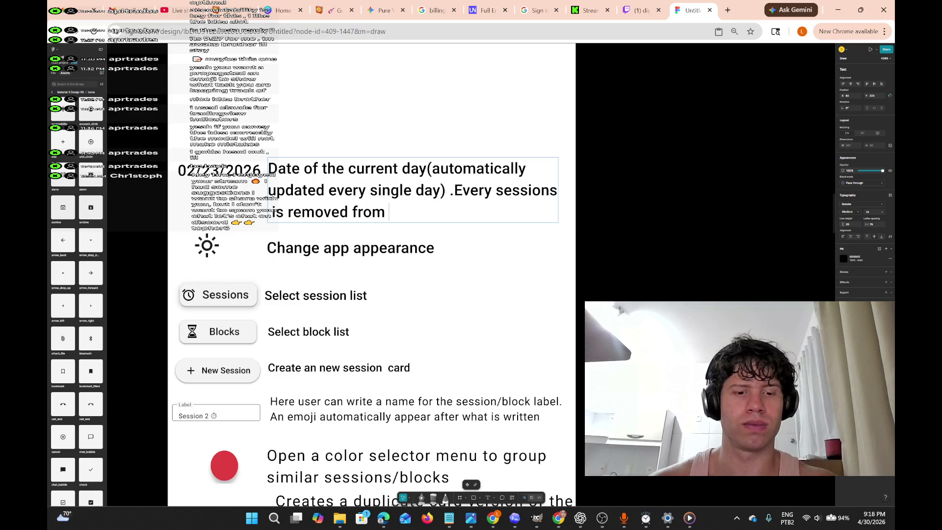
text(the)
key(BackSpace)
text(is)
text( unless it is a)
text(l)
key(BackSpace)
key(BackSpace)
End the sentence with 'still running.', discarding a trial 'App sessions that' follow-up.
text(still running)
key(BackSpace)
key(BackSpace)
key(BackSpace)
key(BackSpace)
key(BackSpace)
key(BackSpace)
key(Return)
text(running)
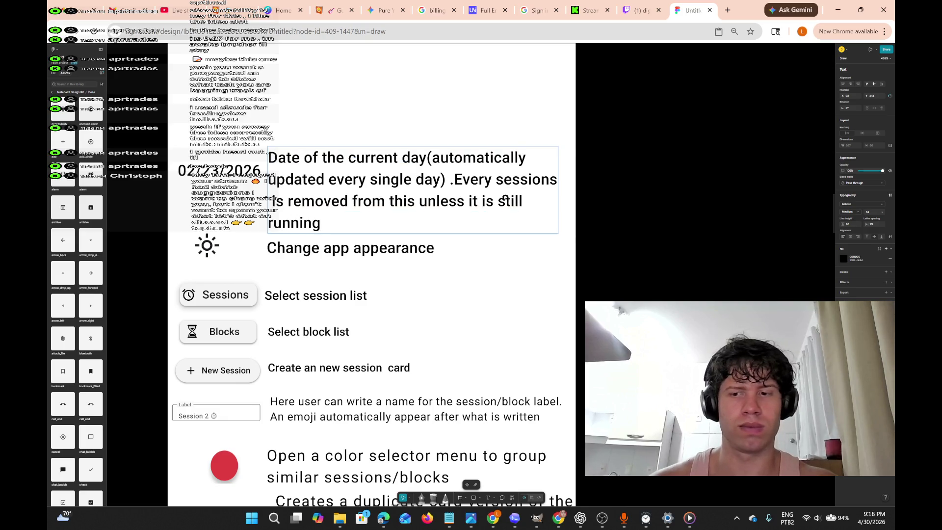
text(.)
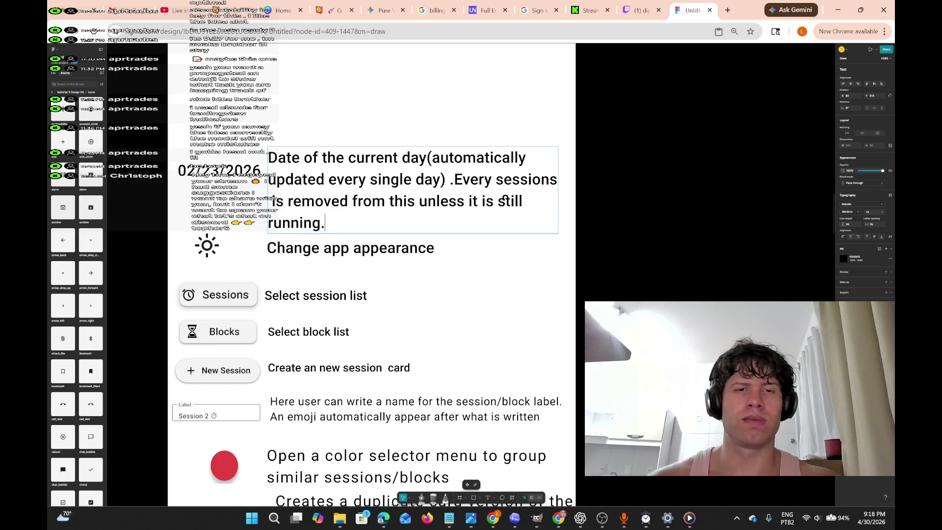
text( App session)
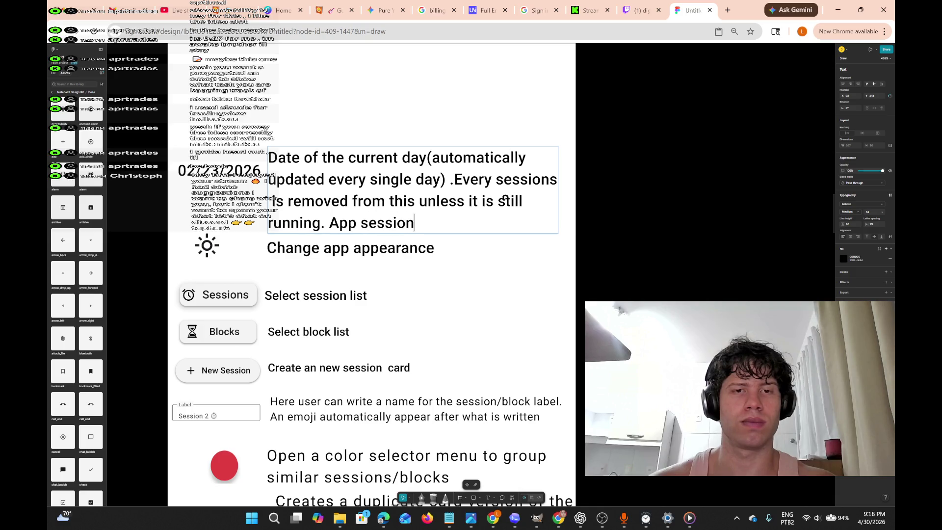
text(s that)
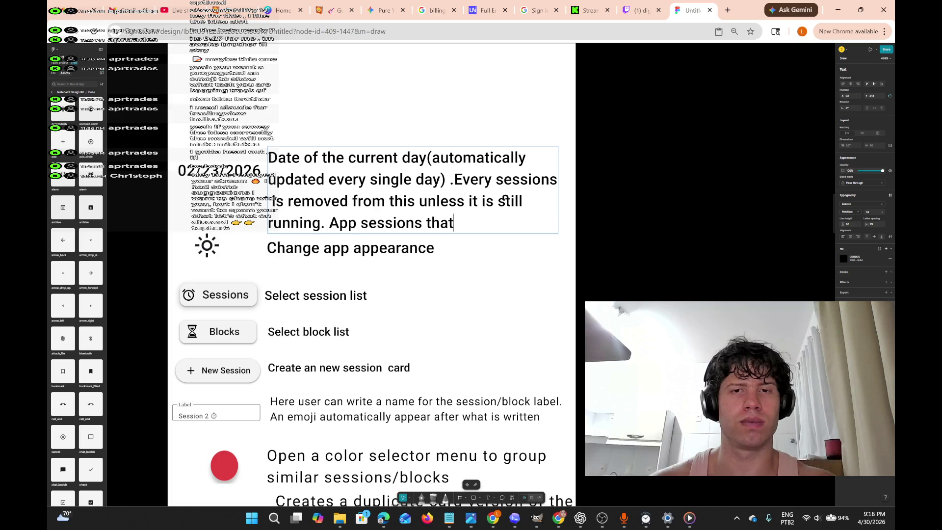
key(BackSpace)
key(BackSpace)
key(BackSpace)
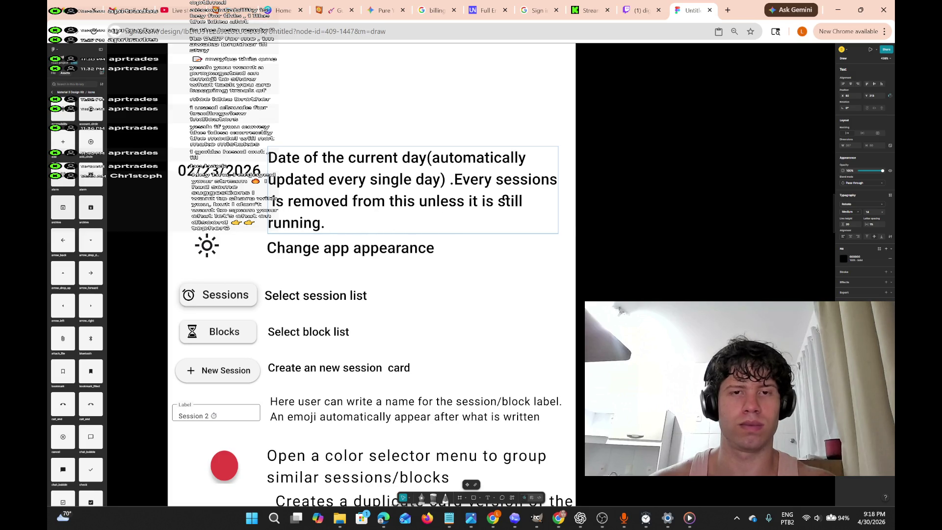
Insert the word 'page' after 'this' in the date-line description.
key(Left)
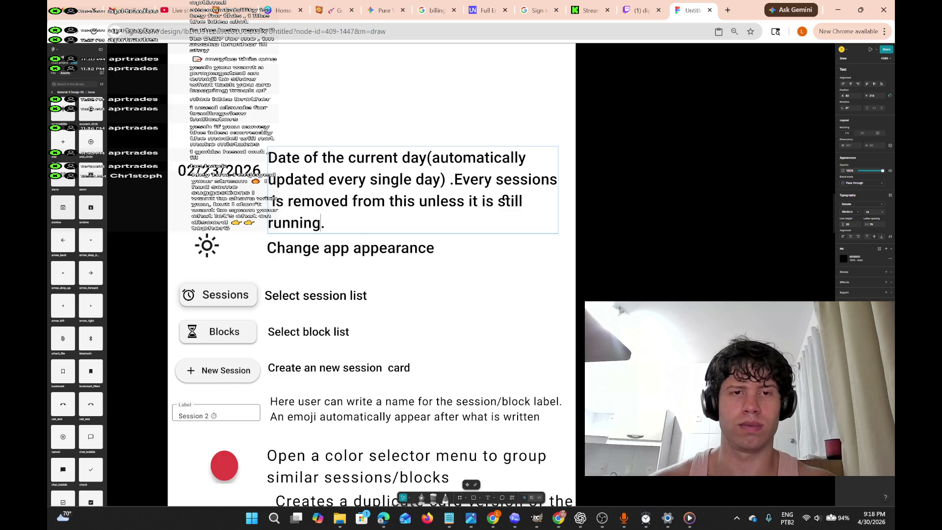
key(Up)
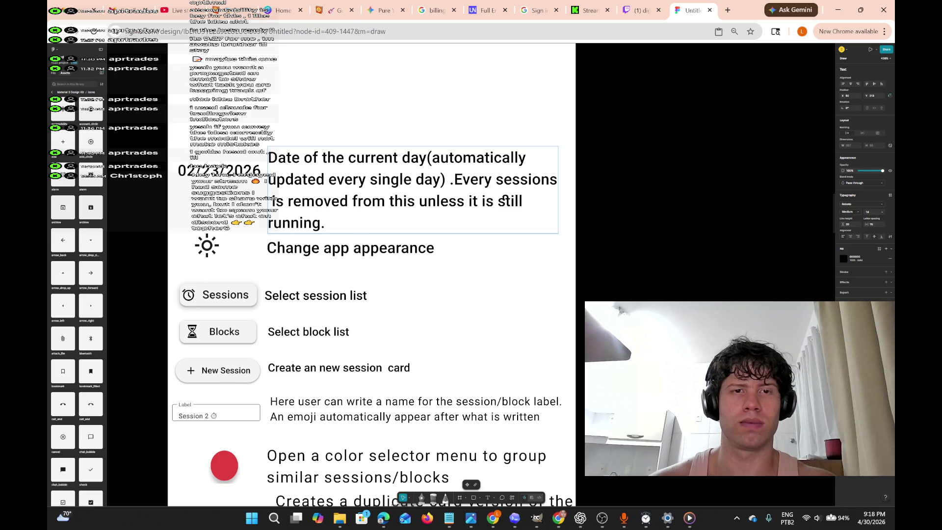
key(Right)
key(Right)
key(Right)
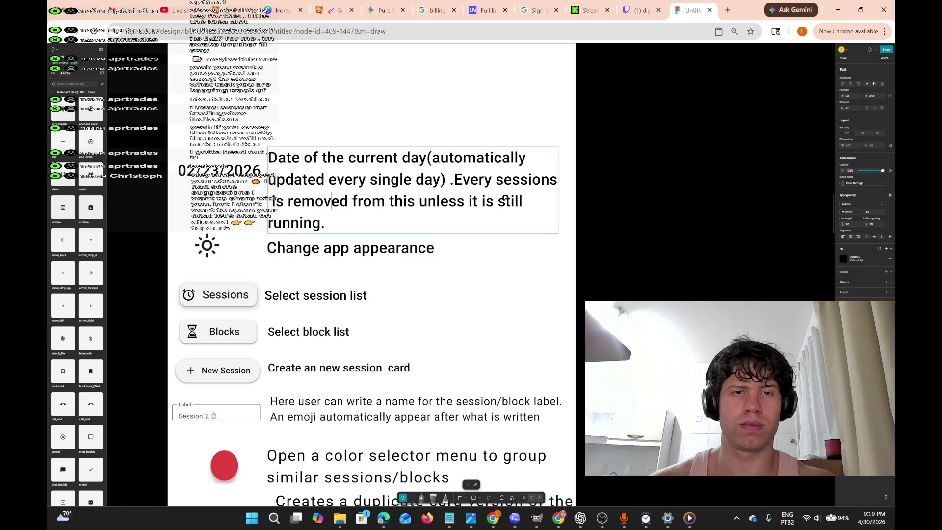
key(Left)
key(Left)
key(Left)
text(this)
key(BackSpace)
key(BackSpace)
key(BackSpace)
key(Right)
key(Right)
key(Right)
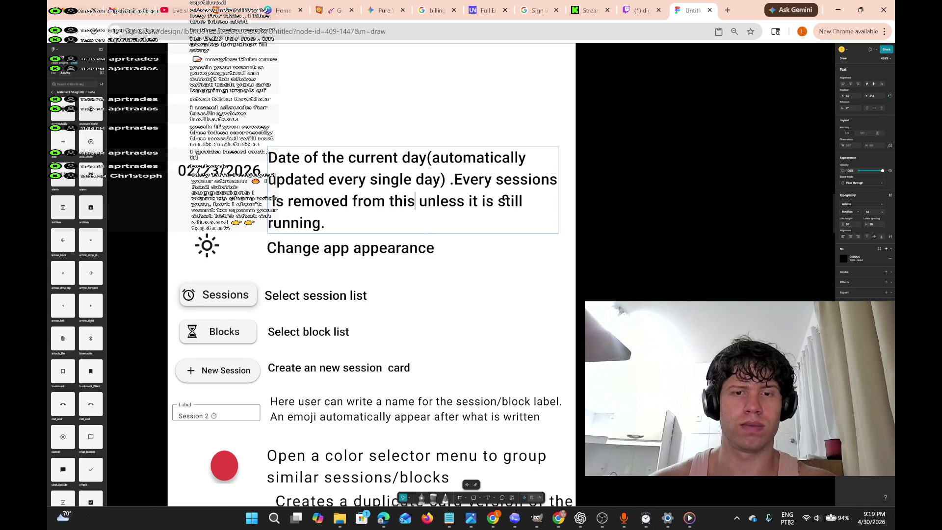
text(page)
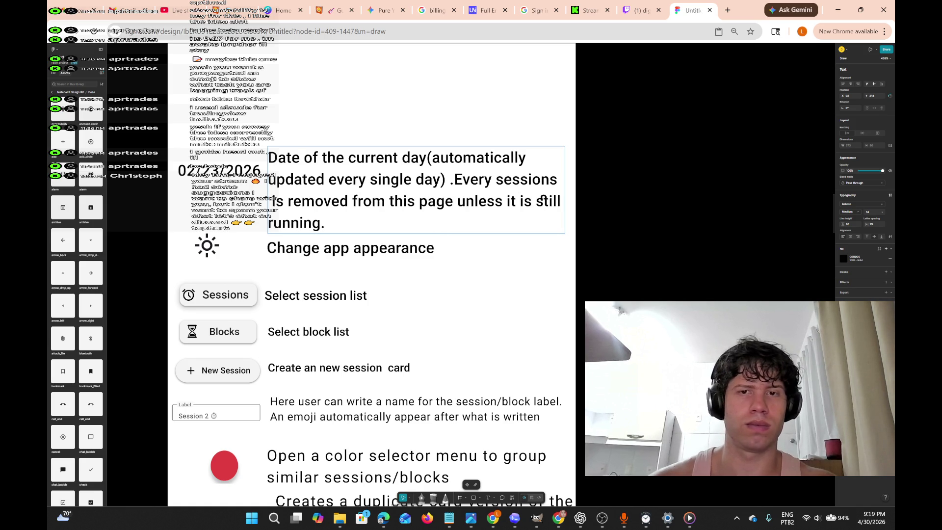
Append ', and another day is stored in the analysis list' and fix the typos.
key(Left)
key(Down)
key(Left)
key(Left)
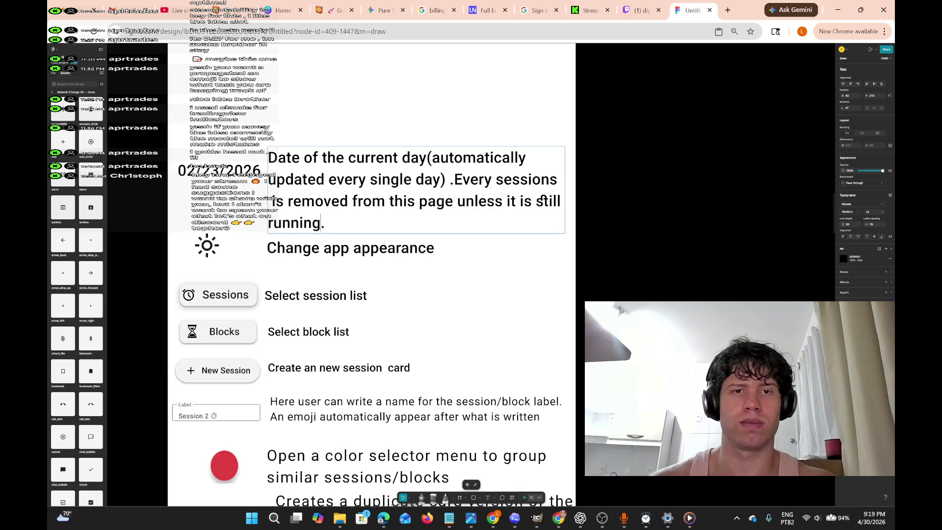
text(, and store)
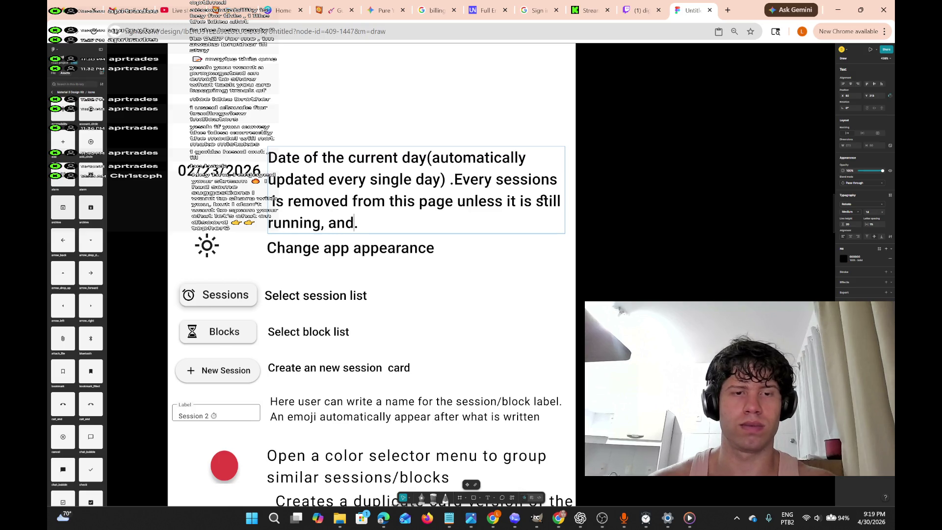
text(d )
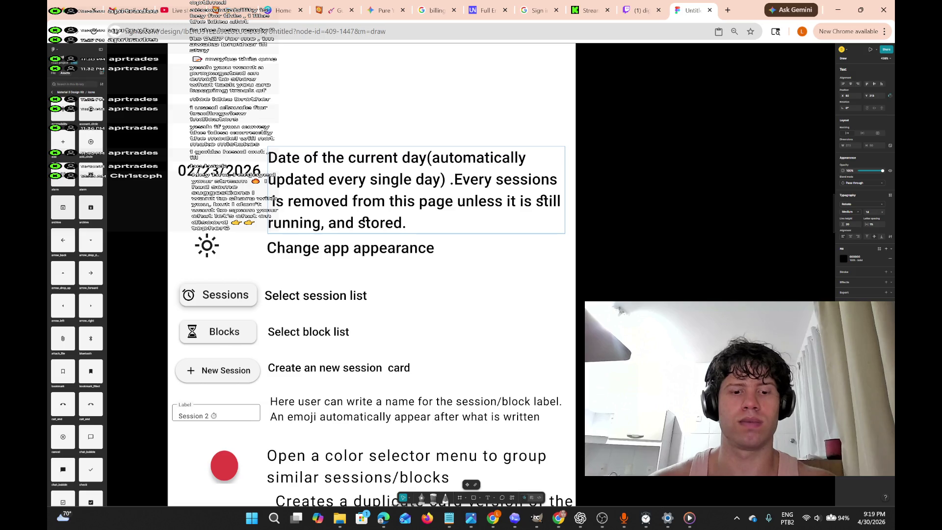
text(in the a)
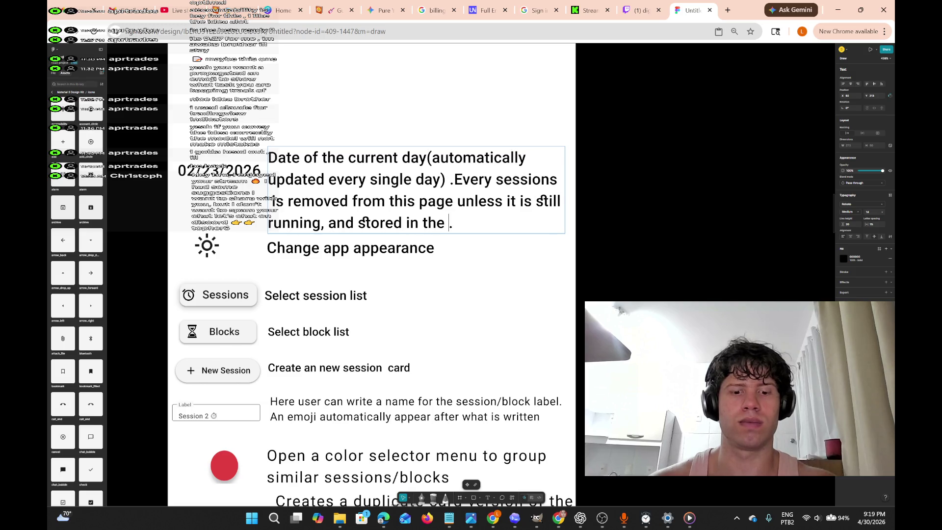
text(nya)
key(BackSpace)
text(lisis)
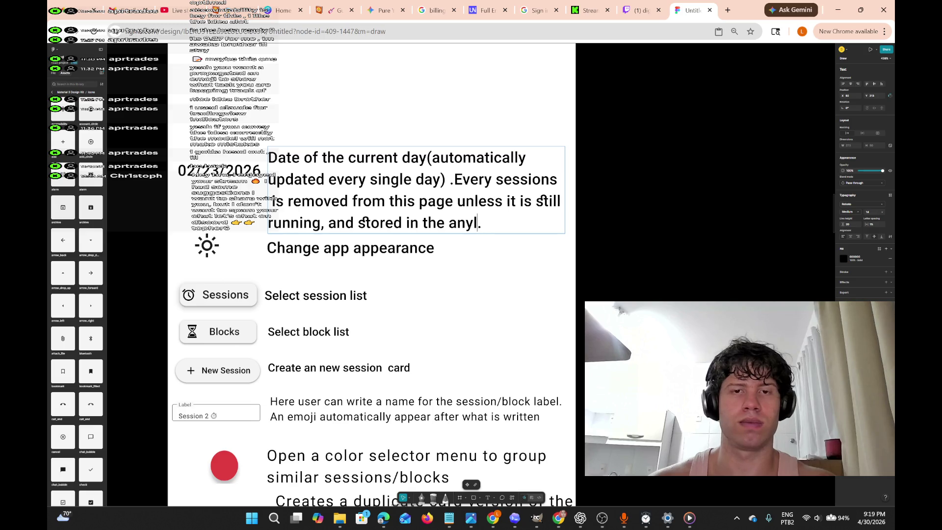
text( list)
key(BackSpace)
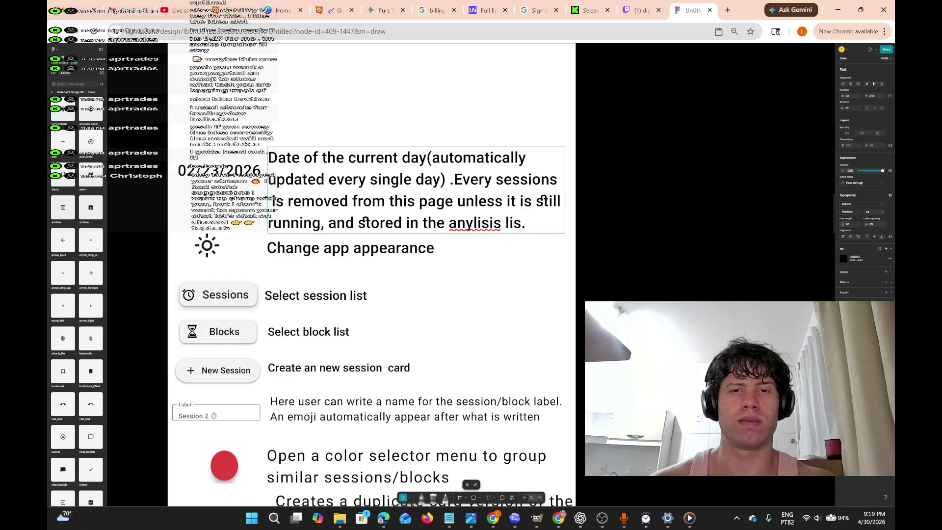
text(till)
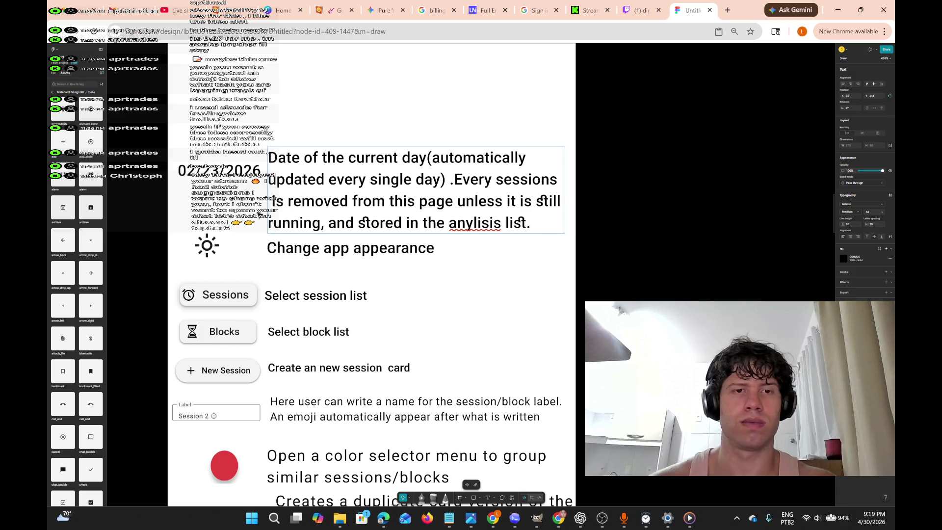
text( running, and another)
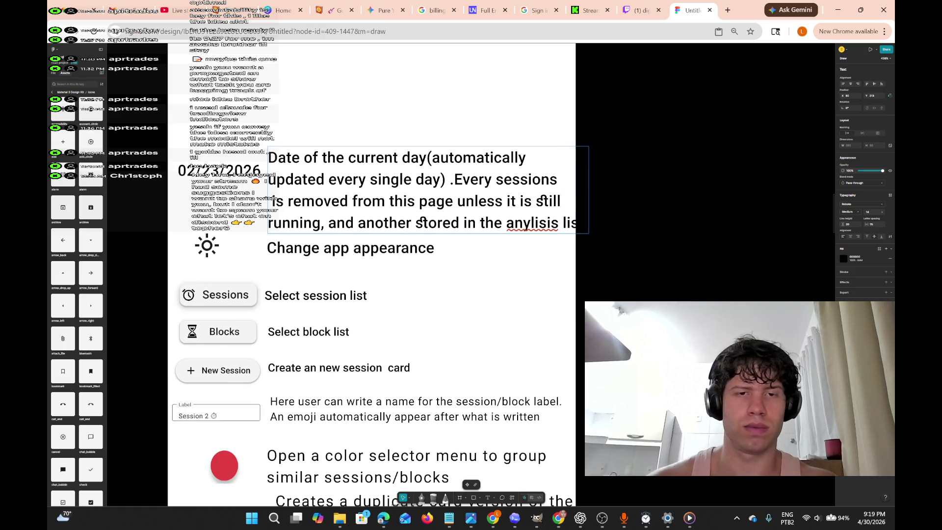
text( day is)
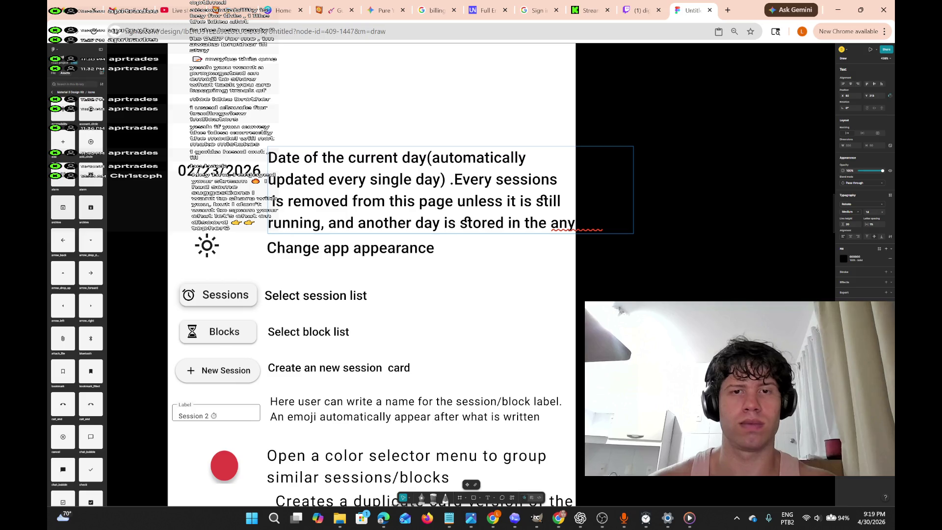
key(Right)
key(Right)
key(Right)
key(Right)
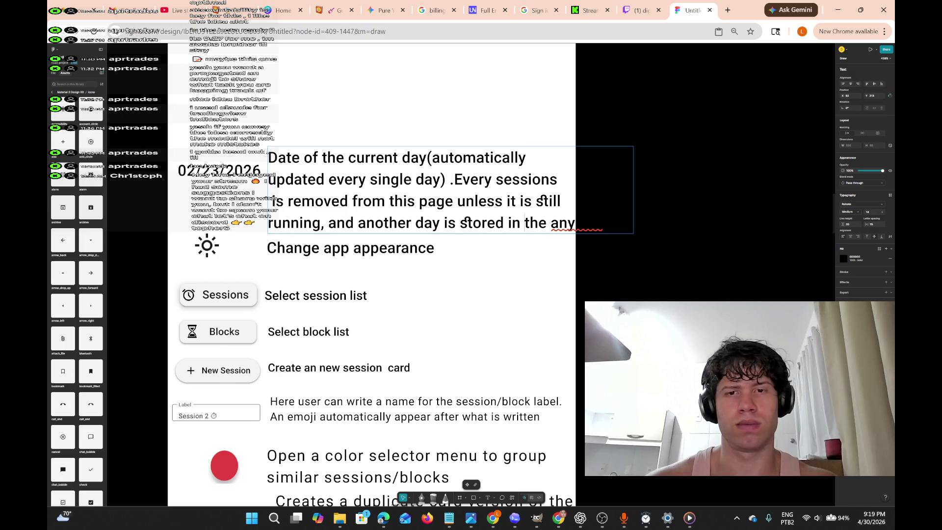
key(Return)
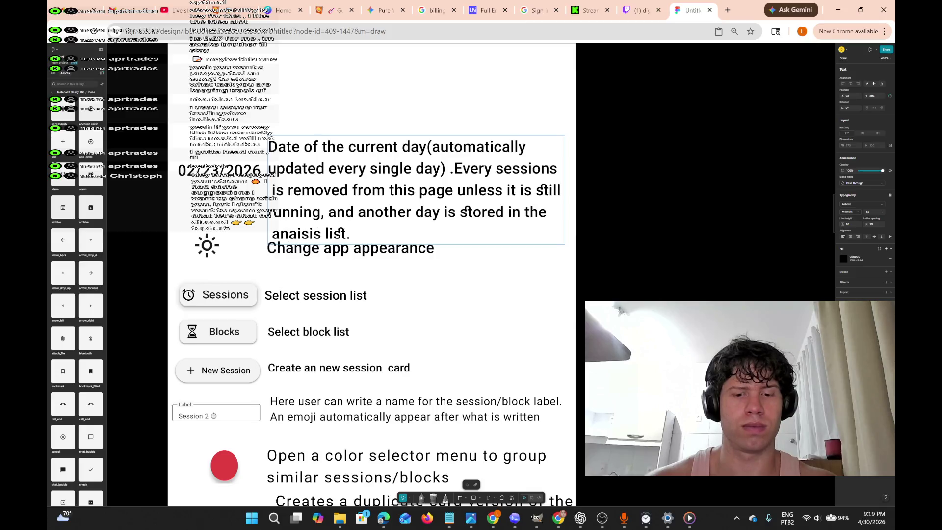
text(ly)
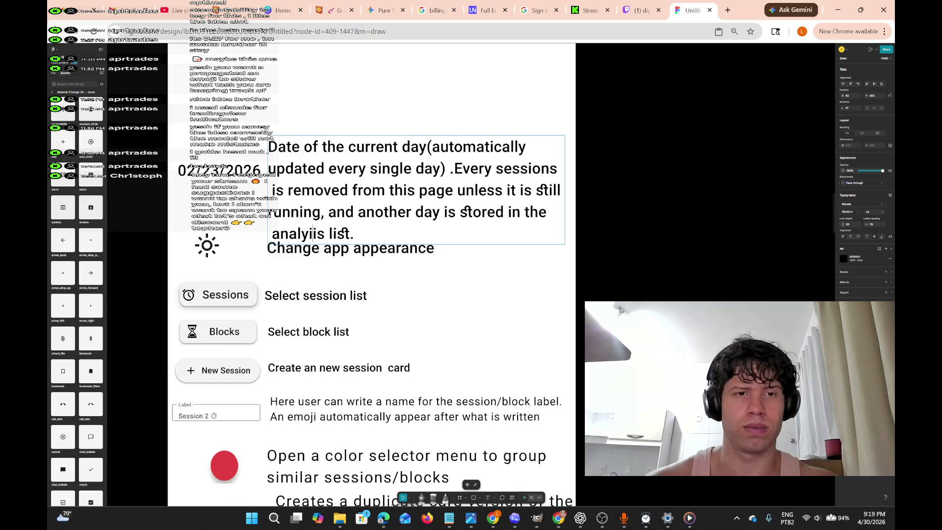
key(Delete)
Nudge the description text box slightly upward.
key(Escape)
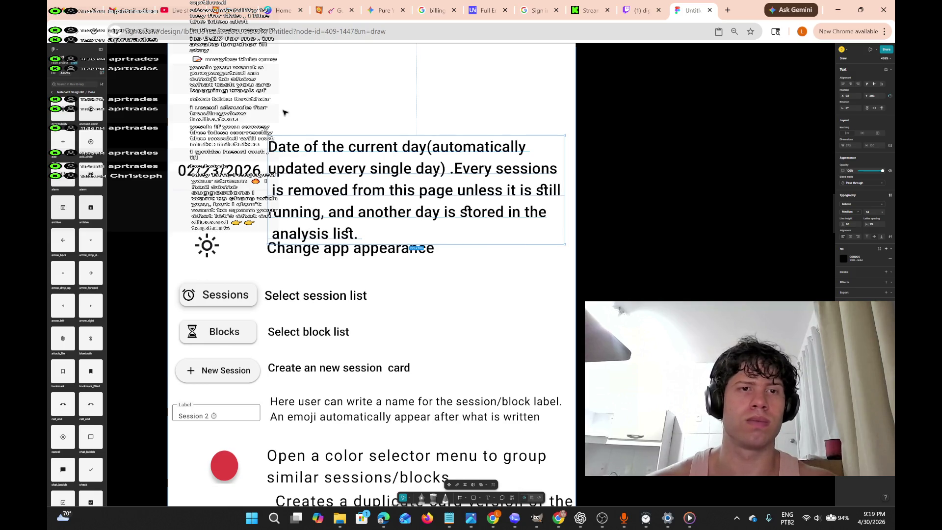
drag(294, 147, 293, 136)
double_click(293, 137)
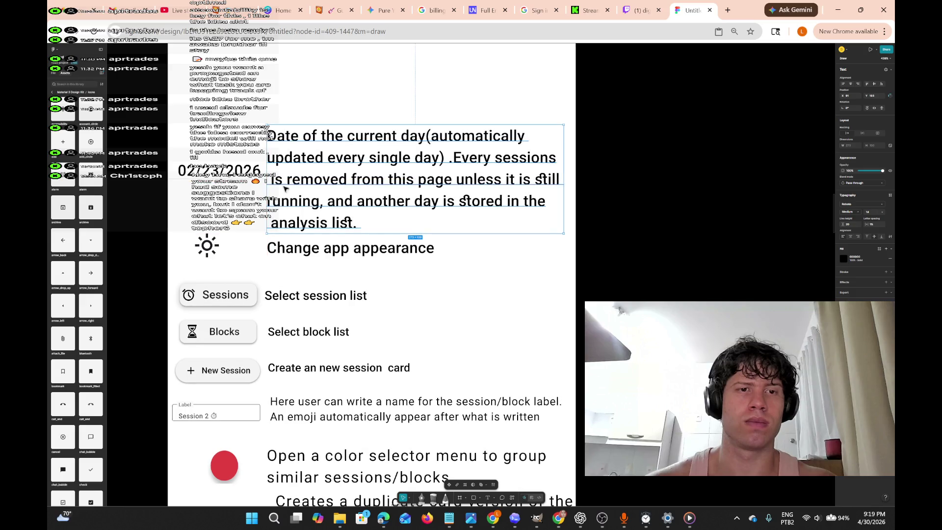
click(270, 135)
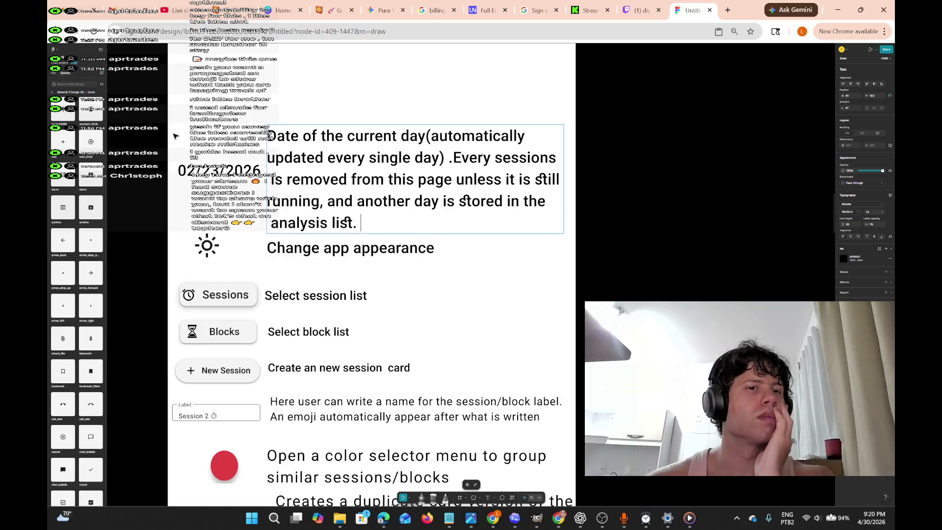
Undo the accidental legend-frame move and raise the 02/23/2026 date level with its description.
drag(173, 152, 178, 174)
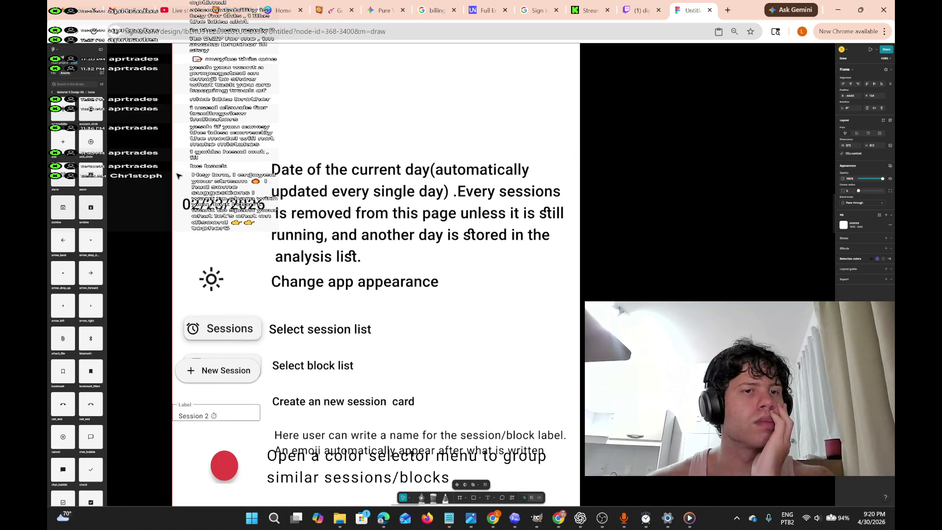
key(ctrl+z)
scroll(264, 272, down, 3)
scroll(264, 273, down, 2)
scroll(263, 295, down, 7)
scroll(262, 307, up, 7)
scroll(262, 306, up, 5)
mouse_move(173, 184)
mouse_down()
mouse_move(264, 241)
mouse_move(263, 260)
mouse_move(268, 251)
mouse_up()
drag(253, 211, 249, 176)
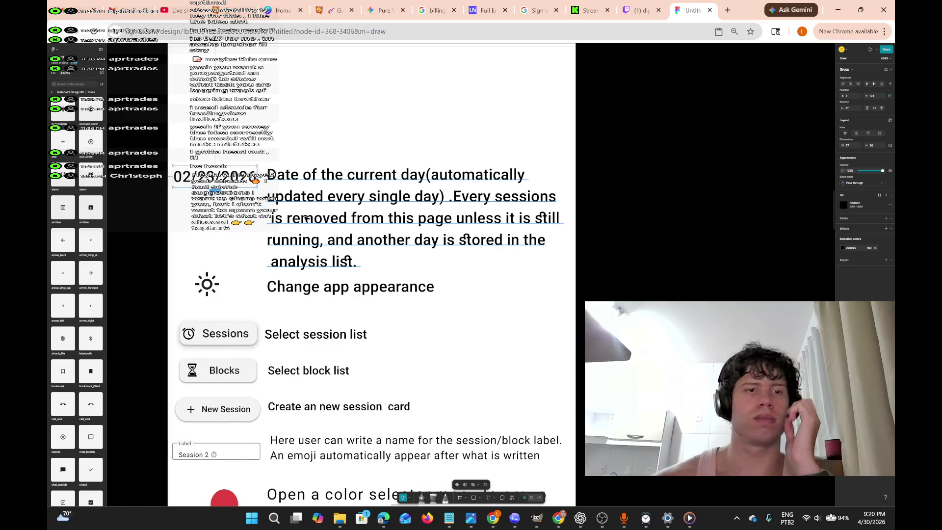
Move the small 24×24 icon frame lower on the screen.
scroll(314, 245, up, 2)
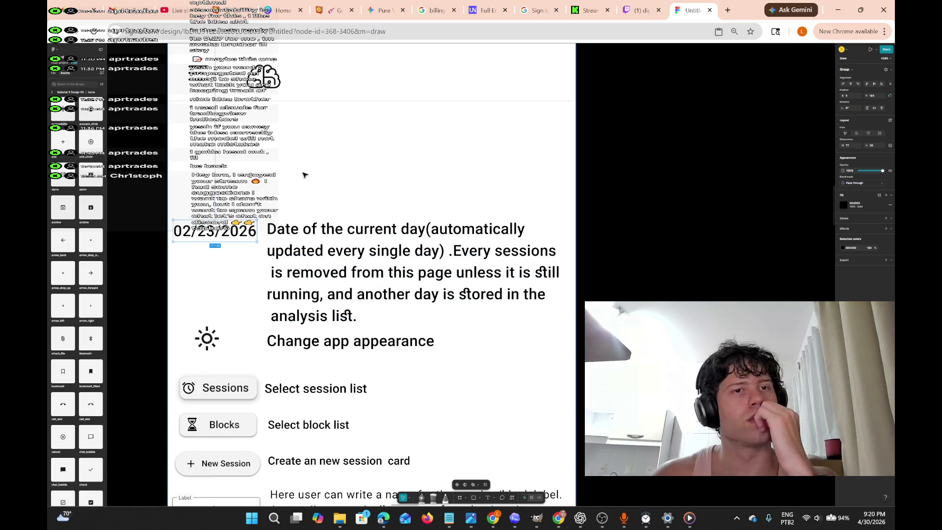
click(196, 74)
mouse_move(206, 79)
mouse_down()
mouse_move(209, 197)
mouse_move(208, 186)
mouse_up()
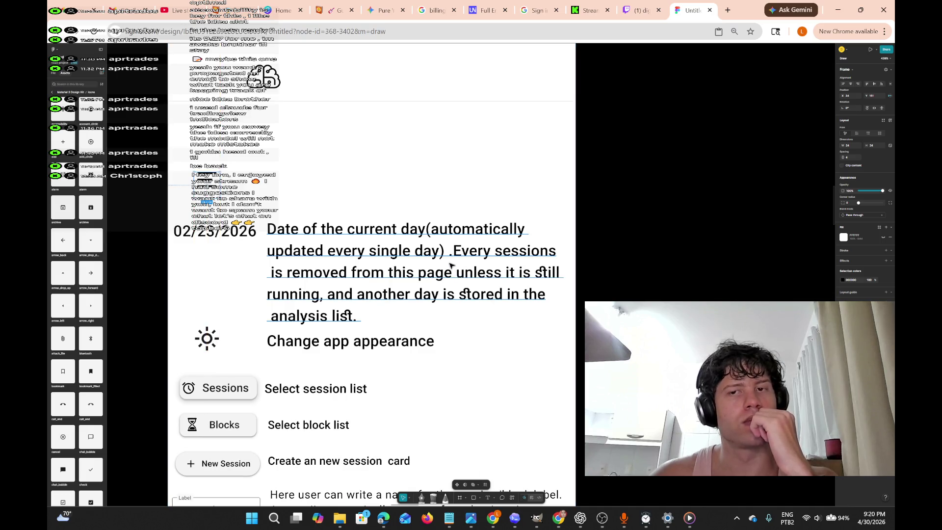
ctrl+scroll(344, 171, down, 5)
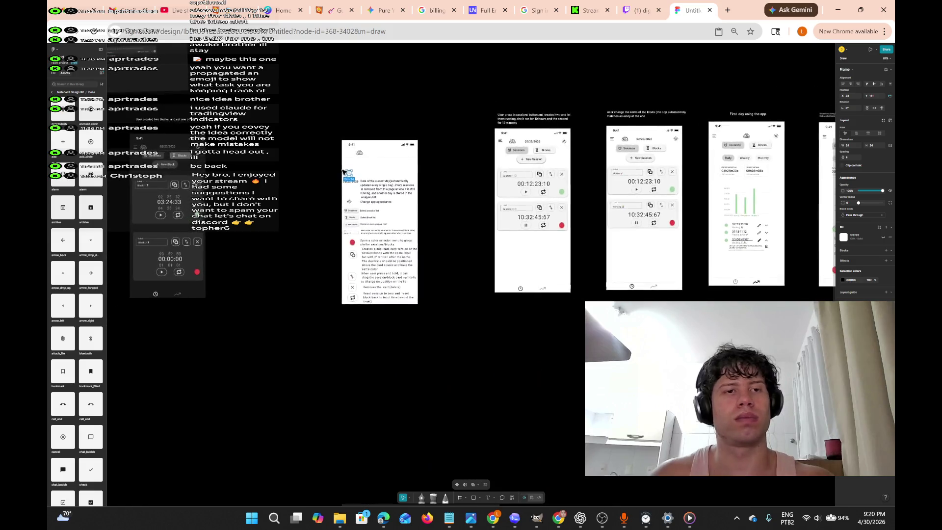
scroll(338, 179, left, 5)
ctrl+scroll(337, 184, up, 5)
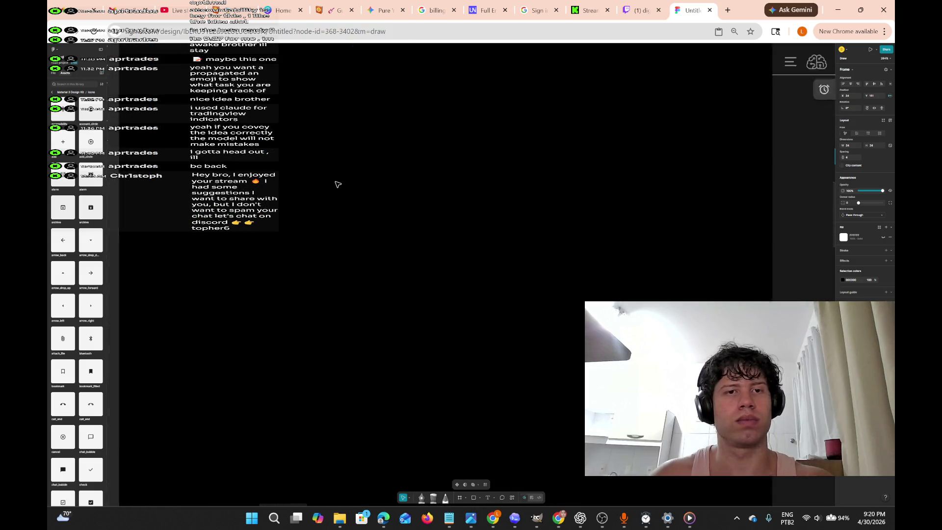
scroll(337, 183, left, 5)
scroll(336, 183, right, 2)
scroll(499, 136, up, 3)
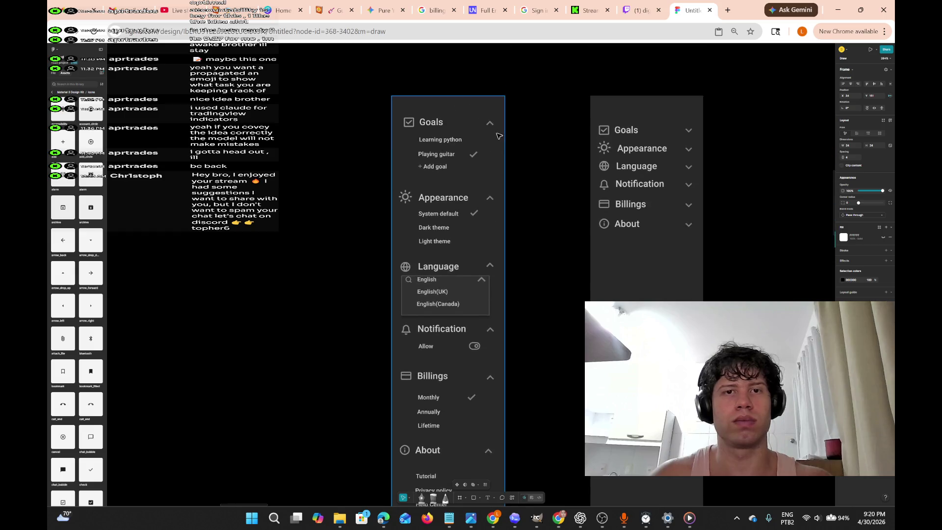
ctrl+scroll(499, 136, up, 5)
ctrl+scroll(484, 140, down, 5)
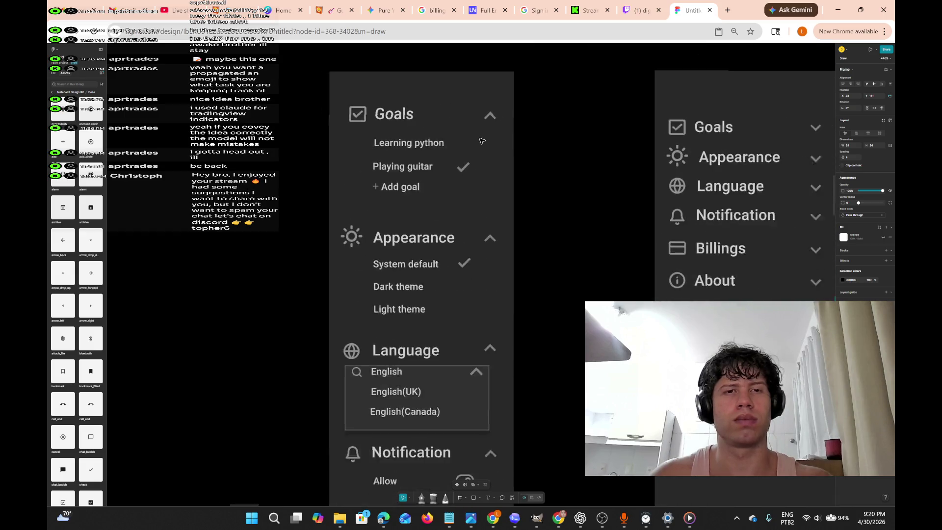
ctrl+scroll(480, 143, up, 8)
ctrl+scroll(476, 147, down, 3)
ctrl+scroll(476, 147, down, 5)
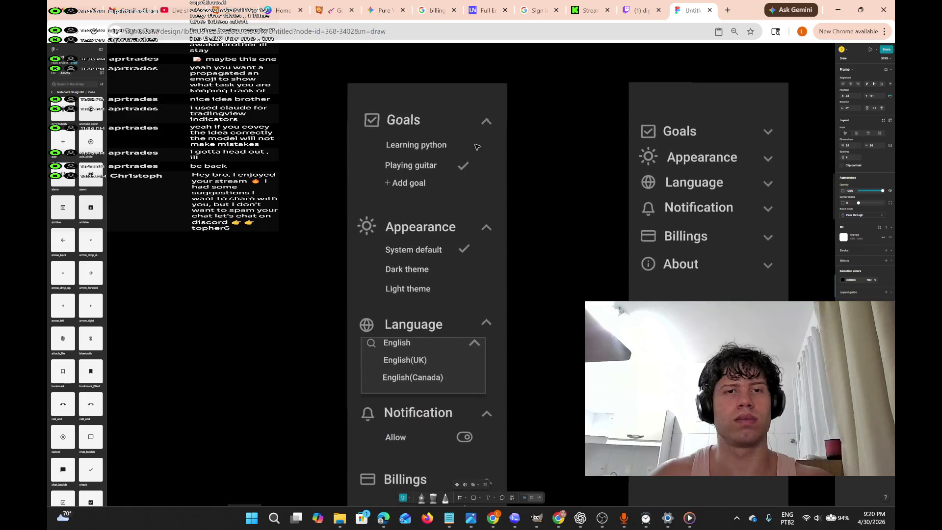
ctrl+scroll(477, 147, up, 7)
scroll(476, 146, right, 10)
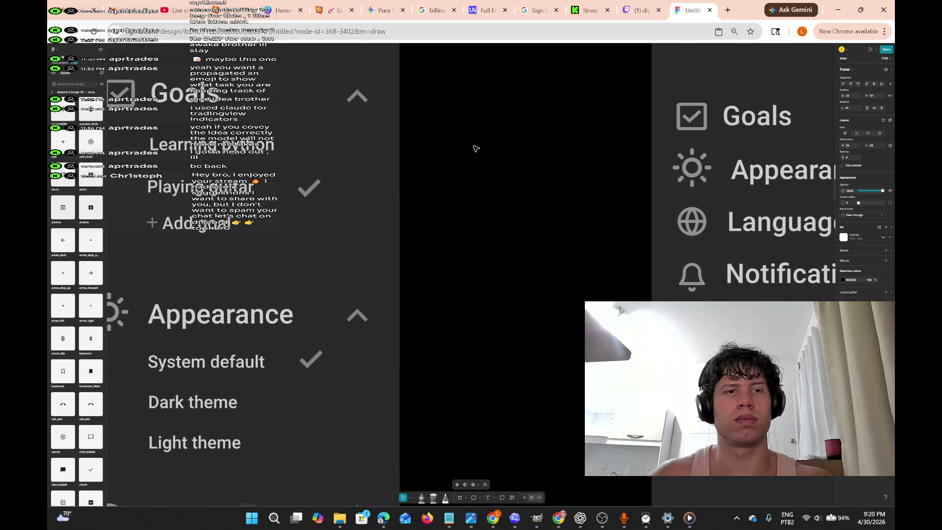
scroll(468, 161, right, 6)
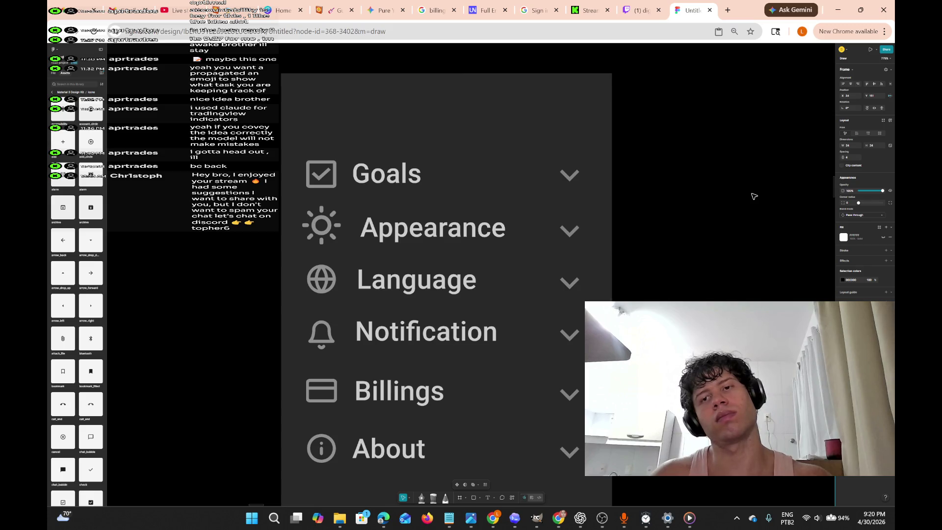
scroll(754, 196, right, 7)
ctrl+scroll(755, 197, down, 5)
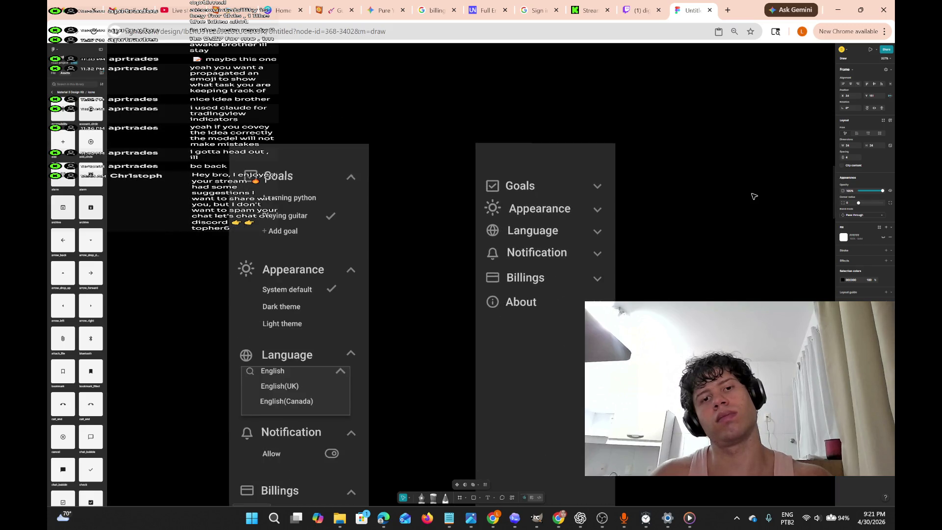
scroll(754, 196, down, 4)
scroll(754, 196, right, 9)
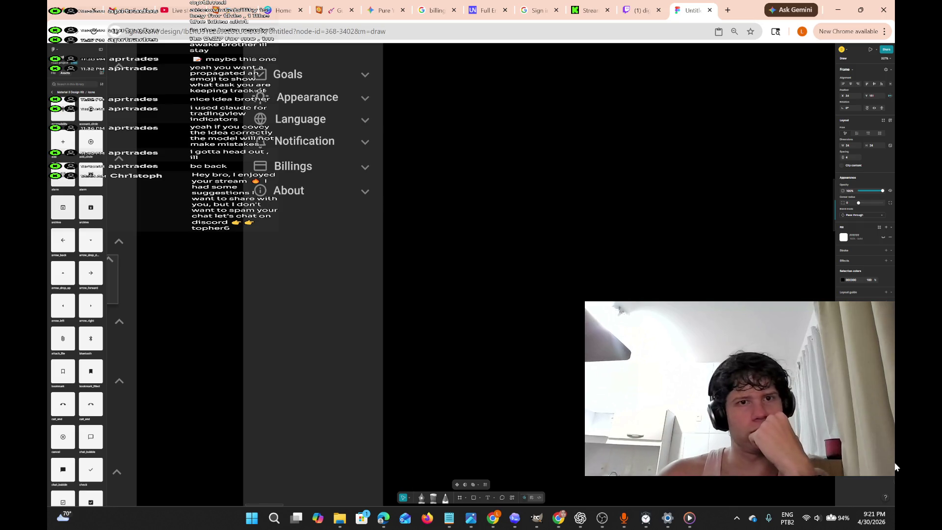
Pan across the Sessions and analytics mockup frames to review them.
scroll(518, 318, down, 10)
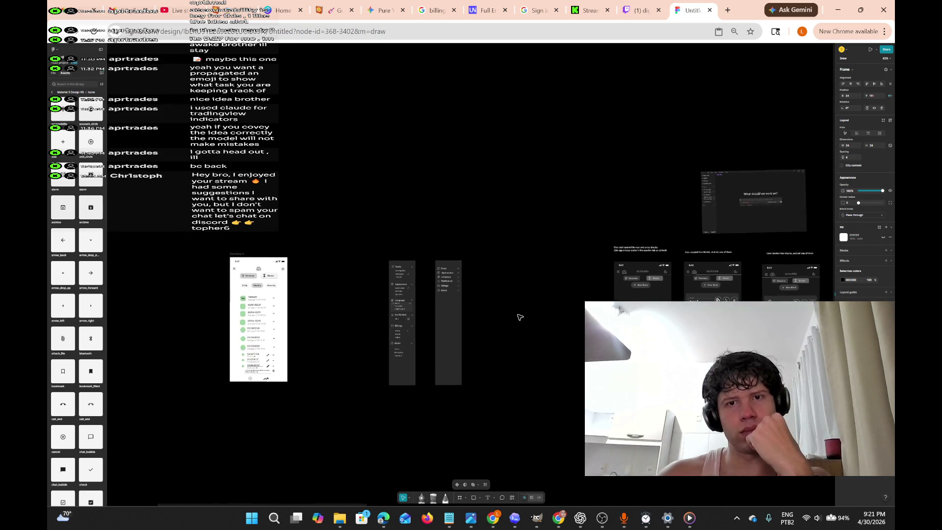
scroll(519, 317, right, 5)
scroll(520, 317, right, 10)
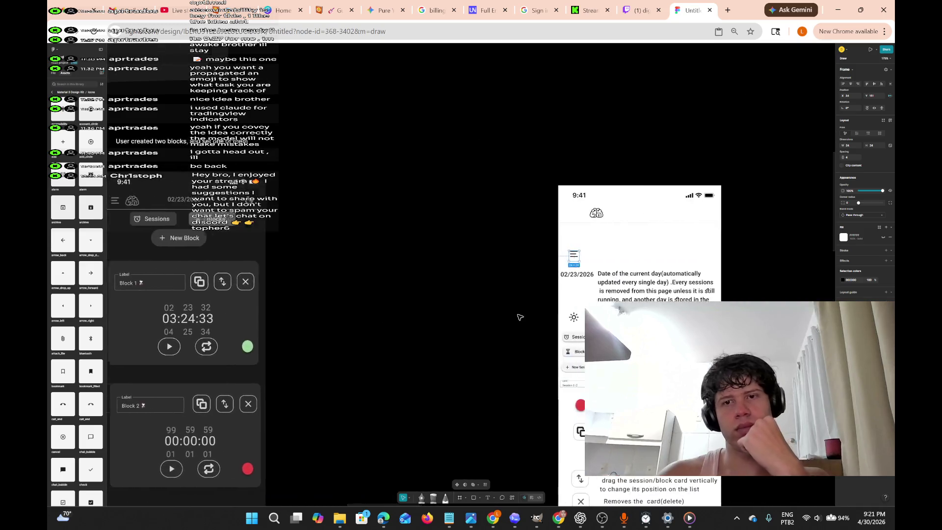
scroll(520, 317, down, 2)
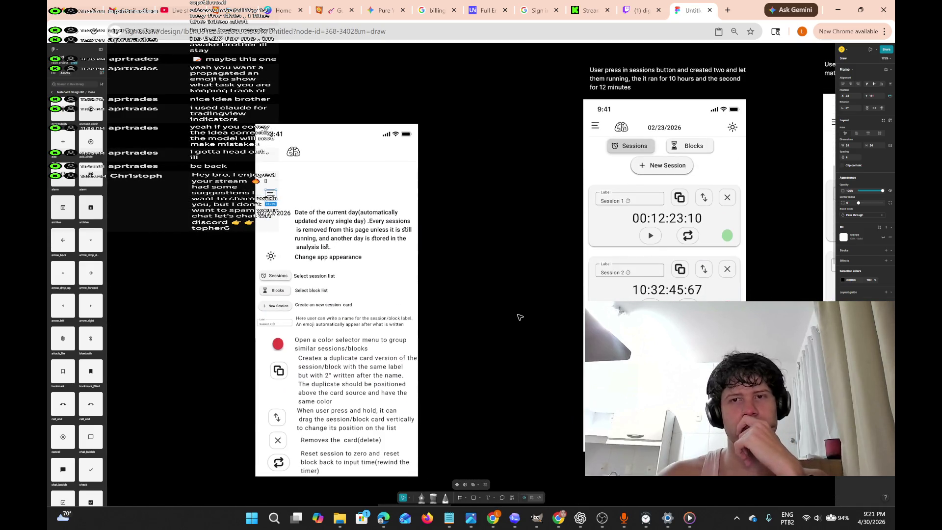
scroll(520, 317, right, 5)
scroll(520, 317, up, 5)
scroll(520, 317, down, 3)
scroll(519, 317, down, 3)
scroll(518, 316, up, 3)
scroll(518, 317, down, 3)
scroll(518, 317, up, 5)
scroll(518, 316, down, 5)
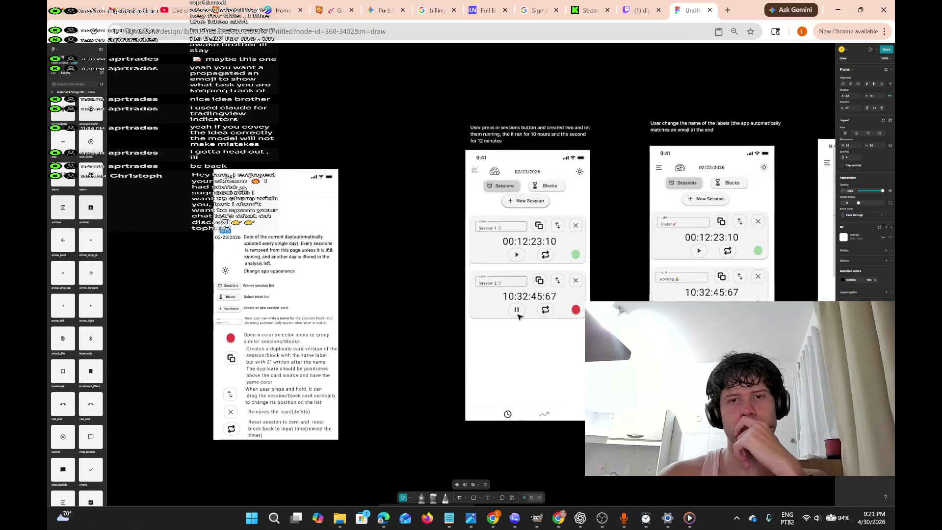
scroll(519, 316, up, 5)
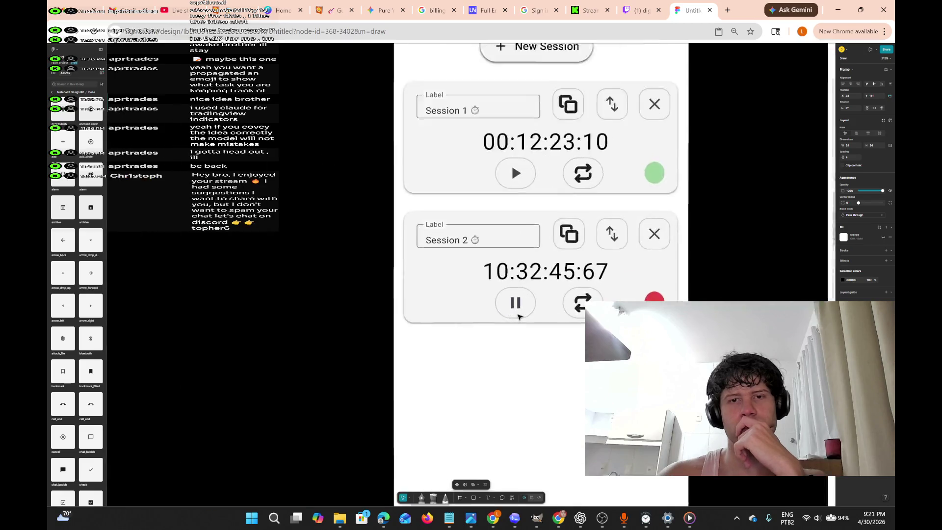
scroll(519, 317, down, 5)
scroll(519, 316, right, 5)
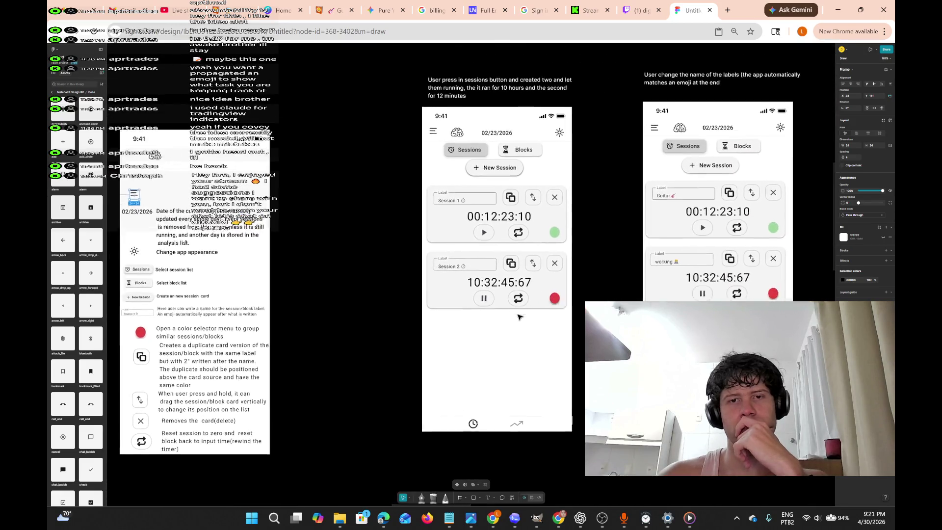
scroll(519, 317, down, 2)
Scroll through the remaining analytics frames, then switch to OBS Studio.
scroll(520, 317, right, 5)
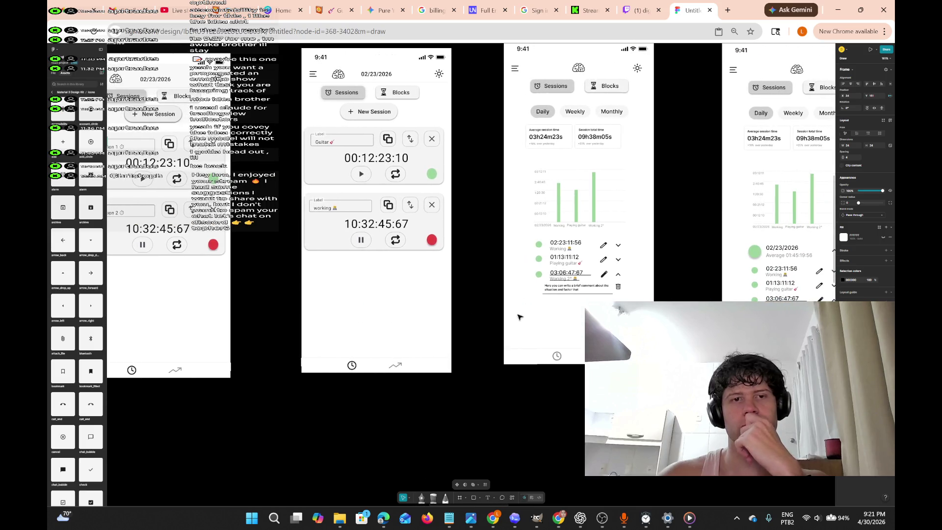
scroll(519, 316, right, 3)
scroll(519, 317, right, 4)
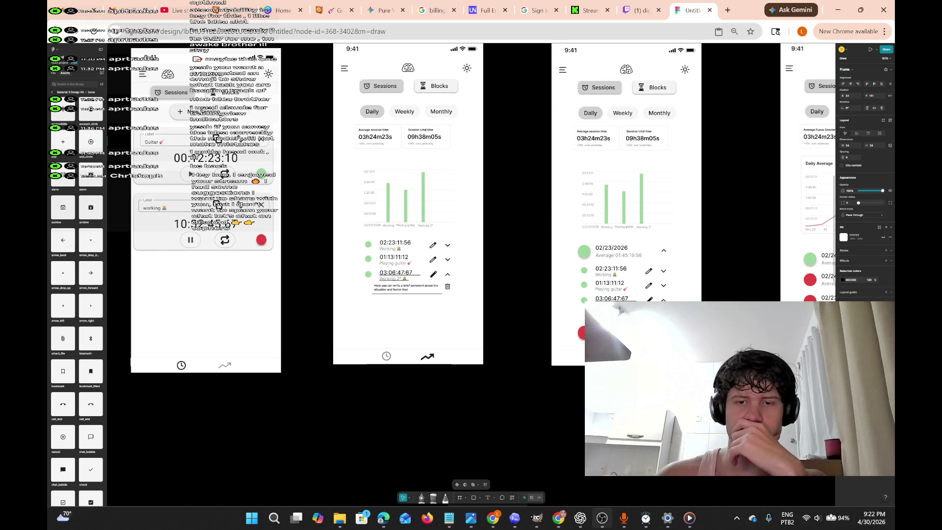
click(602, 518)
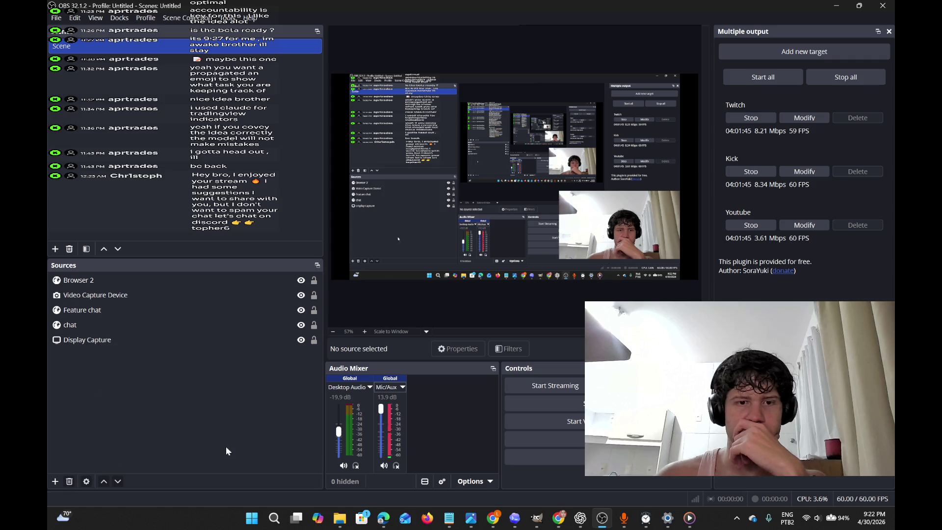
Remove the Noise Suppression filter from the Mic/Aux source.
click(393, 388)
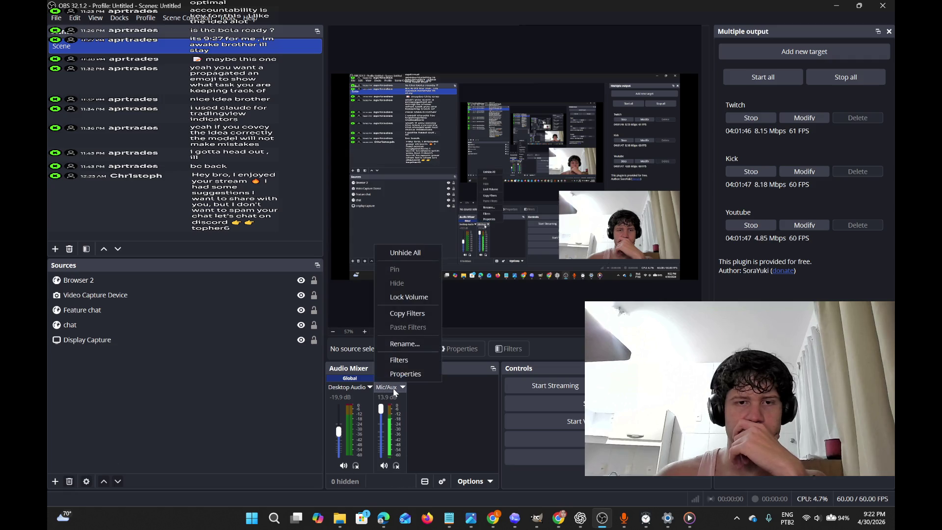
click(415, 360)
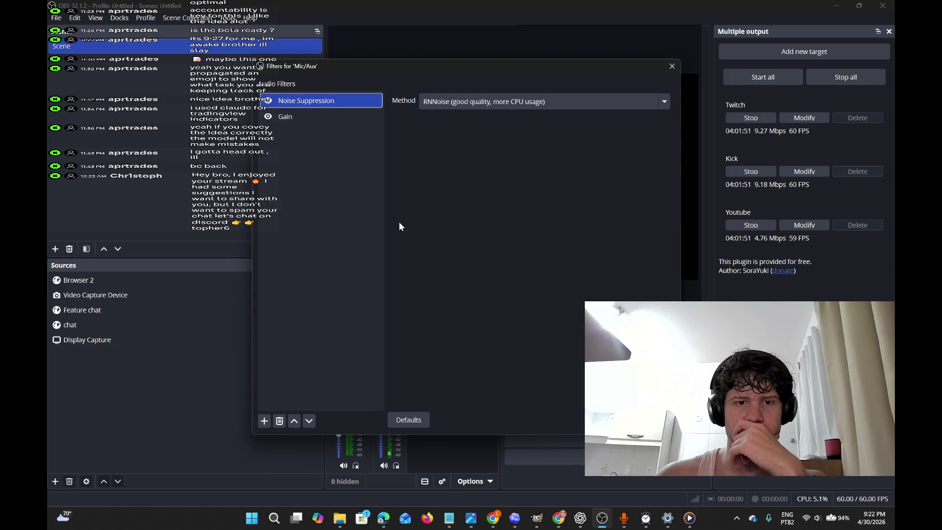
click(281, 423)
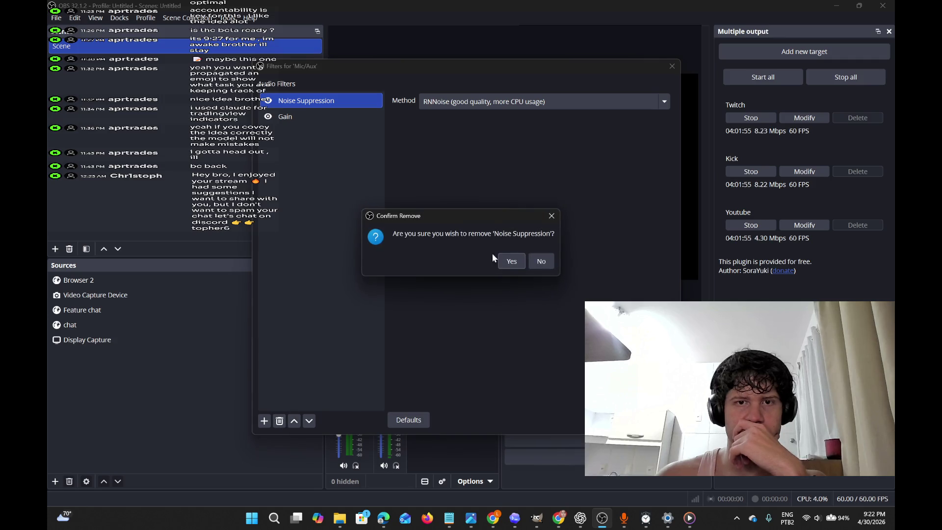
click(510, 265)
click(671, 67)
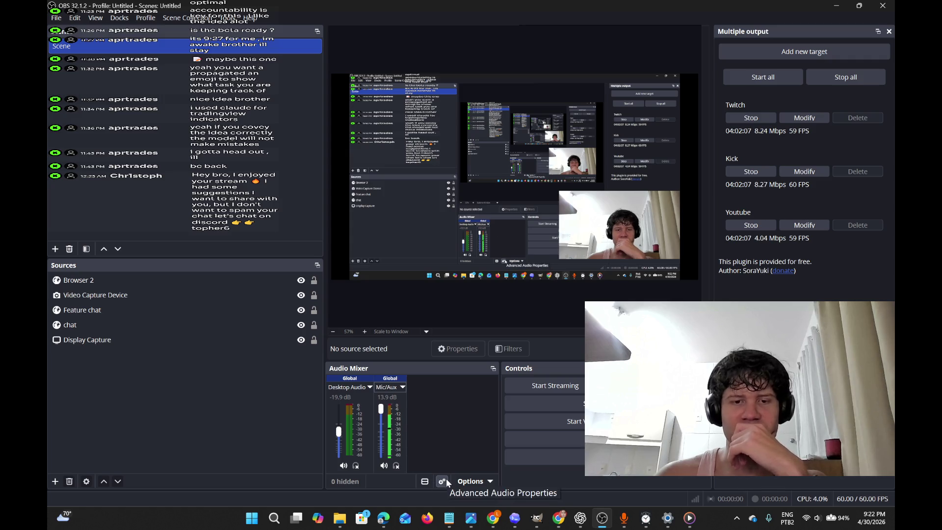
Add a new Noise Suppression filter to Mic/Aux, keeping the RNNoise method.
click(403, 387)
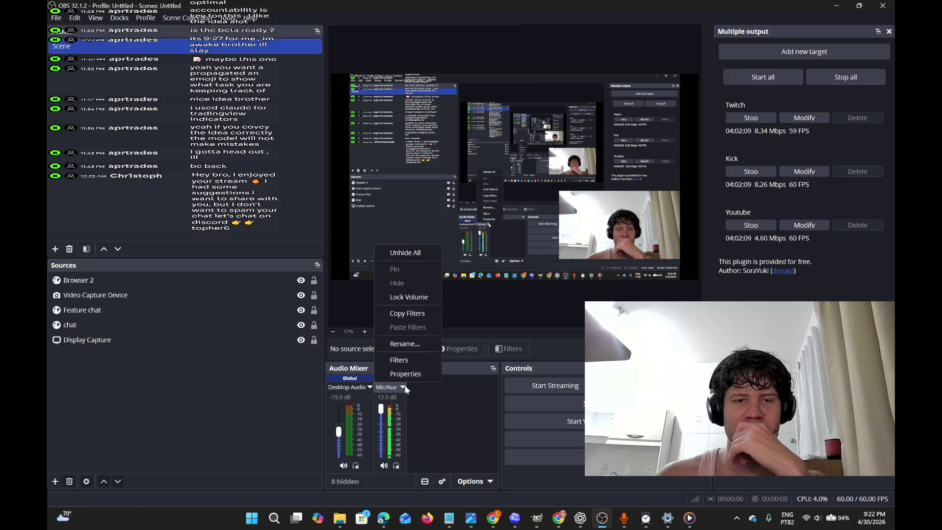
click(397, 361)
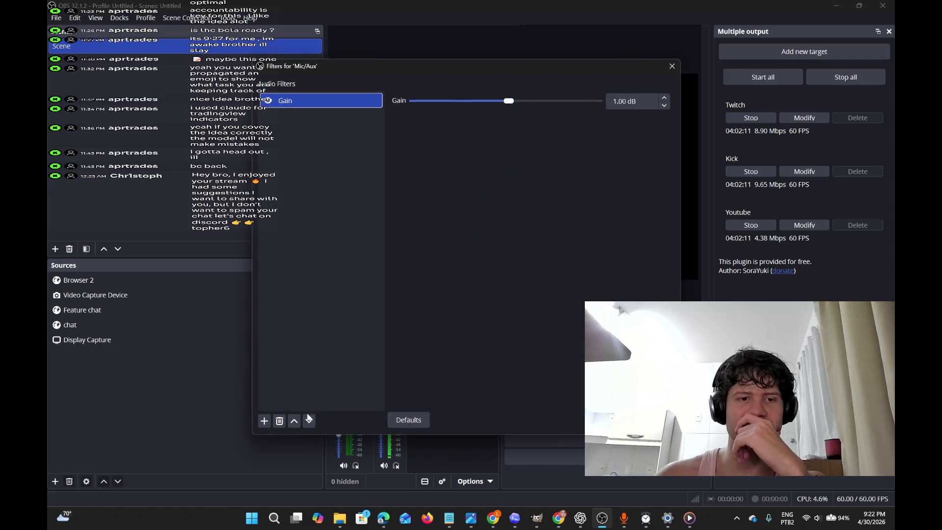
click(266, 421)
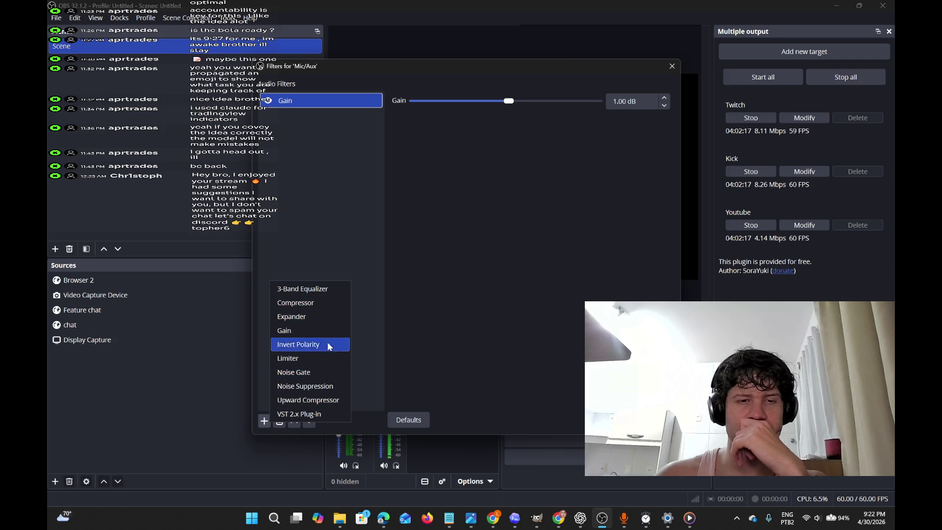
click(337, 386)
click(439, 272)
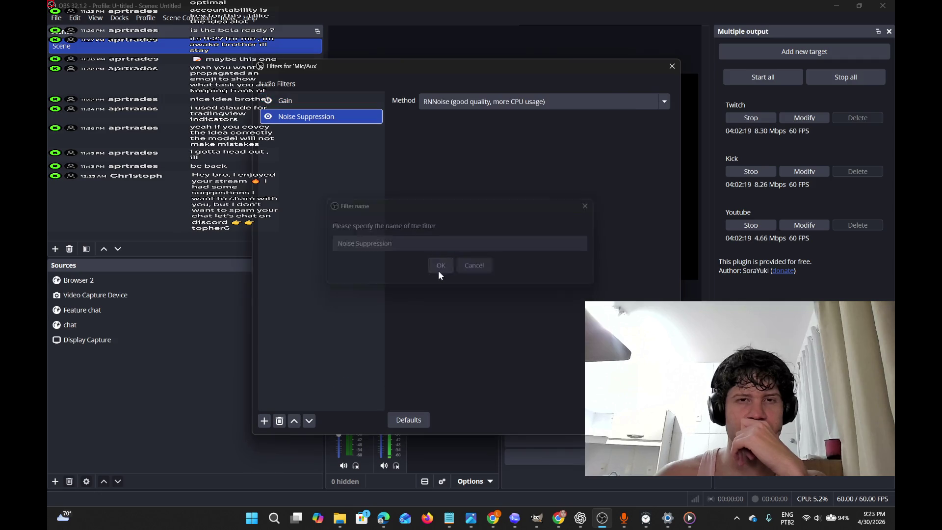
click(543, 103)
click(539, 134)
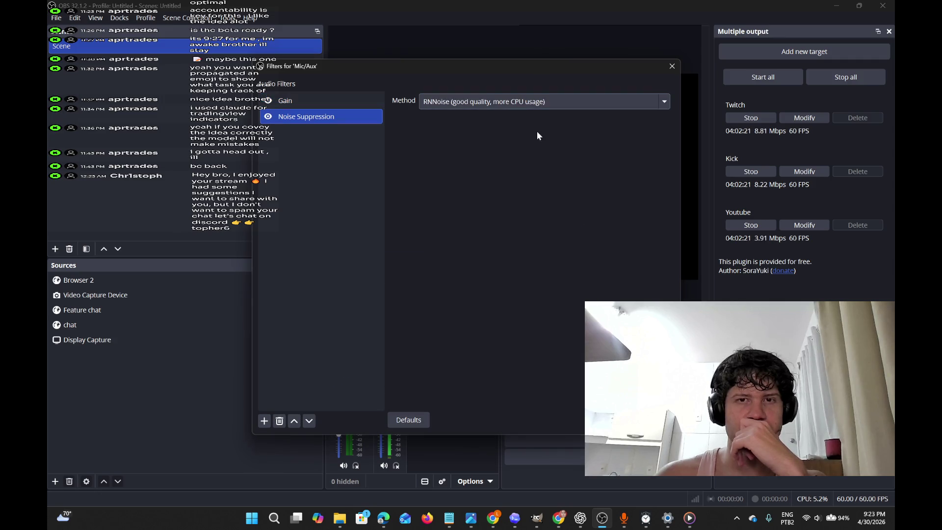
click(653, 420)
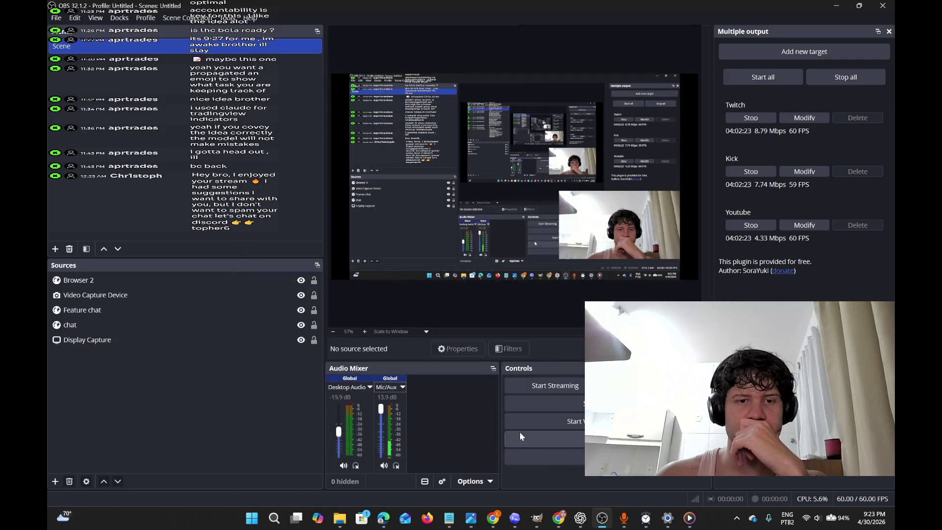
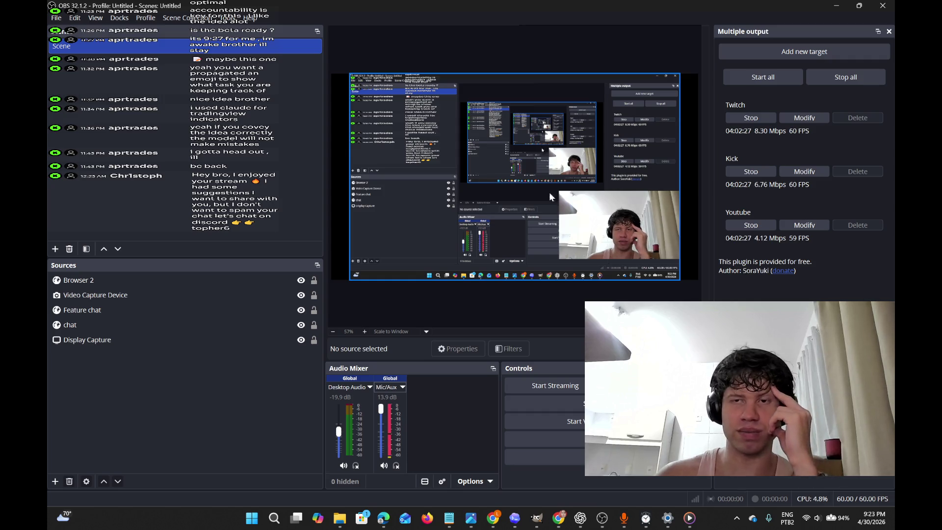
Minimize OBS Studio to bring the Figma file in Chrome back into view.
click(840, 9)
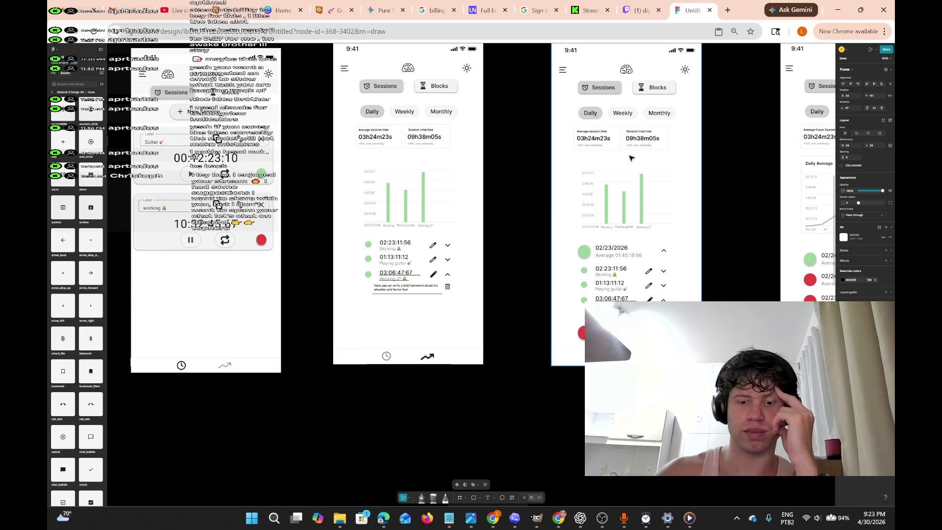
Pan across the Daily, Weekly and Monthly mockups and select the Monthly average frame's stats row.
scroll(632, 157, right, 5)
scroll(632, 158, up, 3)
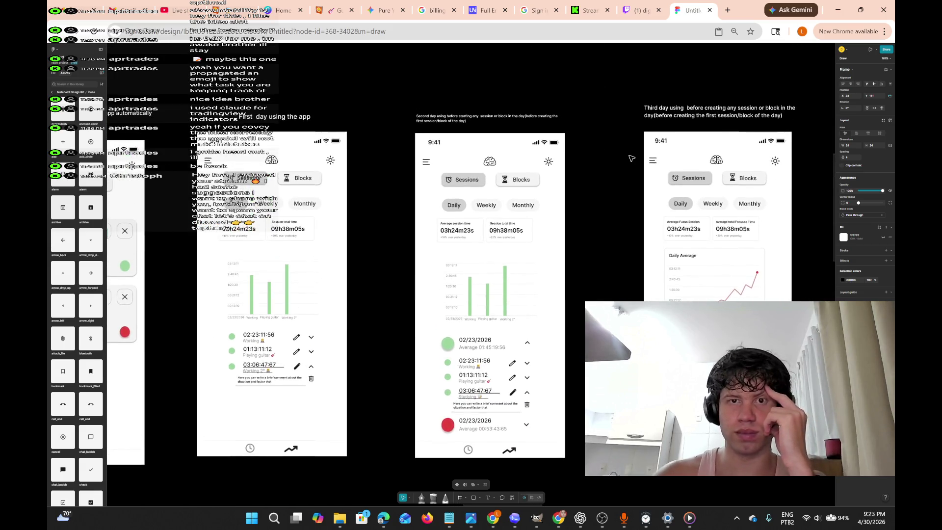
scroll(632, 158, left, 10)
scroll(631, 158, left, 5)
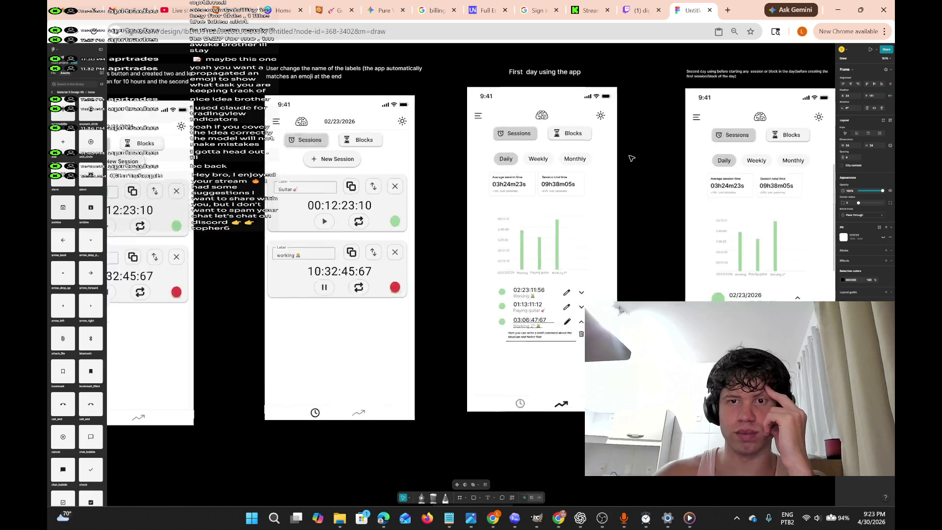
scroll(632, 158, down, 5)
scroll(631, 158, right, 5)
scroll(631, 157, up, 1)
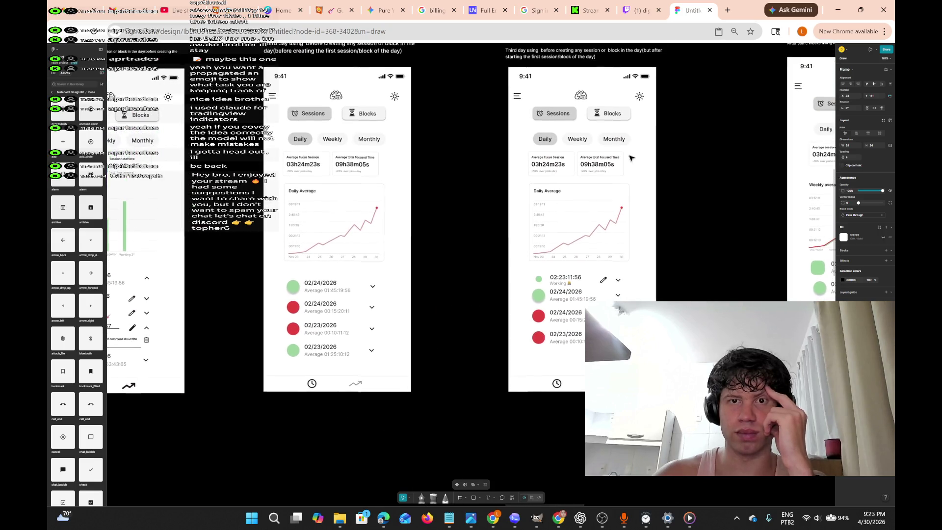
scroll(631, 158, right, 10)
scroll(631, 157, right, 20)
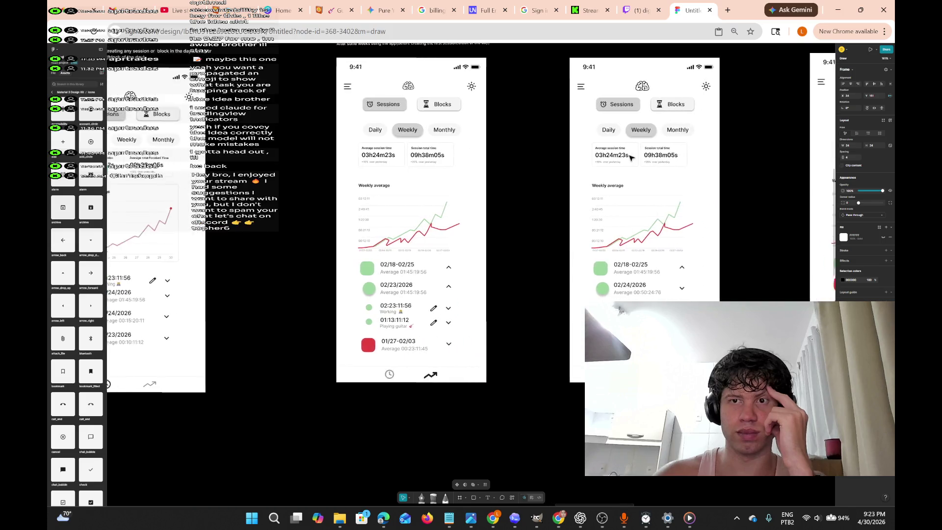
scroll(632, 157, right, 20)
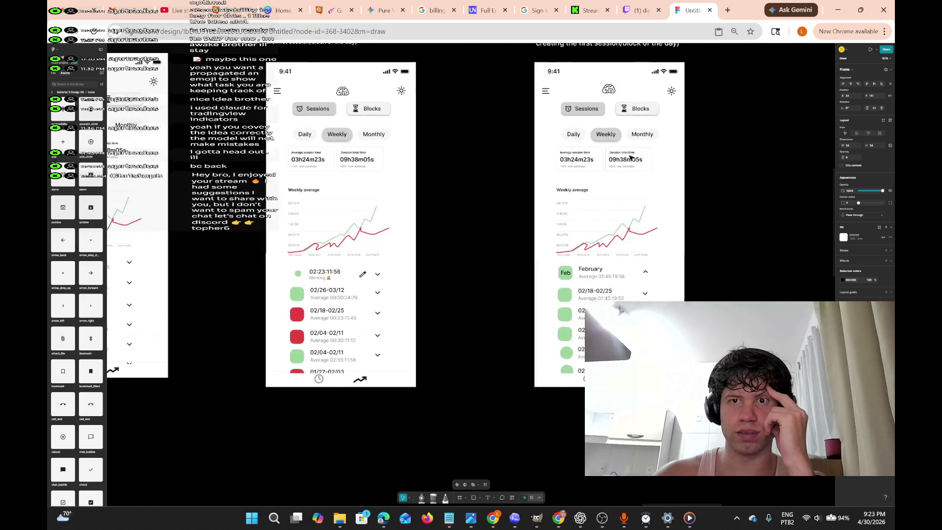
scroll(632, 158, right, 5)
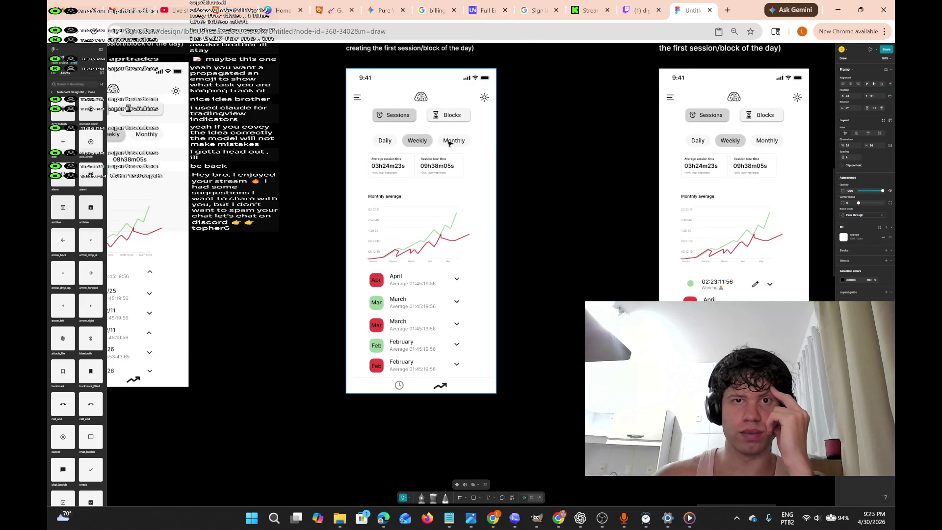
click(488, 163)
Copy the whole 375 × 812 Monthly average Dashboard phone frame.
right_click(487, 162)
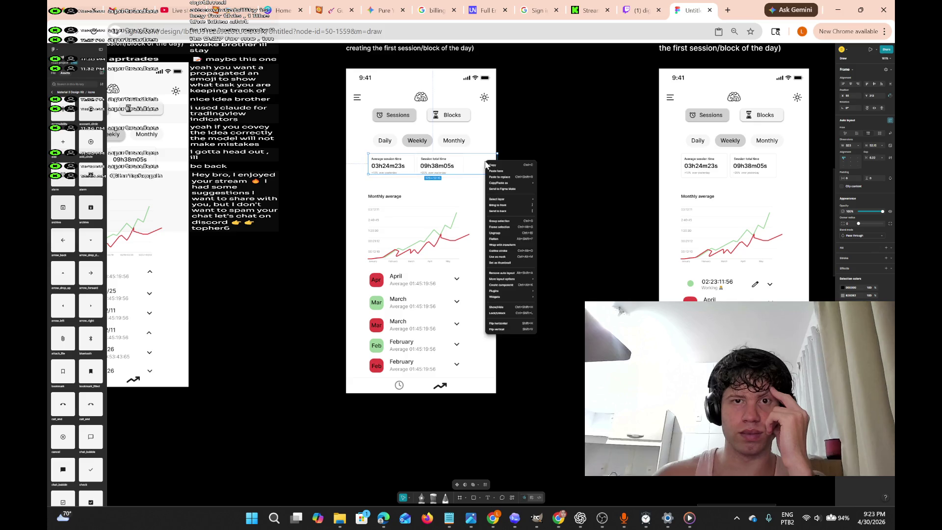
click(482, 130)
right_click(484, 127)
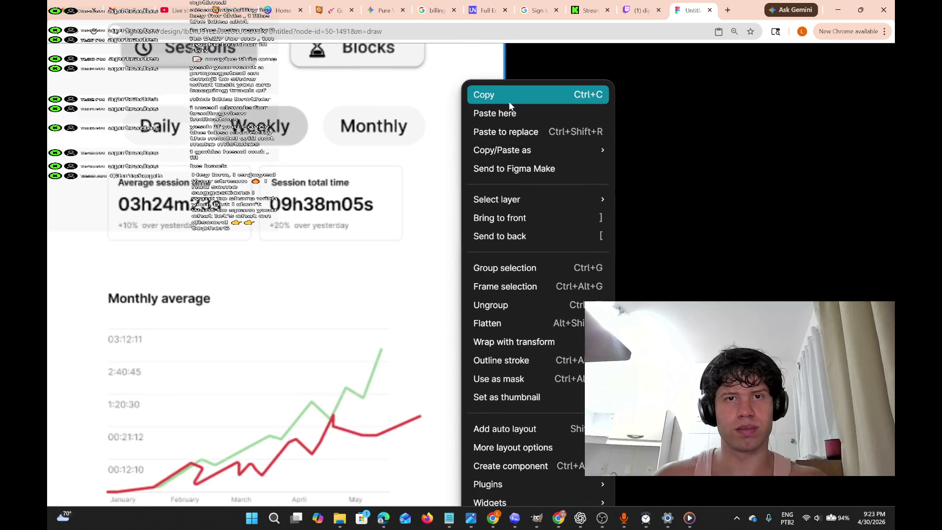
click(505, 95)
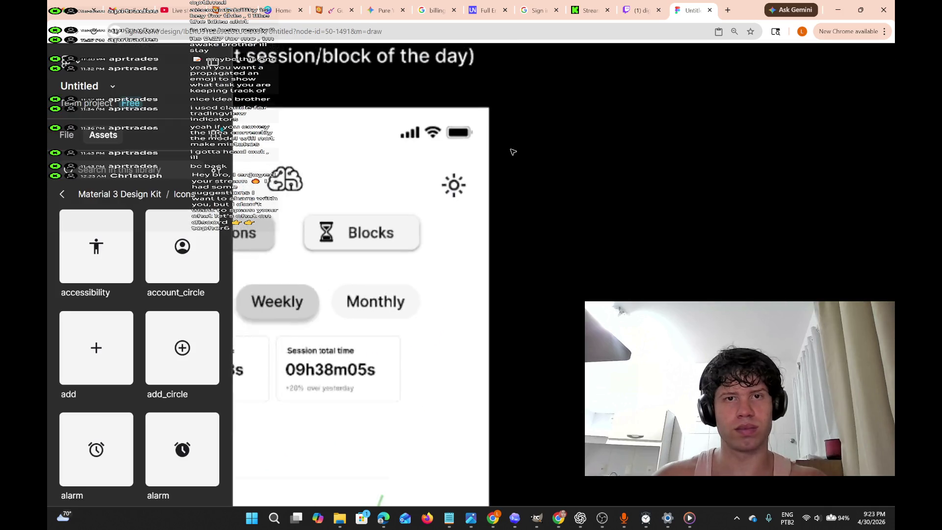
key(ctrl+v)
Paste the copied phone frame onto an empty area of the canvas.
scroll(506, 191, down, 10)
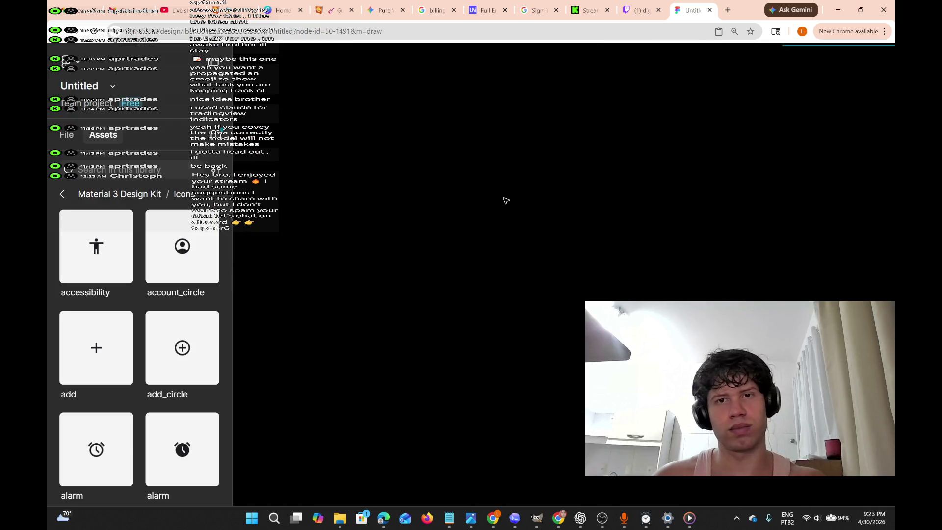
scroll(506, 212, up, 10)
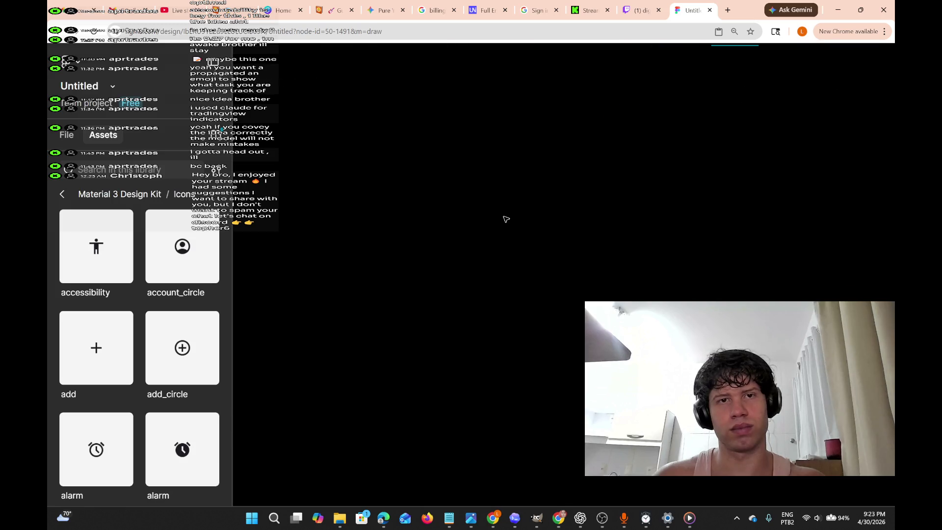
scroll(505, 219, down, 2)
scroll(496, 231, left, 5)
right_click(440, 245)
click(444, 247)
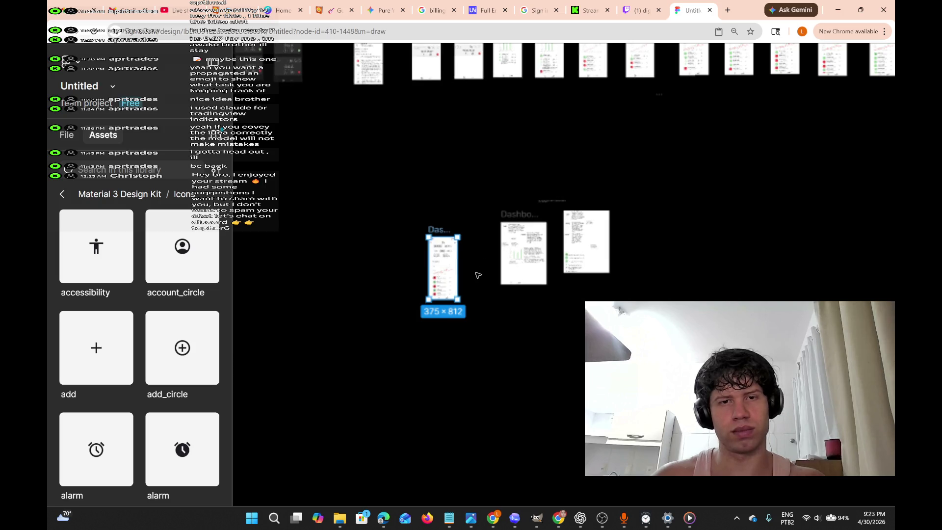
Marquee-select and delete the layers inside the pasted Dashboard frame.
scroll(474, 274, up, 8)
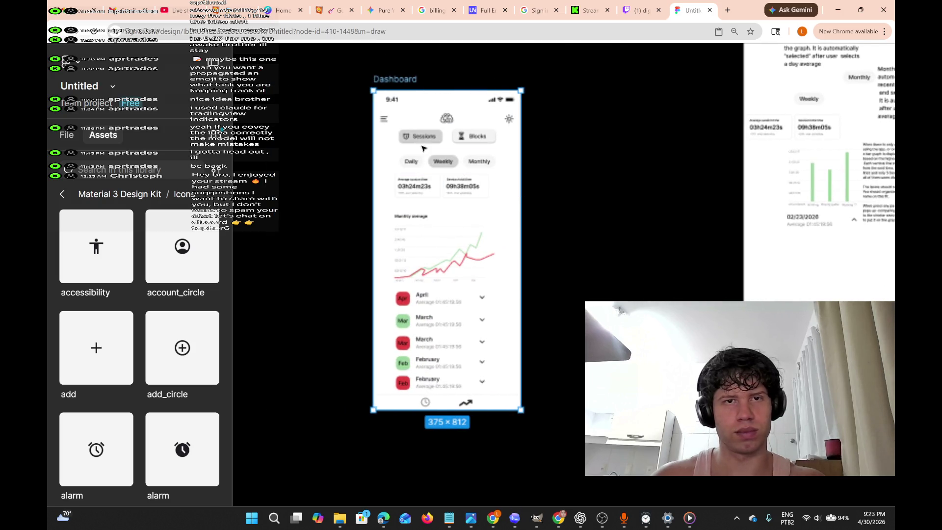
scroll(392, 92, up, 1)
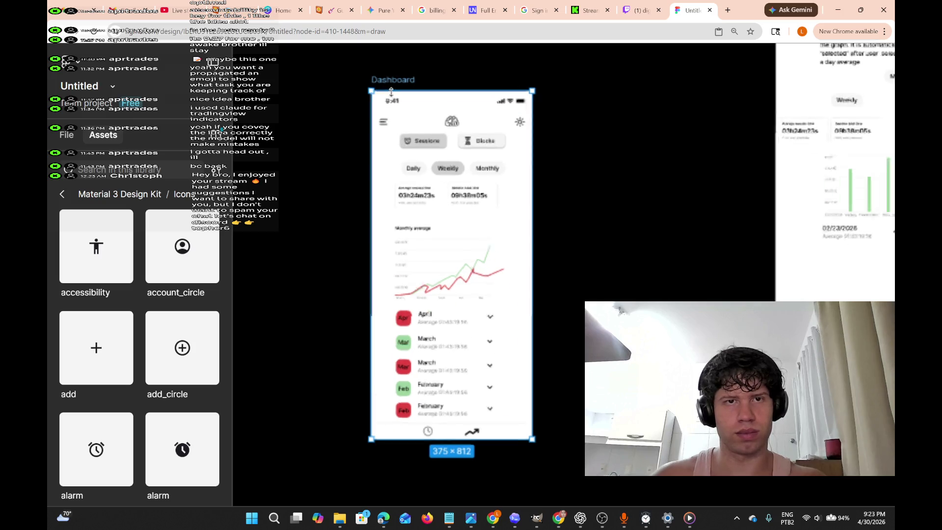
scroll(391, 92, up, 2)
scroll(392, 94, down, 2)
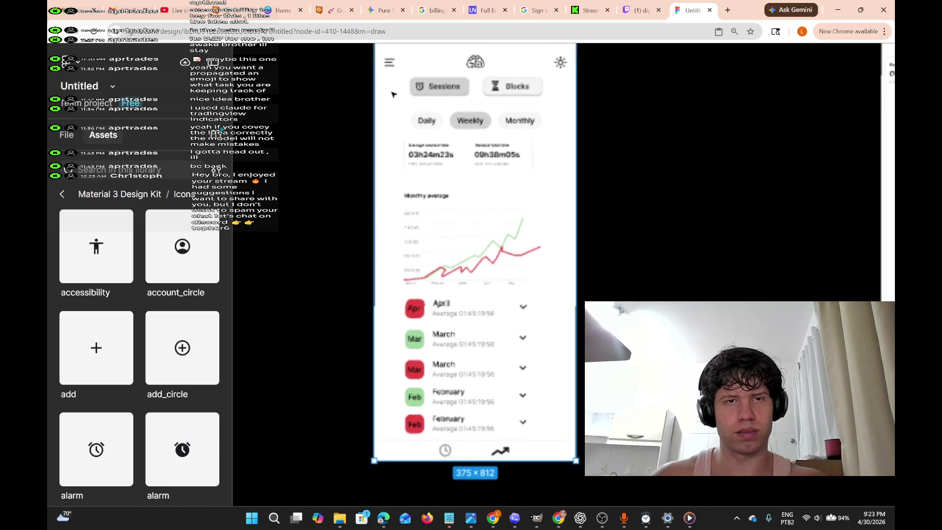
scroll(393, 93, down, 2)
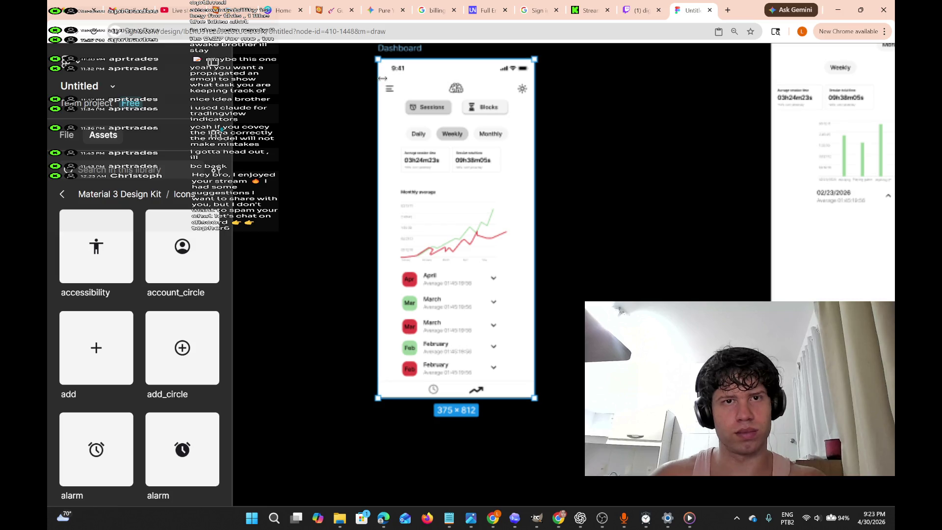
drag(385, 72, 542, 410)
key(Delete)
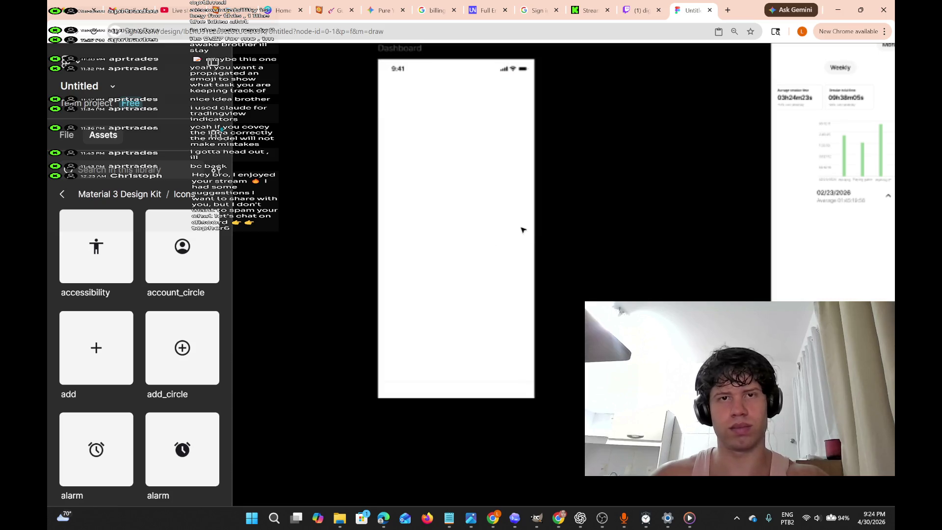
Delete the leftover box, top status bar and bottom bar, leaving the blank frame selected.
click(456, 151)
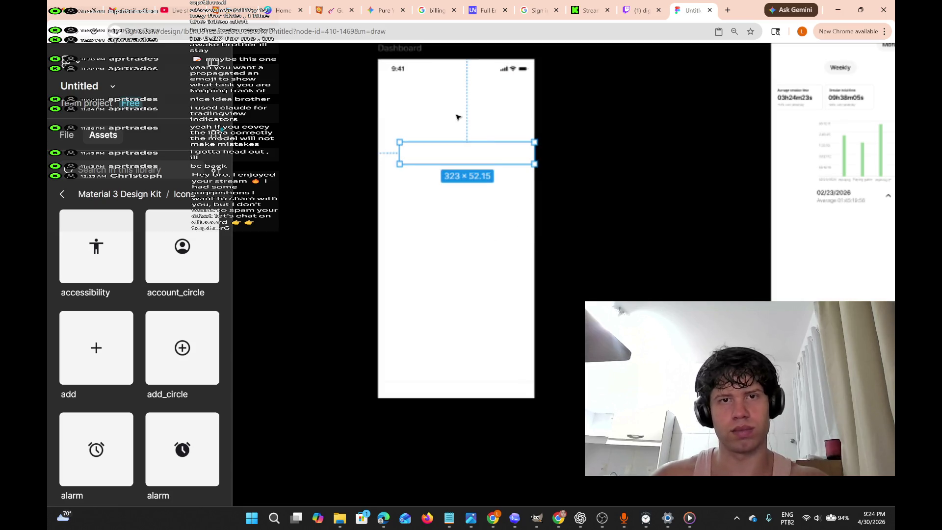
key(Delete)
click(443, 381)
key(Escape)
click(488, 74)
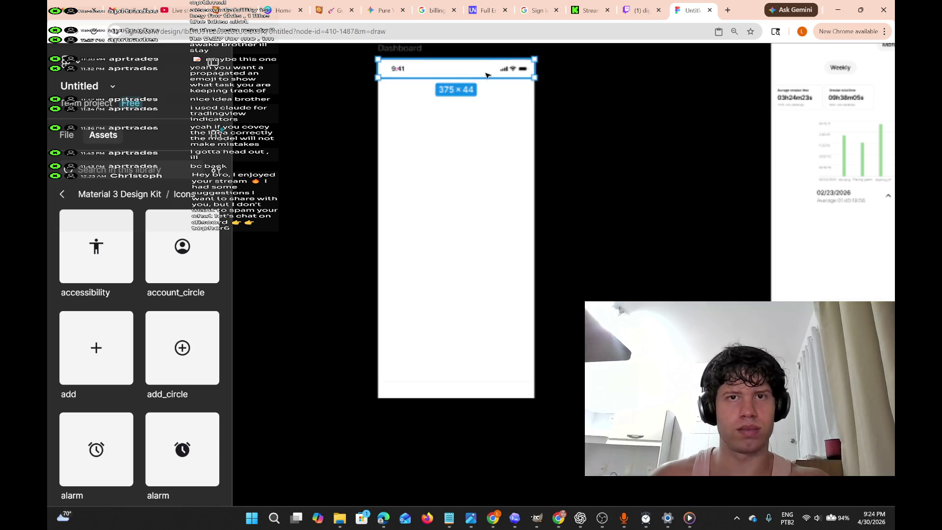
key(Escape)
click(488, 76)
key(Delete)
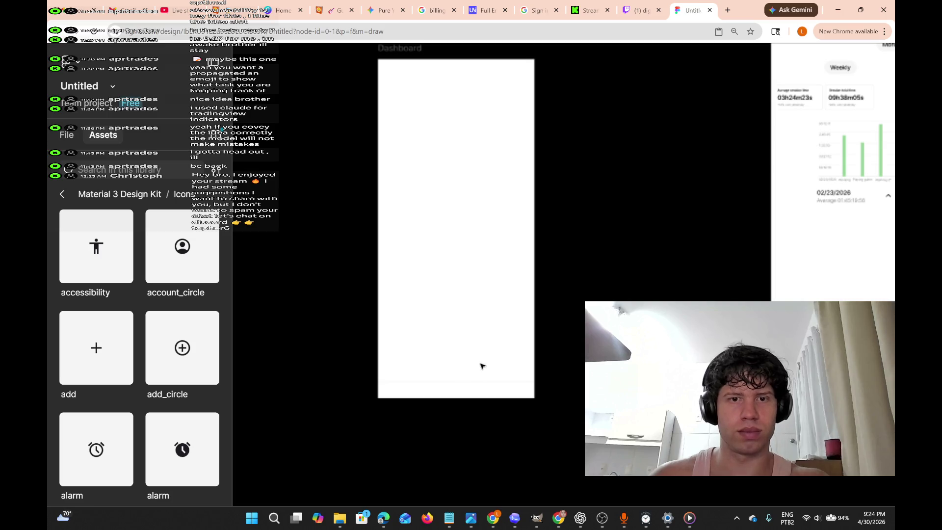
click(524, 389)
key(Delete)
click(487, 392)
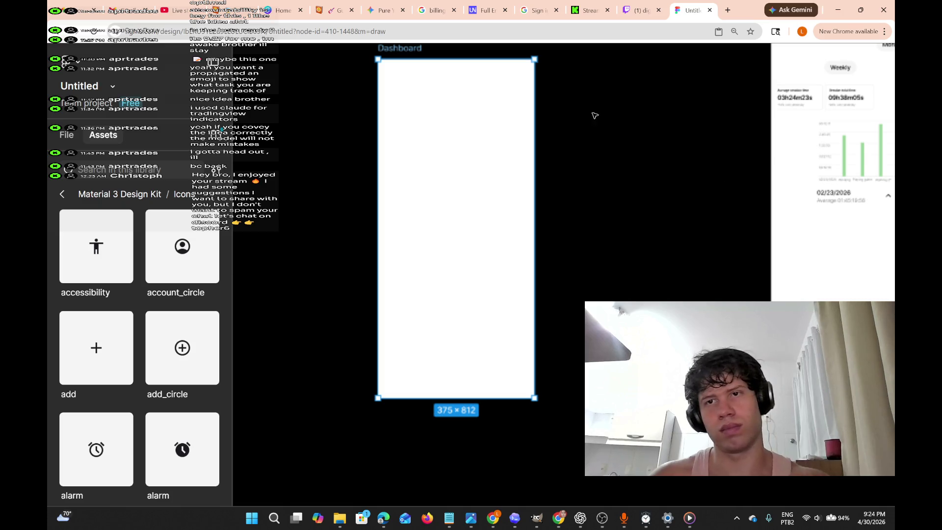
Move the graph's bars into the blank Dashboard frame, centred.
scroll(597, 261, right, 3)
ctrl+scroll(597, 262, up, 8)
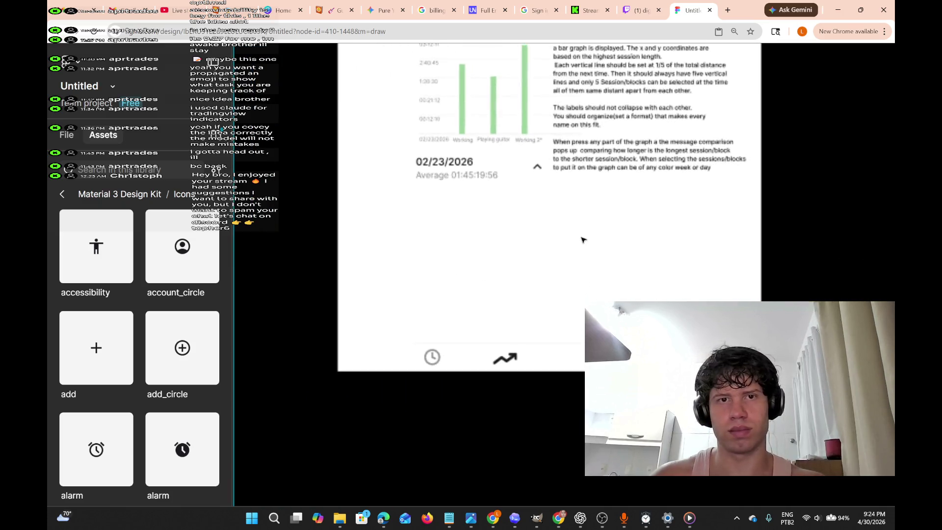
key(Escape)
scroll(564, 241, up, 5)
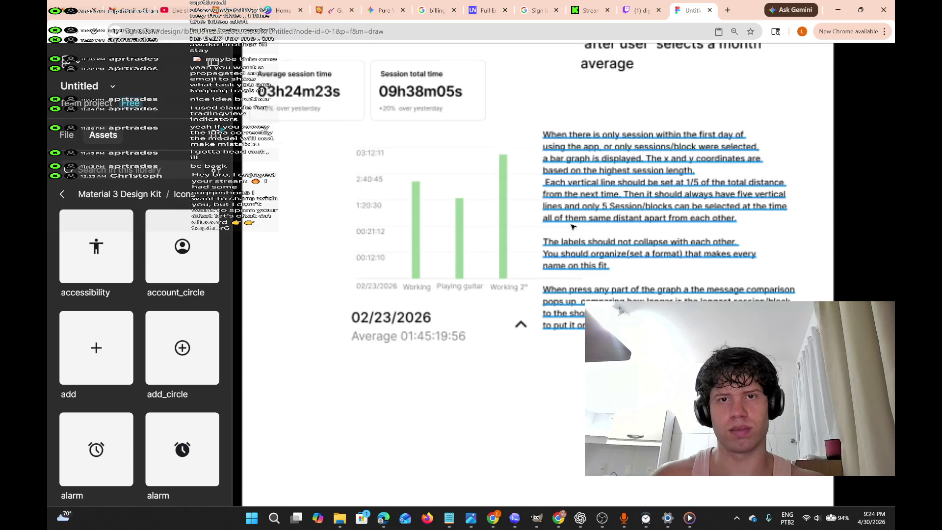
ctrl+scroll(476, 301, down, 5)
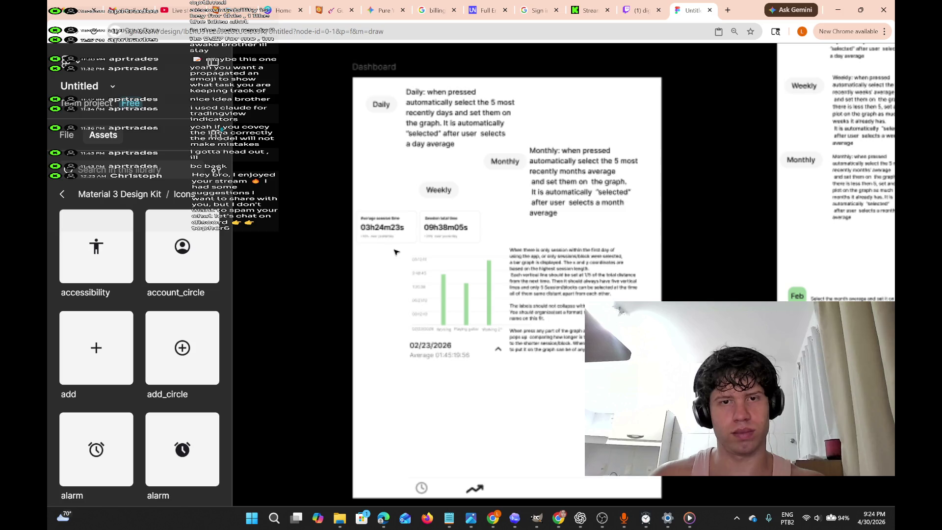
mouse_move(394, 251)
mouse_down()
mouse_move(533, 295)
mouse_move(526, 330)
mouse_move(496, 335)
mouse_up()
drag(473, 303, 461, 304)
ctrl+scroll(454, 309, down, 3)
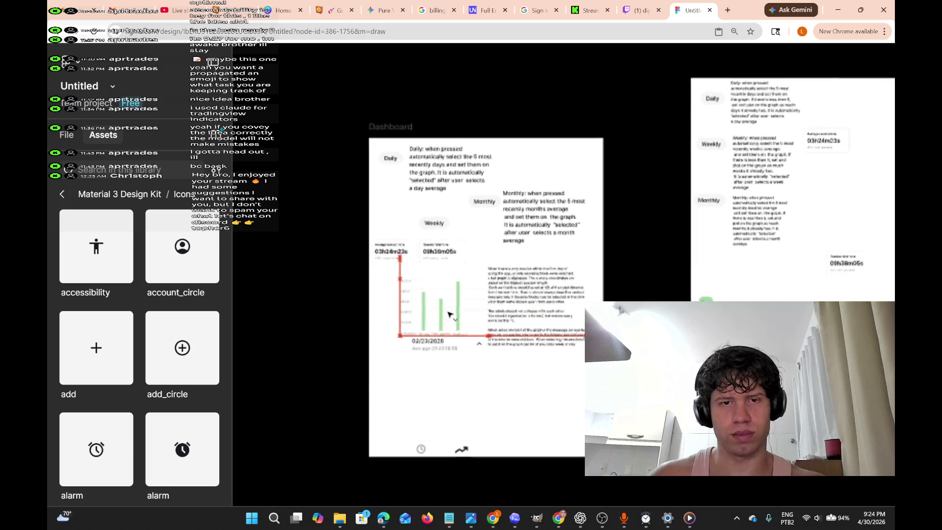
scroll(450, 314, left, 5)
drag(389, 297, 425, 262)
Move the explanatory text beneath the chart in the left frame and select both together.
scroll(425, 261, right, 4)
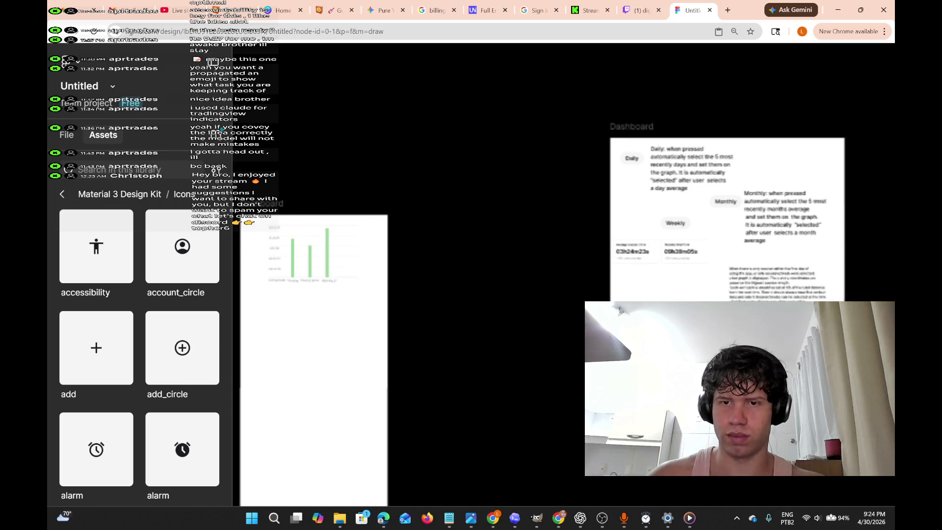
click(734, 253)
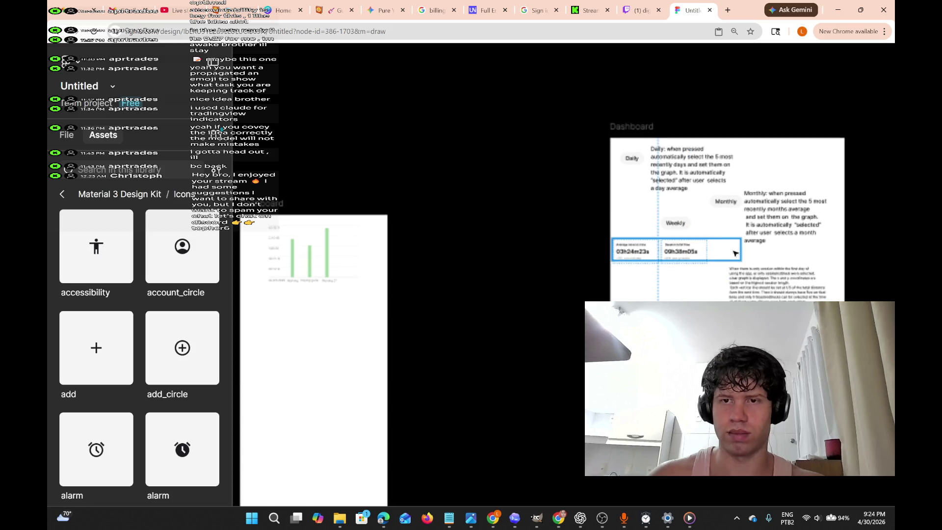
scroll(717, 260, up, 1)
key(Escape)
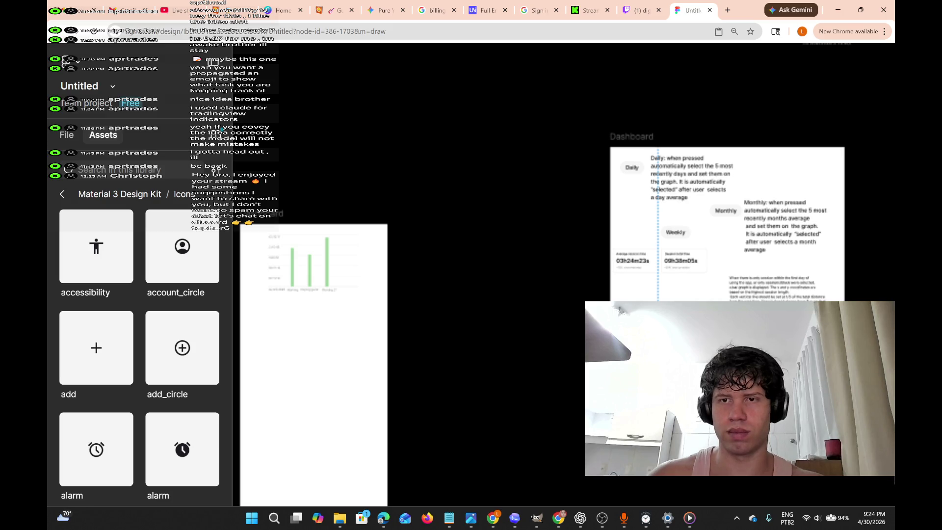
click(736, 283)
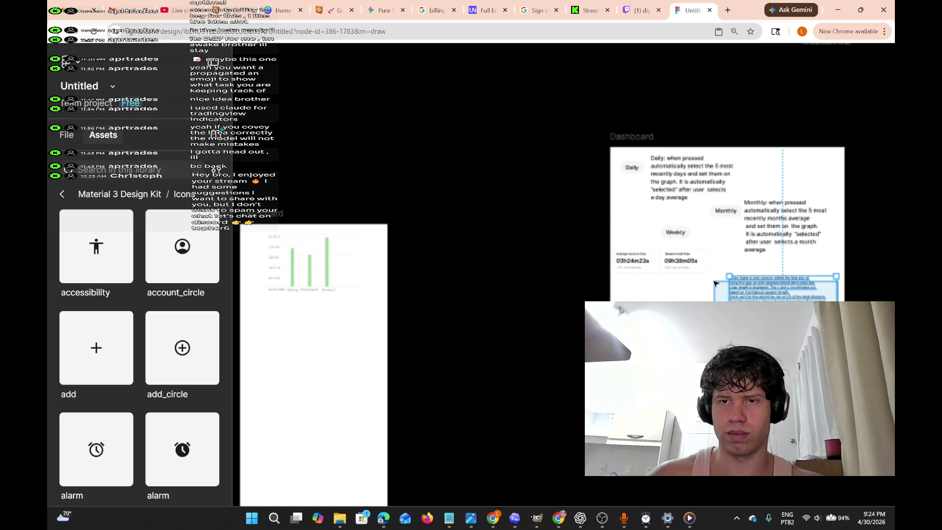
mouse_move(716, 284)
mouse_down()
mouse_move(376, 388)
mouse_move(263, 346)
mouse_move(289, 320)
mouse_up()
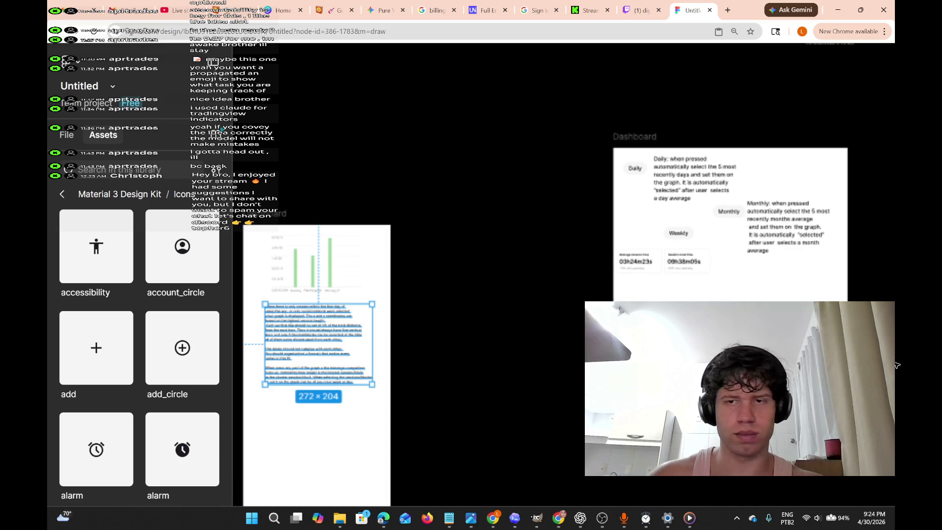
scroll(343, 319, left, 3)
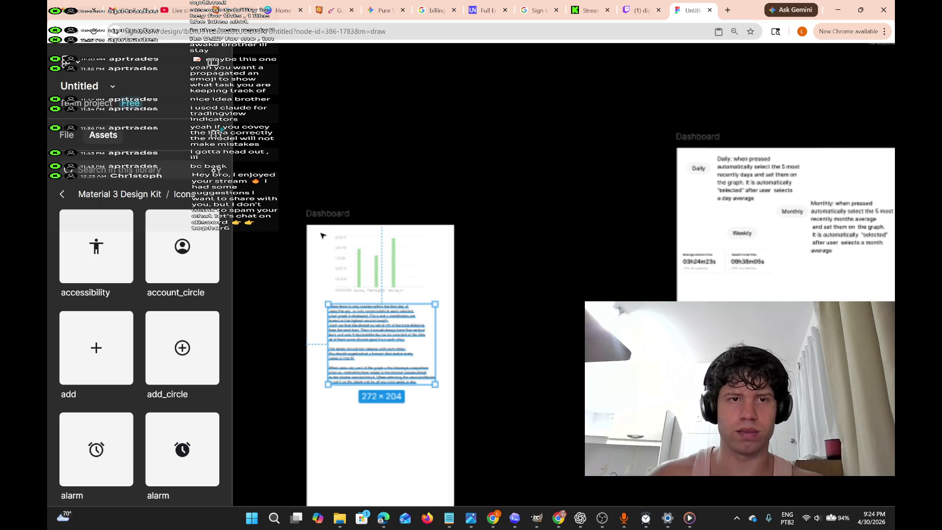
mouse_move(320, 235)
mouse_down()
mouse_move(326, 260)
mouse_move(438, 410)
mouse_move(428, 394)
mouse_up()
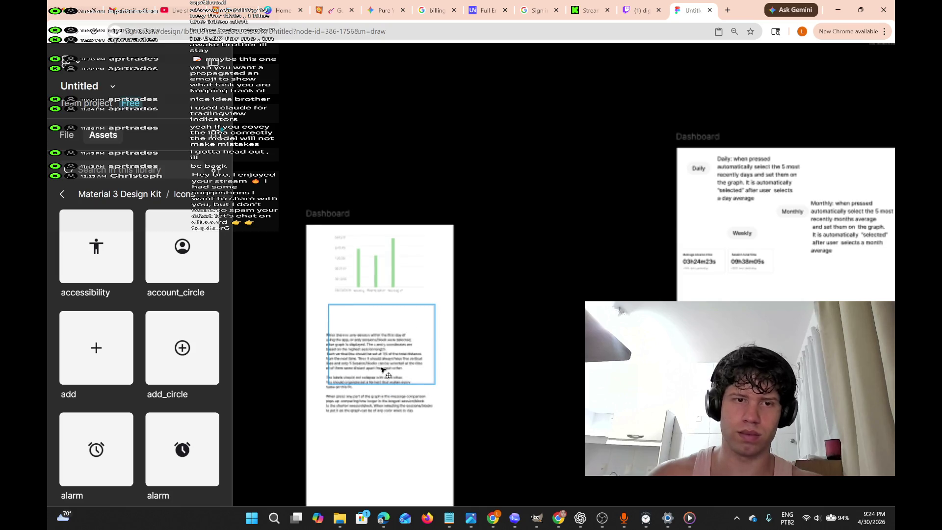
click(383, 369)
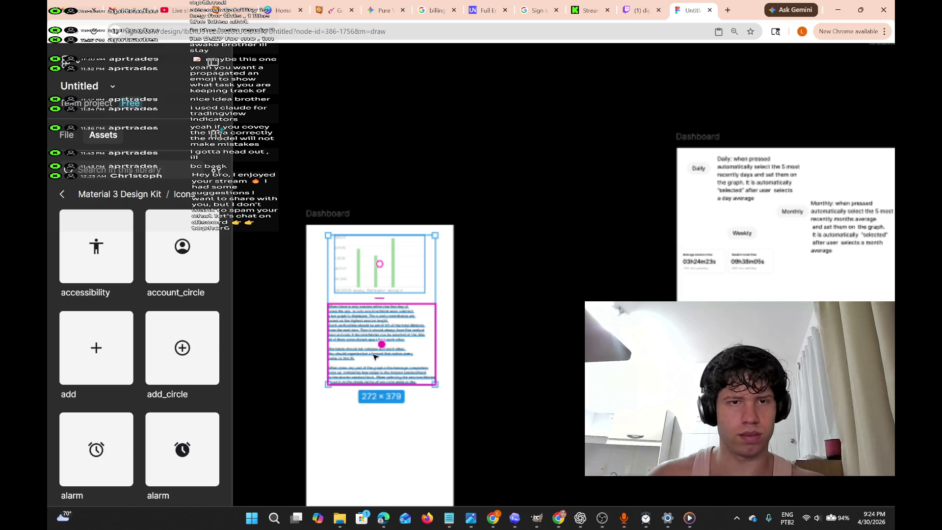
Select the chart and paragraph together and shift them lower in the Dashboard frame.
ctrl+scroll(374, 356, up, 3)
click(467, 431)
ctrl+scroll(283, 142, up, 3)
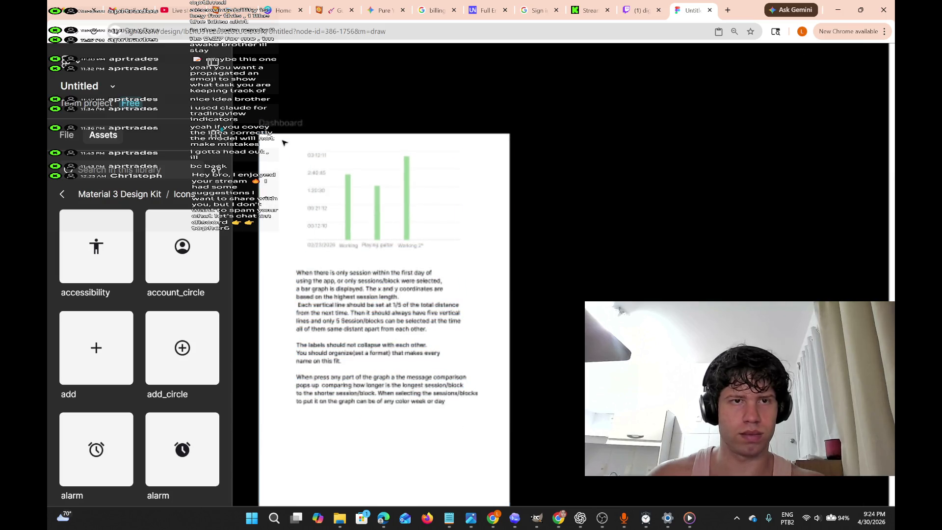
mouse_move(277, 142)
mouse_down()
mouse_move(464, 216)
mouse_move(479, 436)
mouse_move(505, 456)
mouse_up()
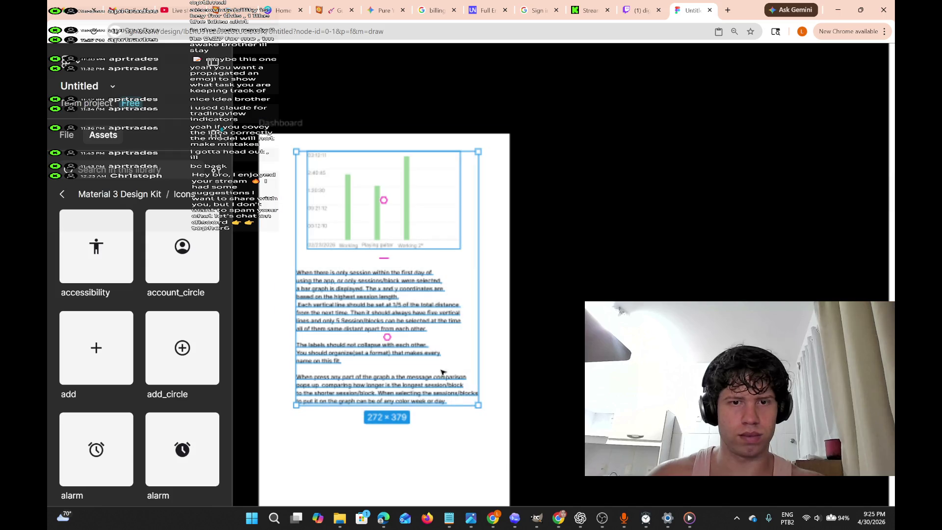
drag(421, 328, 417, 358)
Deselect, pan to an empty canvas spot and bring up the paste menu there.
scroll(514, 263, right, 10)
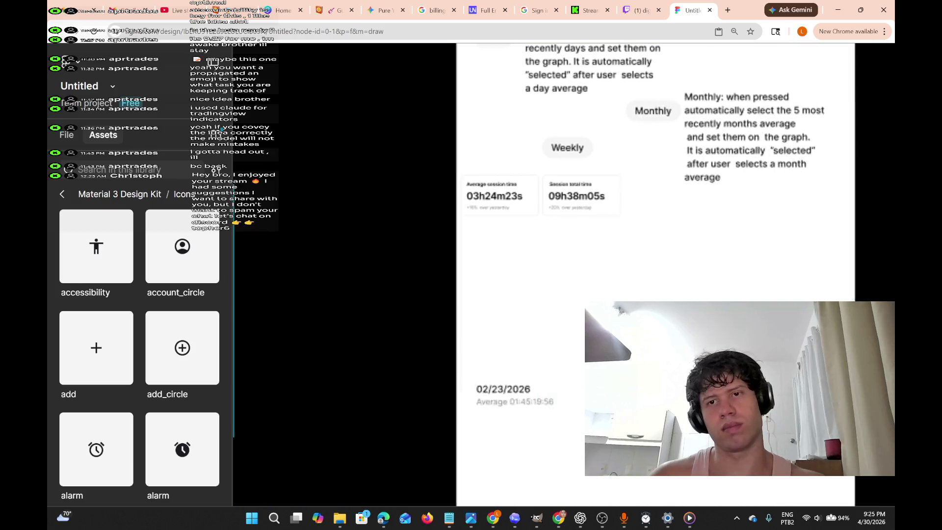
scroll(514, 263, right, 5)
scroll(515, 263, down, 3)
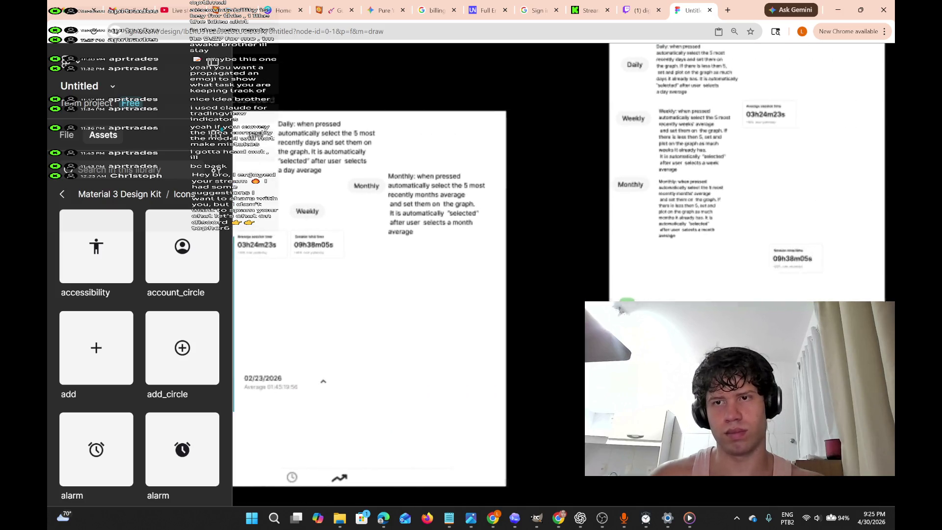
scroll(515, 263, left, 10)
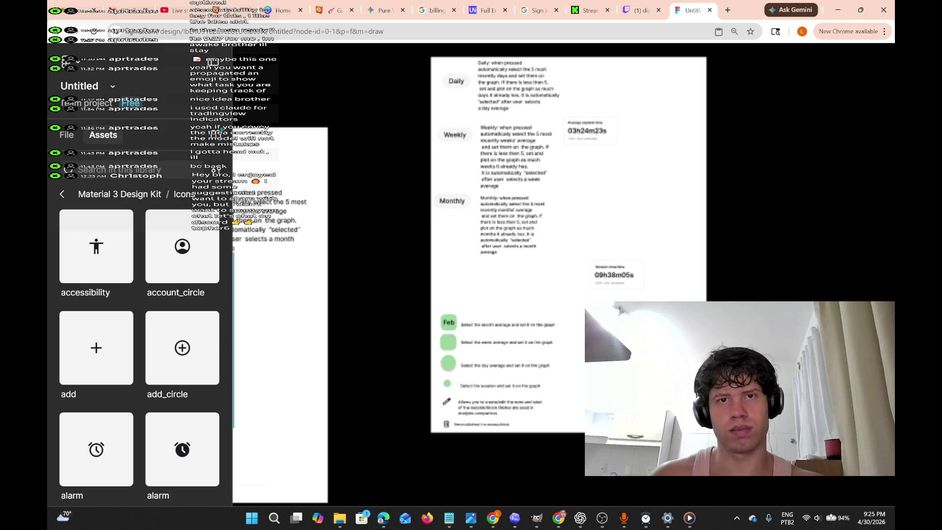
scroll(510, 259, left, 10)
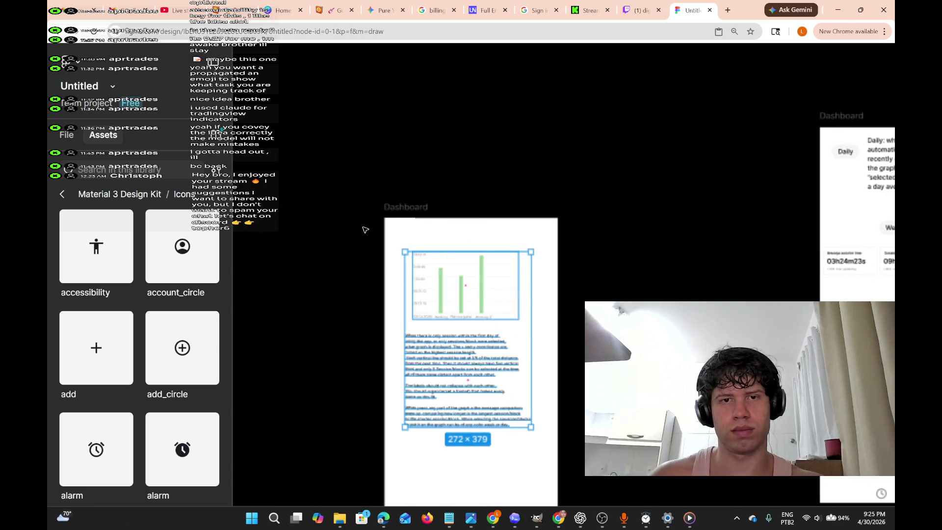
key(Escape)
scroll(500, 223, left, 3)
scroll(490, 260, right, 10)
scroll(336, 250, left, 7)
right_click(342, 246)
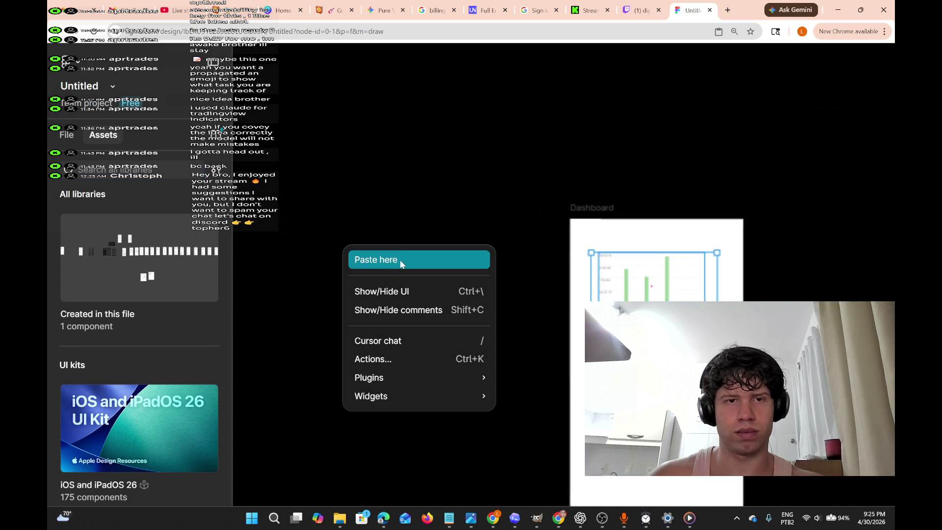
Paste the phone Dashboard screen and delete its chart, month list and bottom bar.
click(368, 258)
mouse_move(516, 293)
mouse_down()
mouse_move(439, 286)
mouse_move(354, 217)
mouse_up()
scroll(390, 260, left, 3)
scroll(508, 357, down, 4)
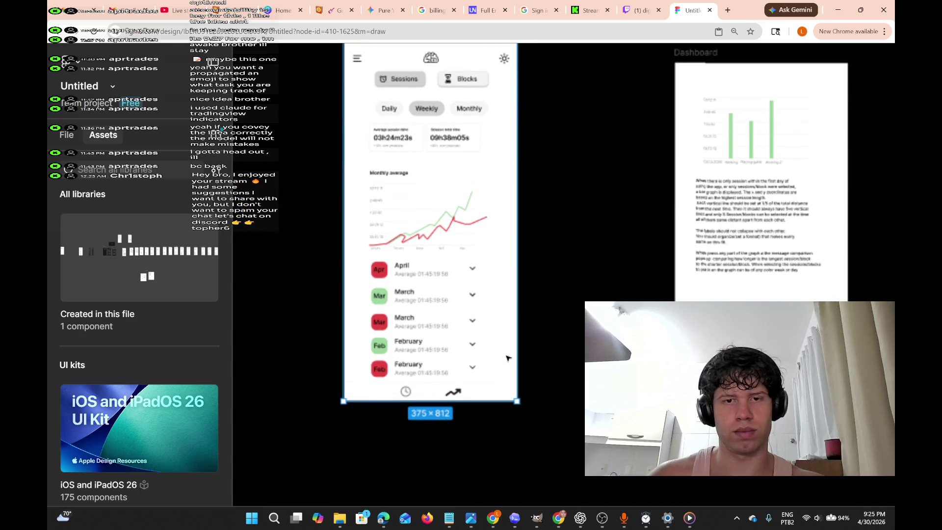
drag(362, 158, 489, 415)
key(Delete)
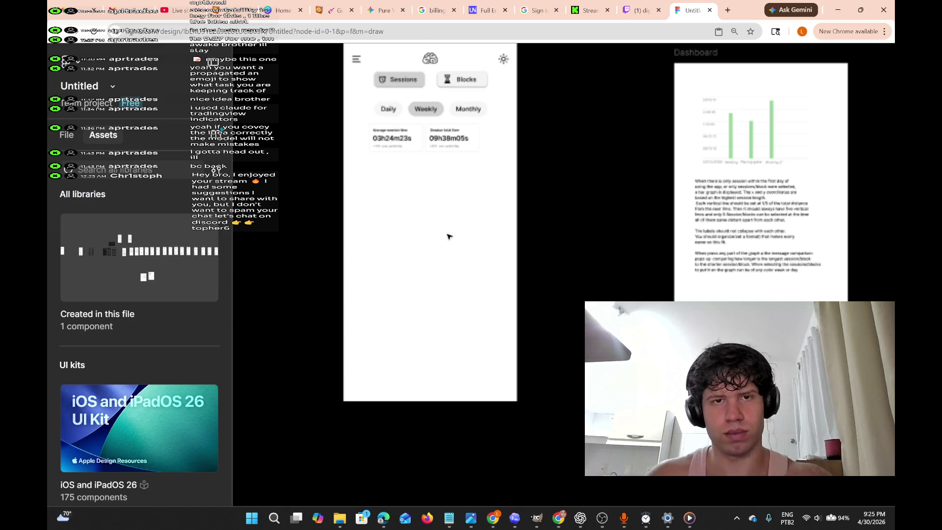
Delete the remaining top elements and hidden layers until the frame is empty.
scroll(480, 246, down, 5)
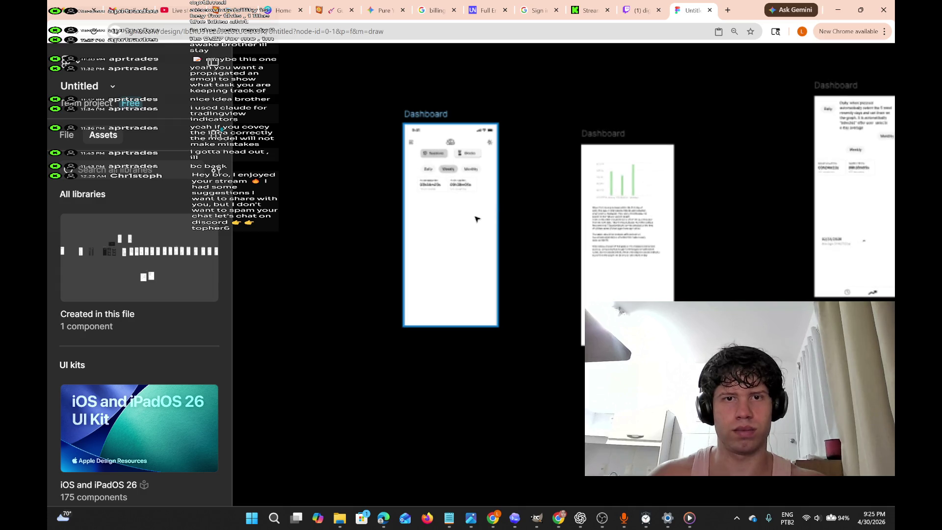
mouse_move(495, 233)
mouse_down()
mouse_move(439, 196)
mouse_move(402, 120)
mouse_up()
key(Delete)
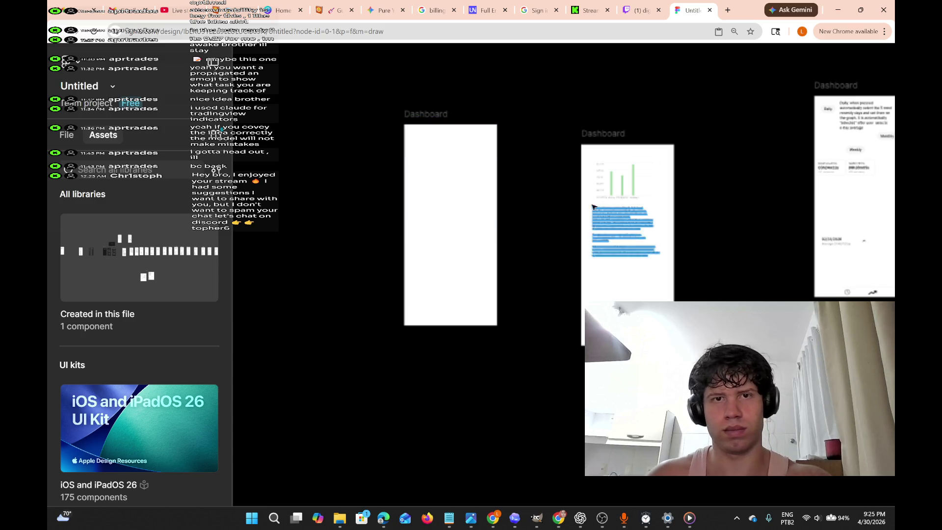
click(444, 129)
key(Delete)
click(460, 156)
key(Delete)
Position the blank frame beside the chart frame, keeping its height at 812.
click(462, 192)
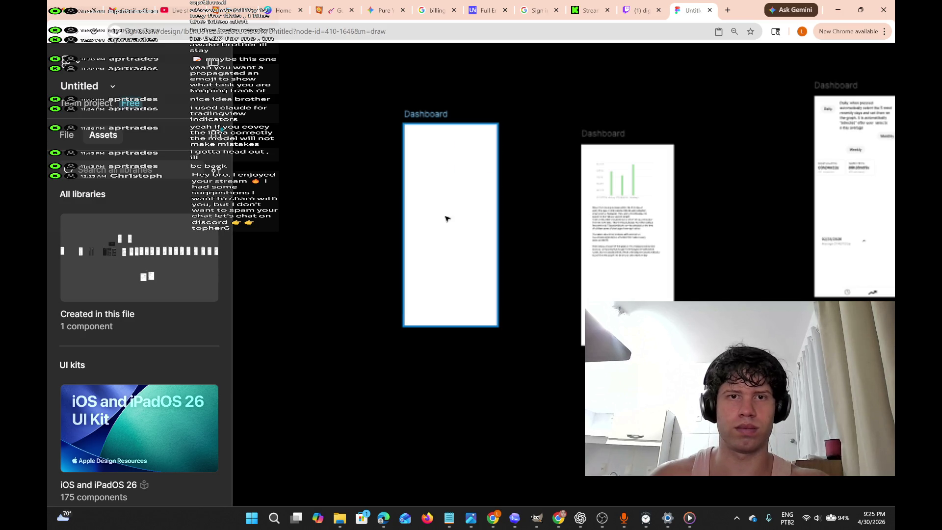
mouse_move(467, 322)
mouse_down()
mouse_move(465, 308)
mouse_move(466, 337)
mouse_up()
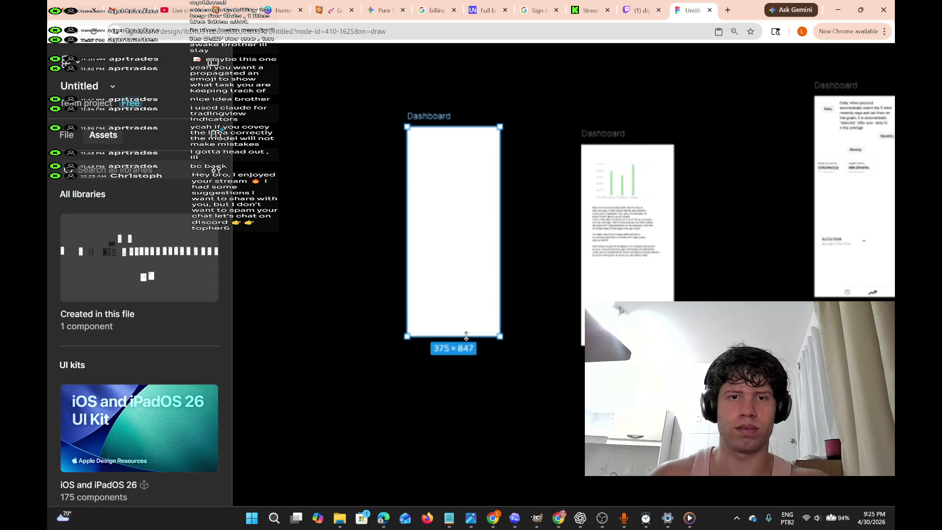
drag(477, 240, 496, 255)
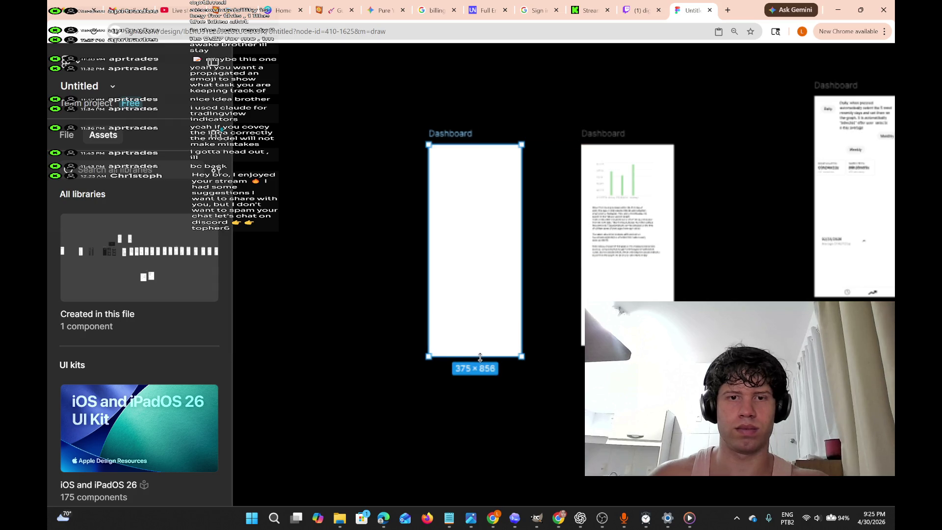
drag(486, 353, 486, 347)
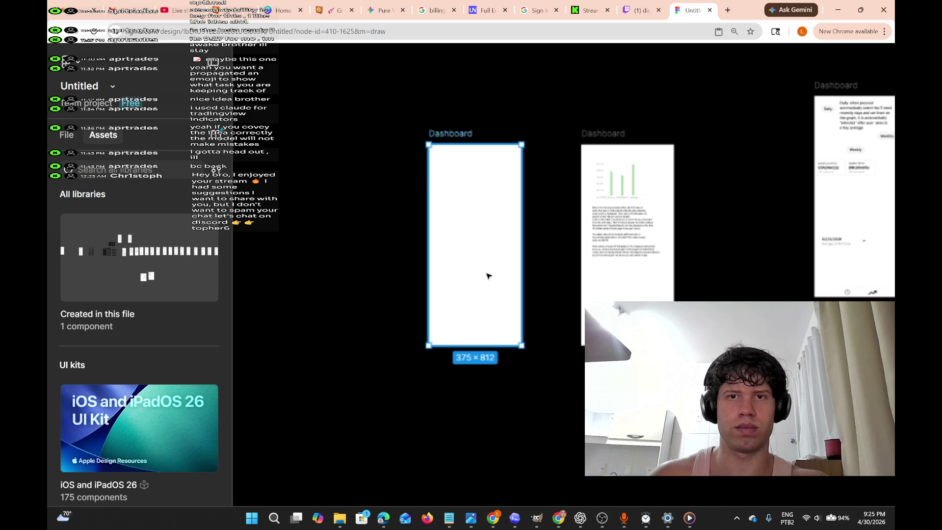
click(702, 156)
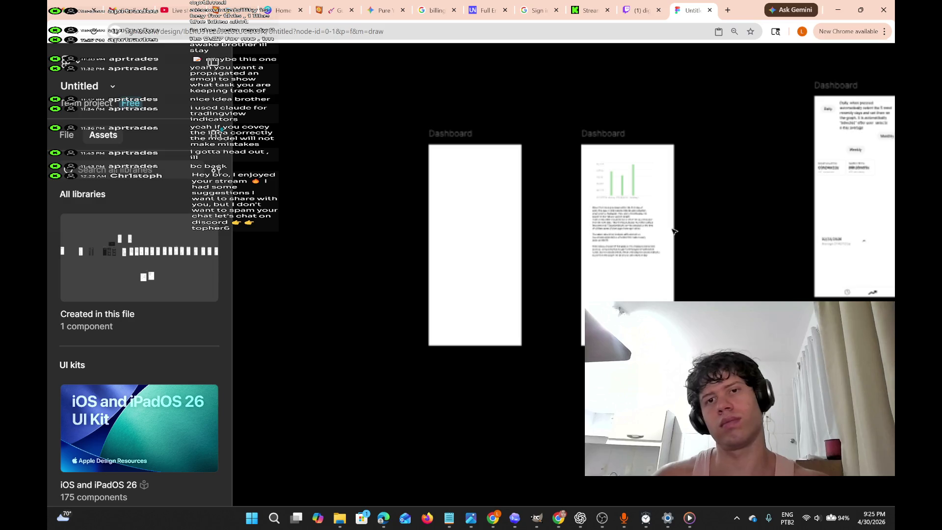
Select and copy the Daily/Weekly/Monthly text and button layers.
scroll(601, 287, right, 10)
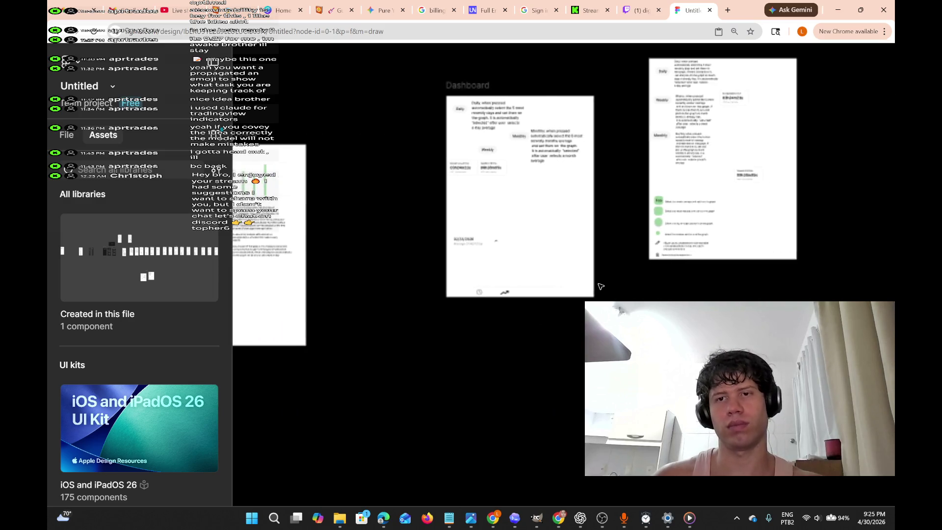
scroll(601, 287, right, 5)
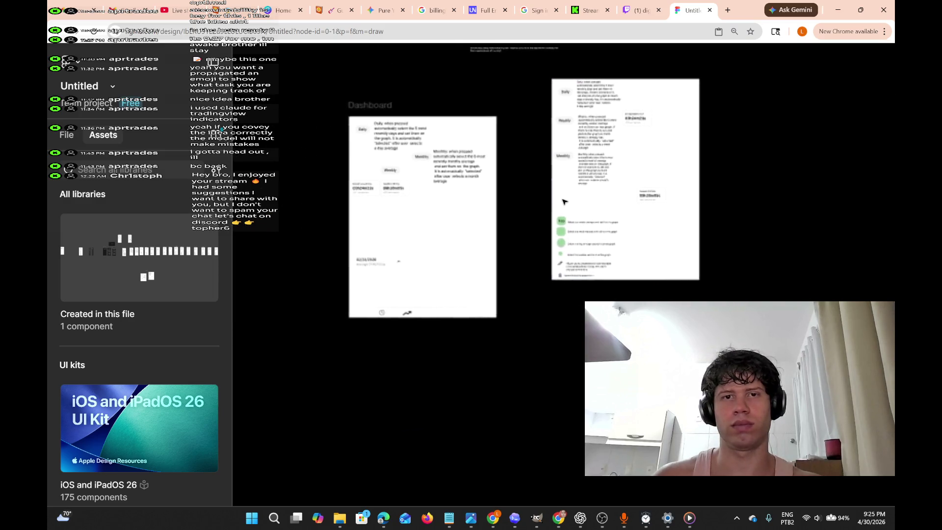
scroll(613, 230, left, 1)
scroll(676, 262, up, 5)
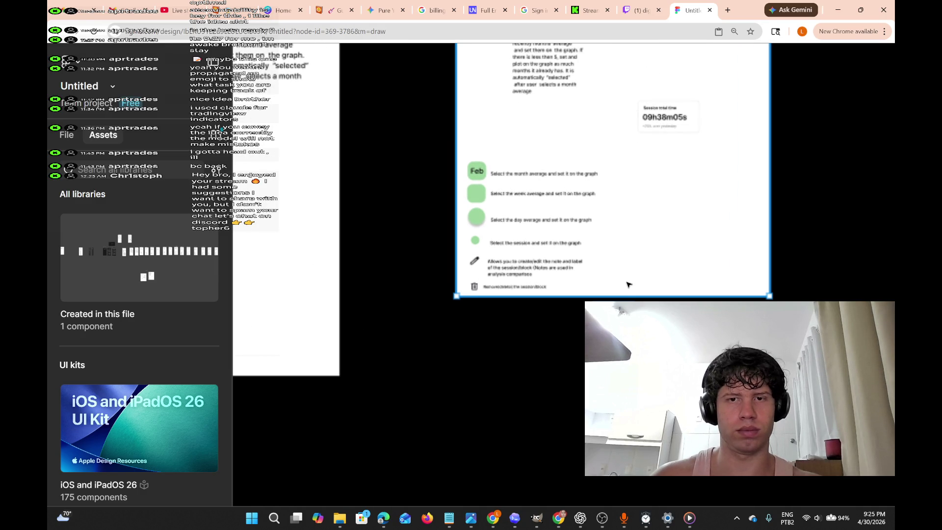
mouse_move(626, 291)
mouse_down()
mouse_move(521, 301)
mouse_move(432, 245)
mouse_move(398, 116)
mouse_move(390, 3)
mouse_move(368, 136)
mouse_move(381, 122)
mouse_up()
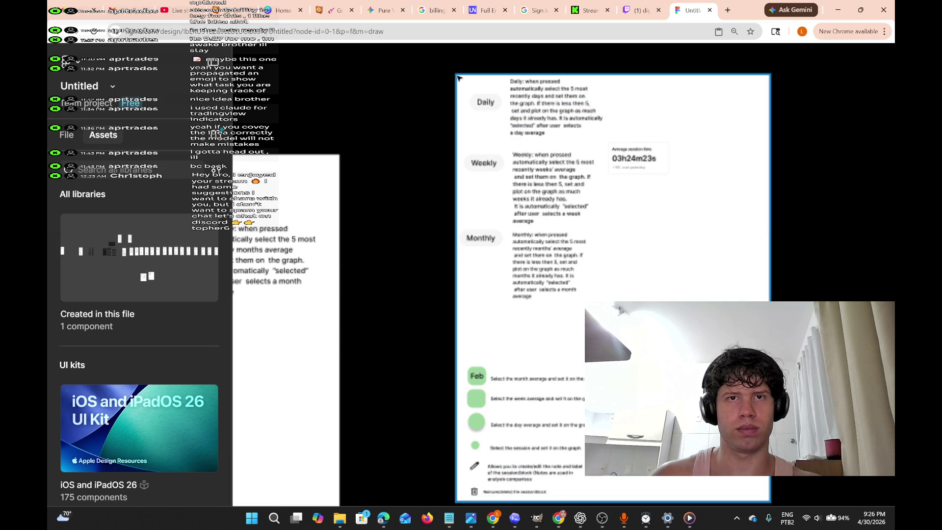
mouse_move(461, 79)
mouse_down()
mouse_move(513, 174)
mouse_move(513, 412)
mouse_move(577, 439)
mouse_move(581, 485)
mouse_up()
scroll(572, 437, down, 2)
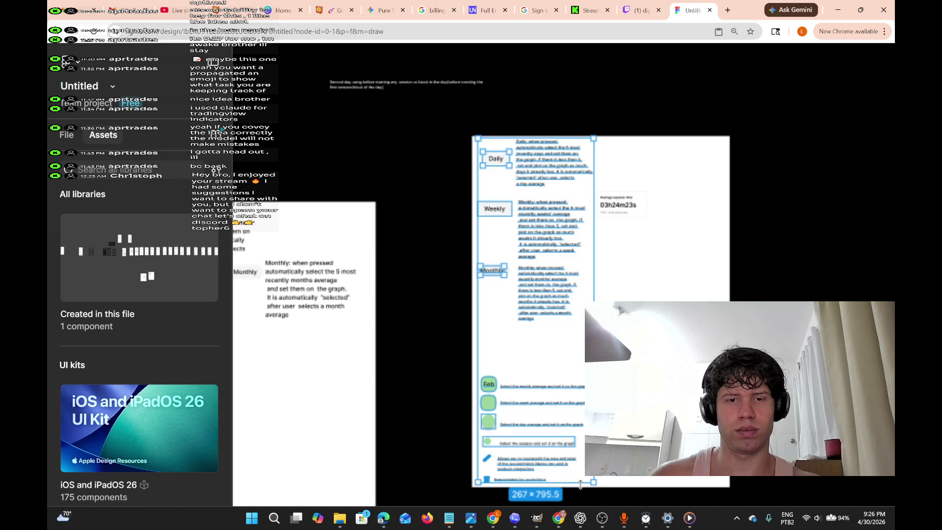
right_click(563, 269)
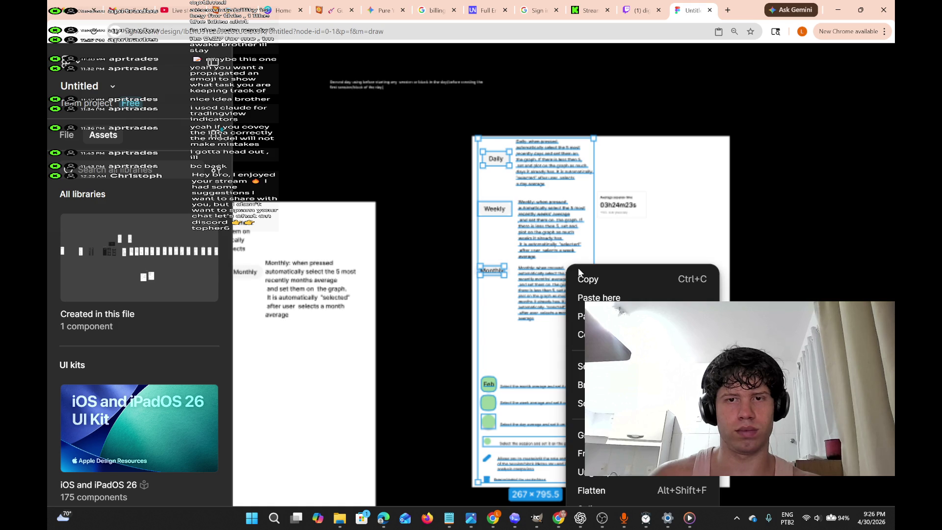
click(625, 280)
scroll(579, 304, left, 10)
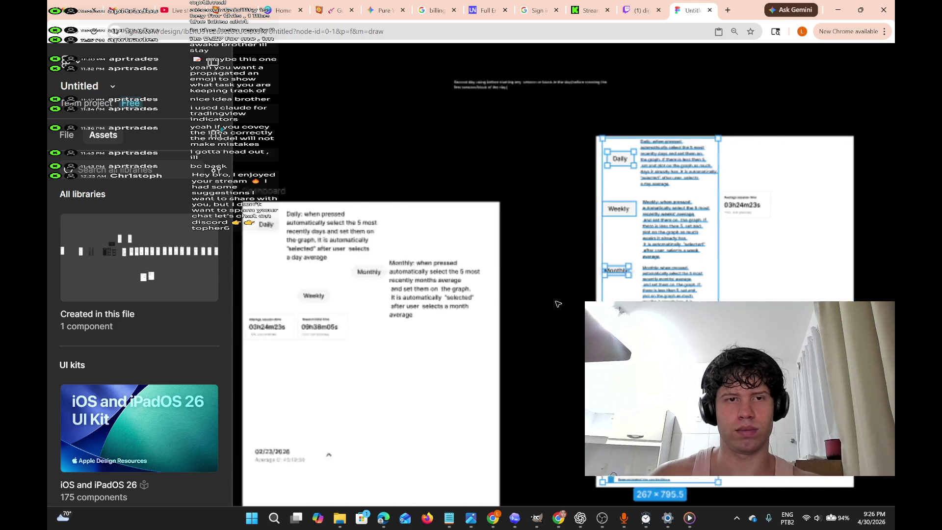
Switch back to the Figma window and select the empty Dashboard frame.
key(super+Tab)
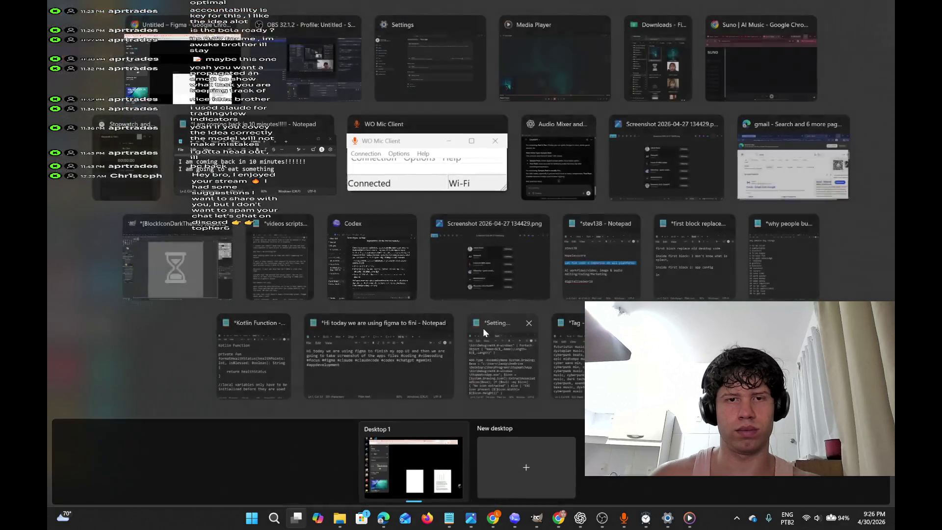
click(146, 62)
click(438, 253)
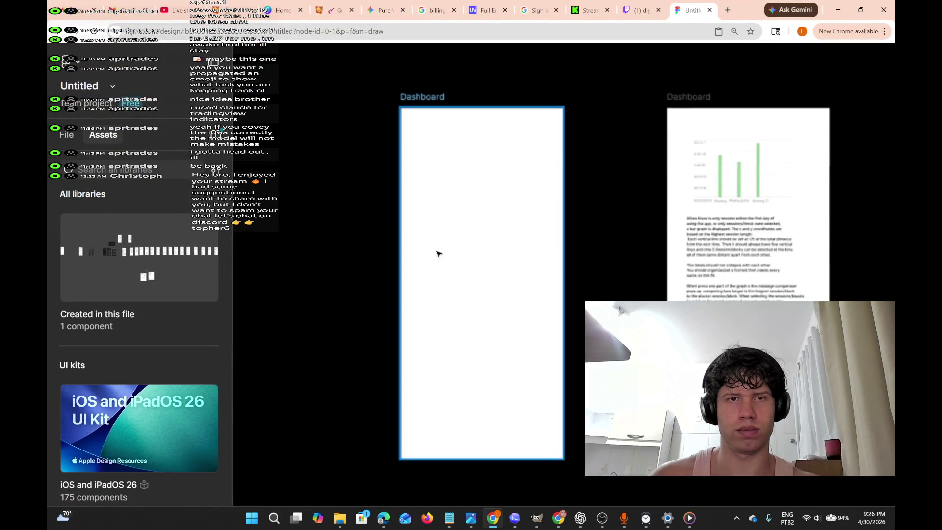
Paste the Daily/Weekly/Monthly layout into the empty Dashboard frame and nudge it up to the guide.
right_click(425, 134)
click(452, 158)
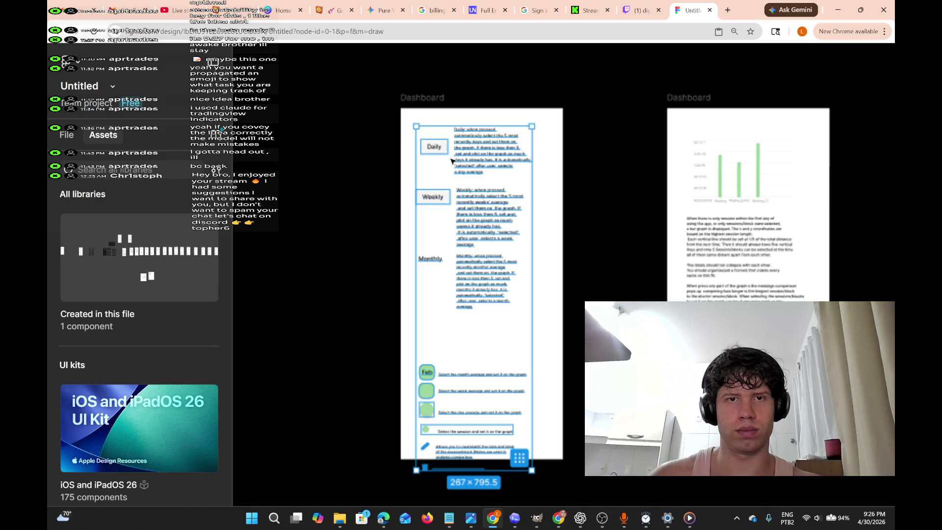
drag(478, 155, 480, 141)
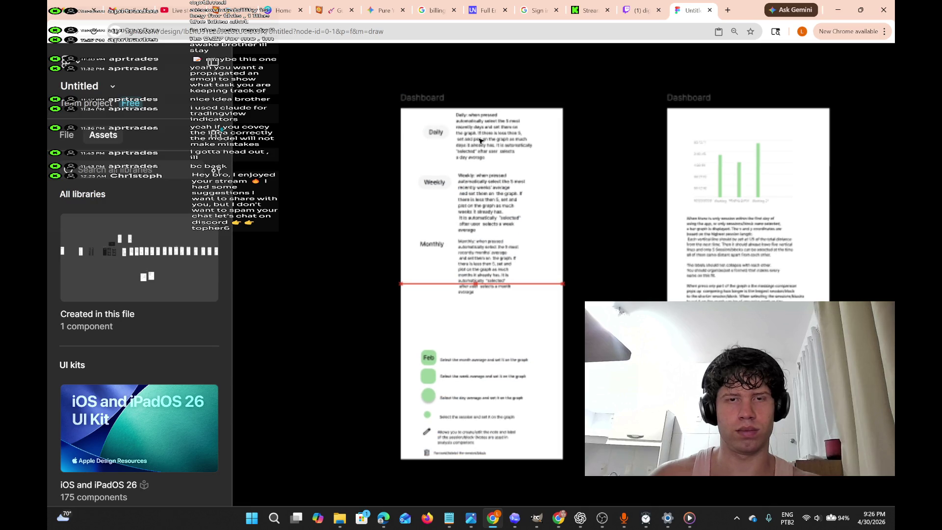
click(600, 204)
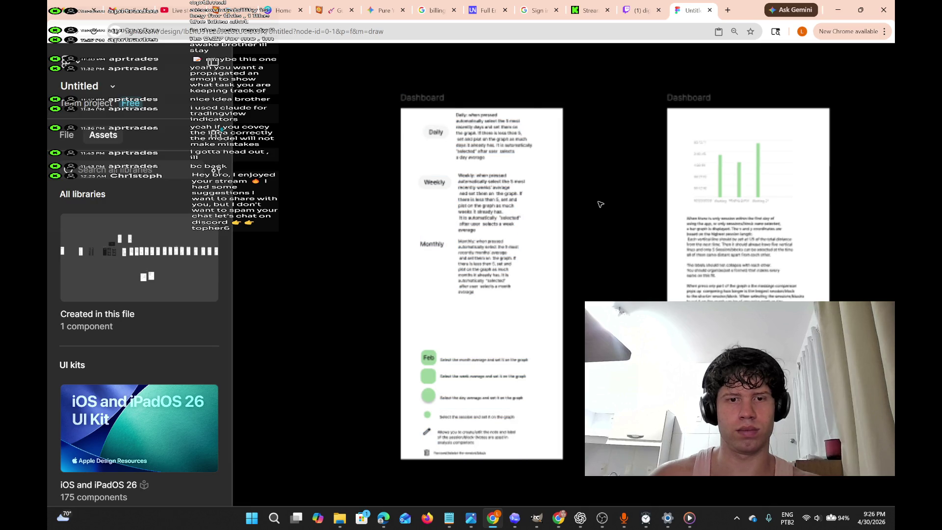
scroll(612, 263, right, 3)
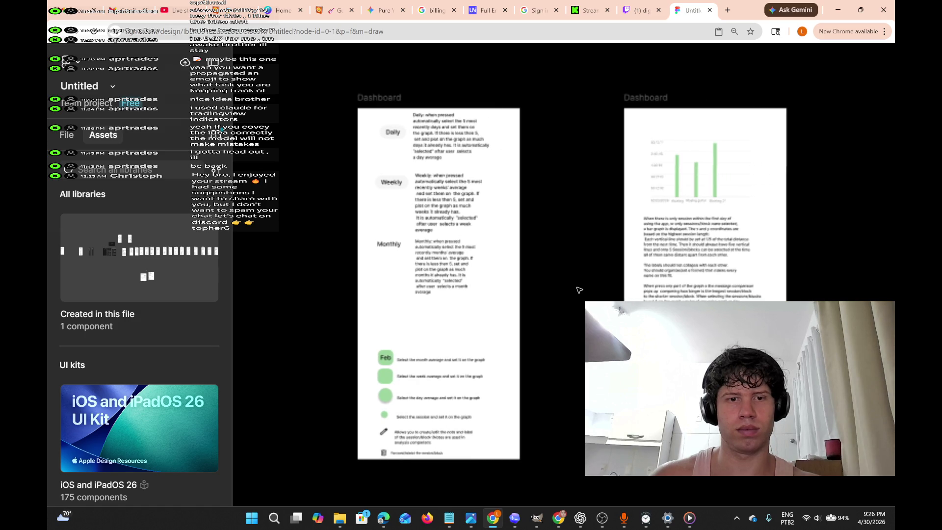
scroll(580, 290, right, 1)
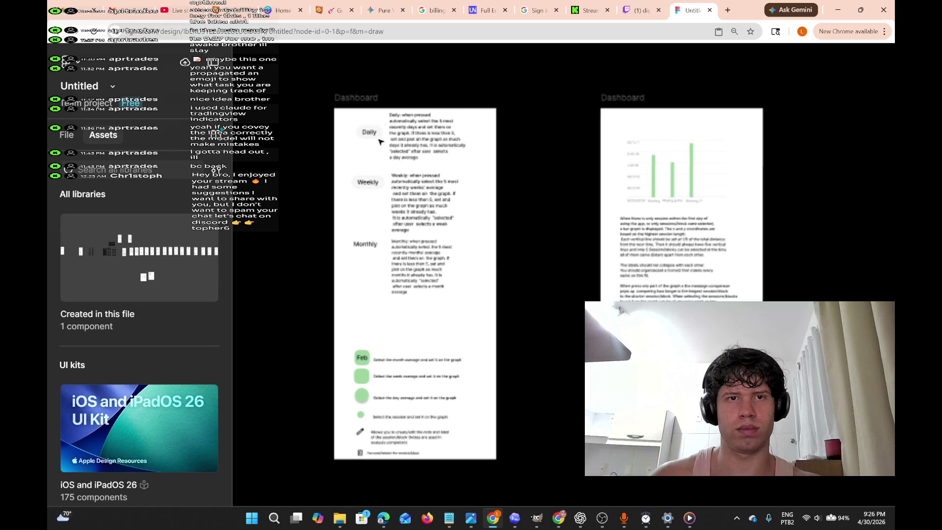
scroll(368, 133, up, 5)
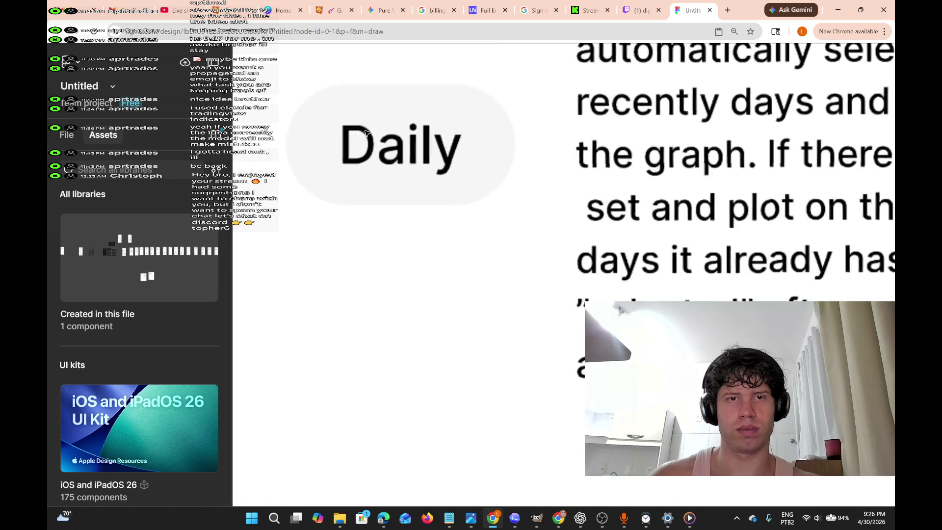
scroll(366, 136, down, 5)
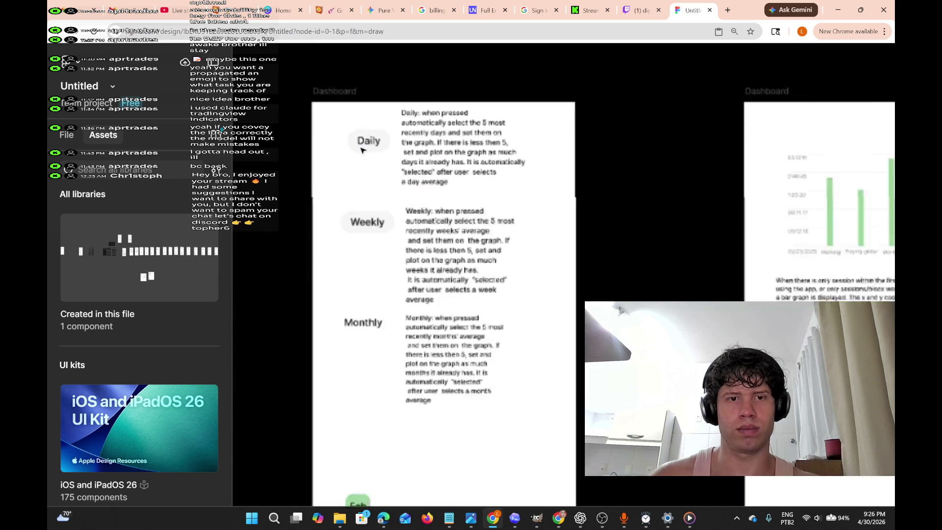
scroll(409, 238, up, 4)
scroll(404, 336, up, 3)
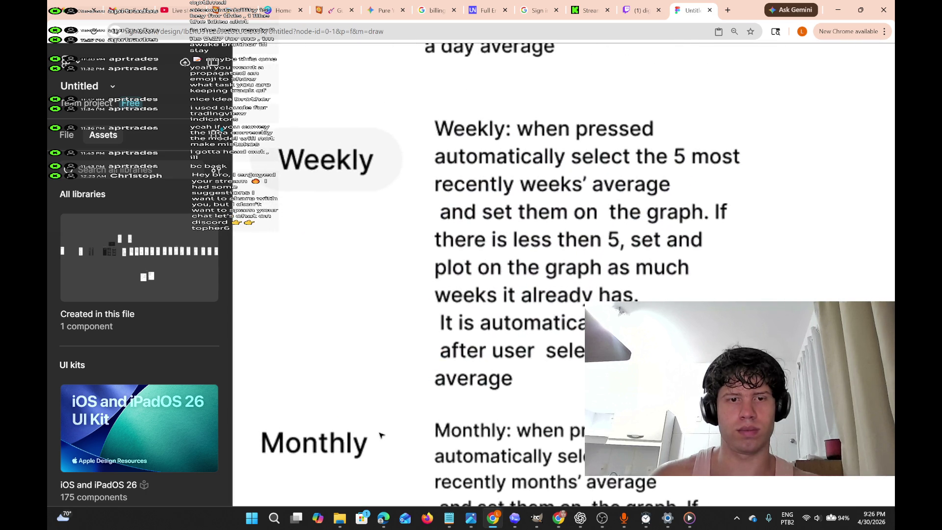
scroll(383, 393, down, 5)
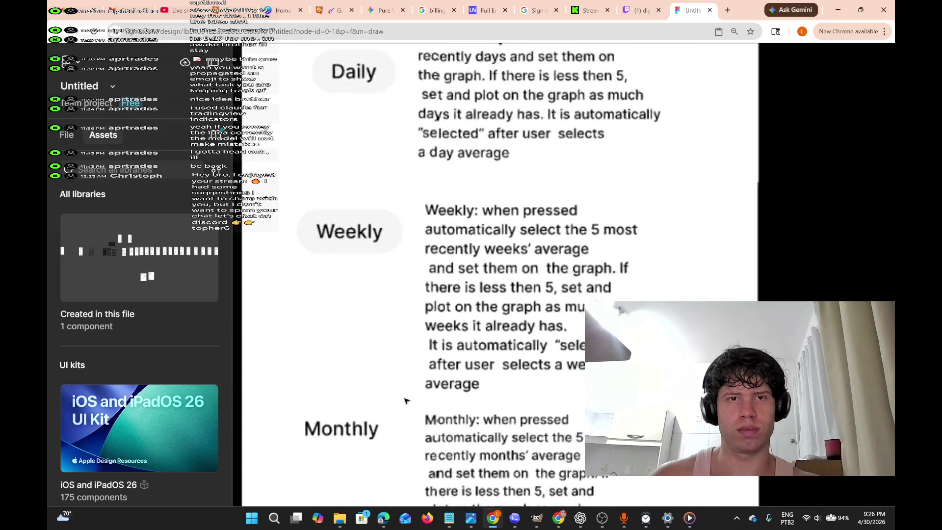
scroll(504, 335, right, 8)
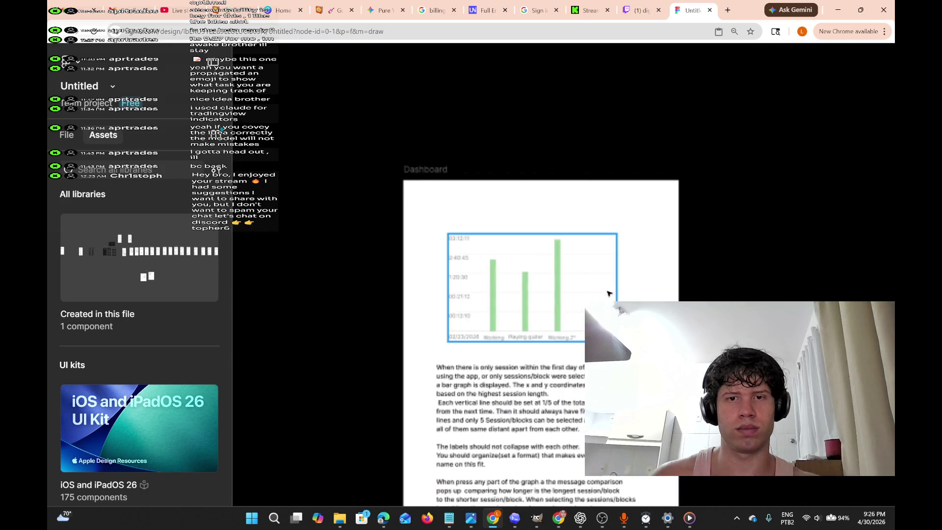
scroll(599, 294, up, 5)
scroll(603, 297, right, 5)
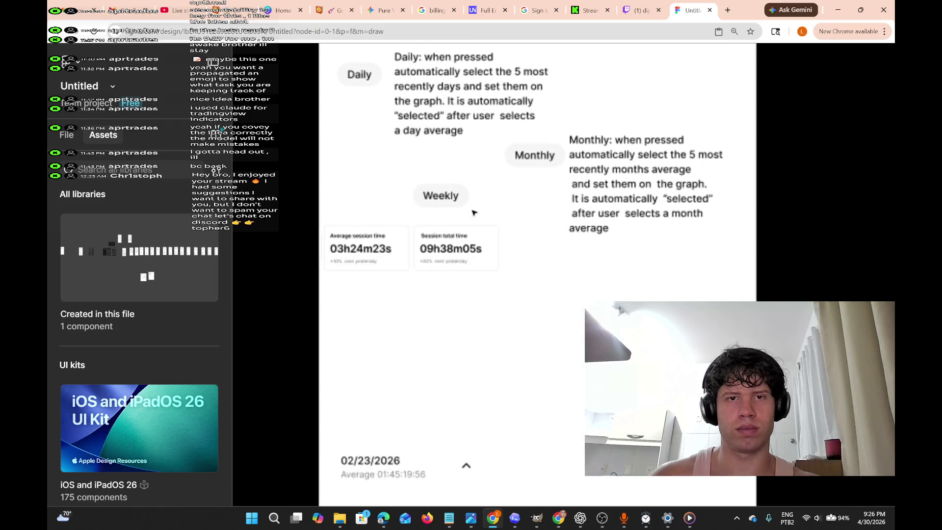
Select the Monthly pill's label text in the pasted layout for editing.
click(537, 155)
double_click(532, 158)
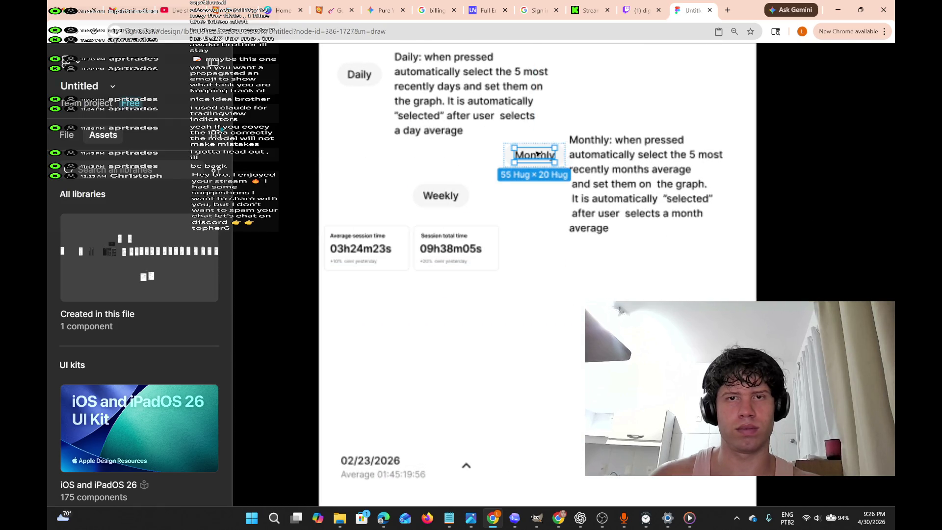
click(527, 168)
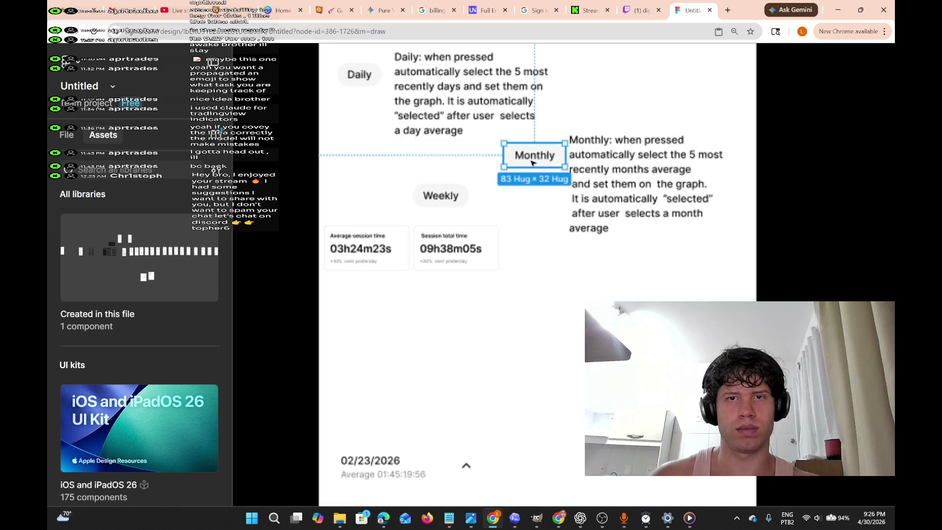
scroll(505, 177, left, 8)
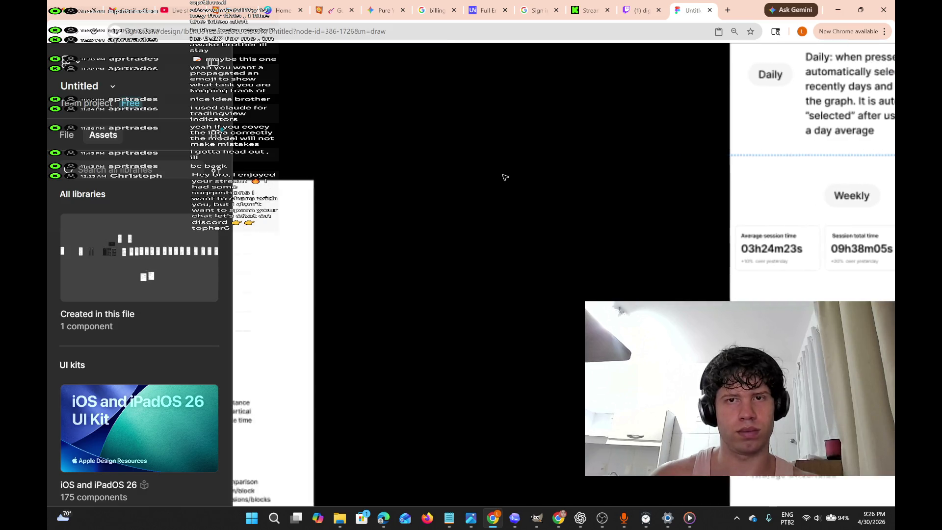
ctrl+scroll(505, 177, down, 3)
ctrl+scroll(505, 177, up, 3)
scroll(475, 202, down, 2)
click(443, 264)
Hide the side panels, delete the label's last letter and pan across the Dashboard frames.
key(ctrl+backslash)
scroll(447, 269, right, 5)
scroll(447, 269, left, 3)
scroll(447, 269, left, 3)
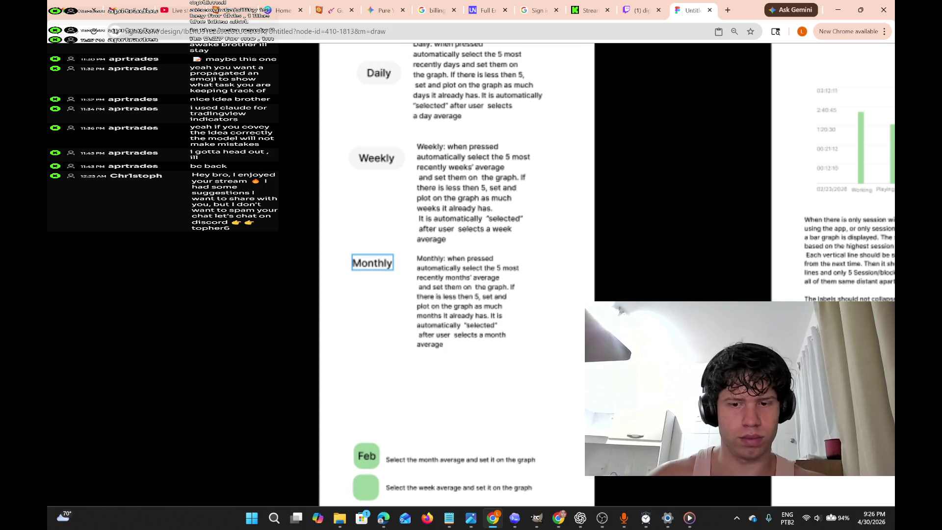
key(BackSpace)
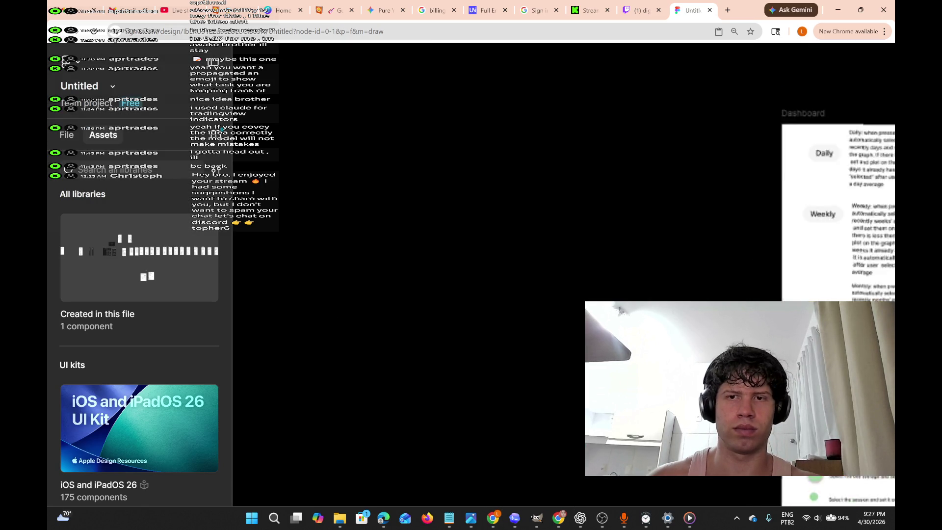
scroll(895, 237, right, 10)
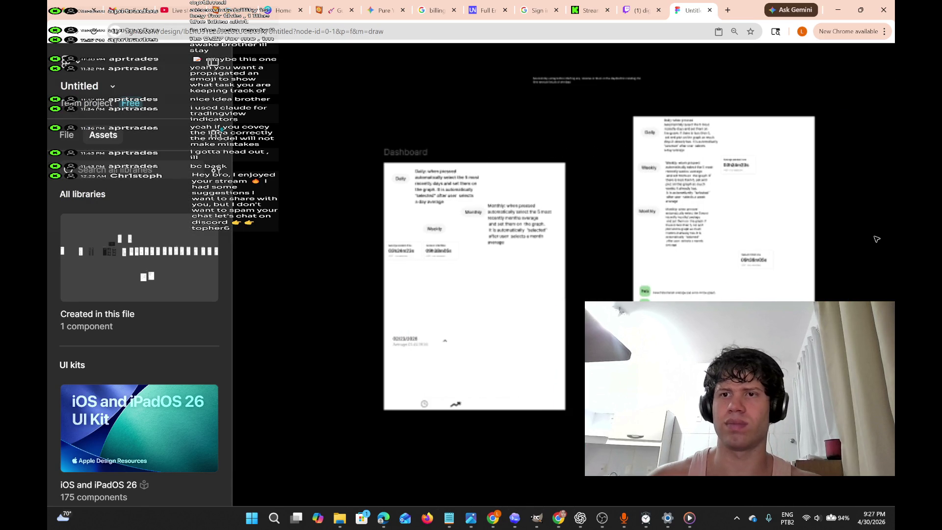
scroll(897, 265, down, 3)
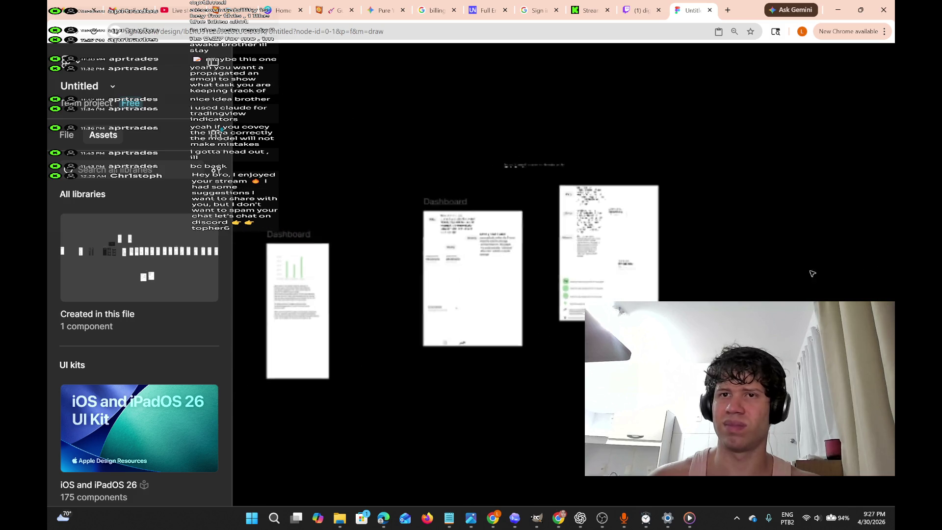
Close the Figma tab, look over the Twitch channel page, and open a new browser tab.
click(710, 11)
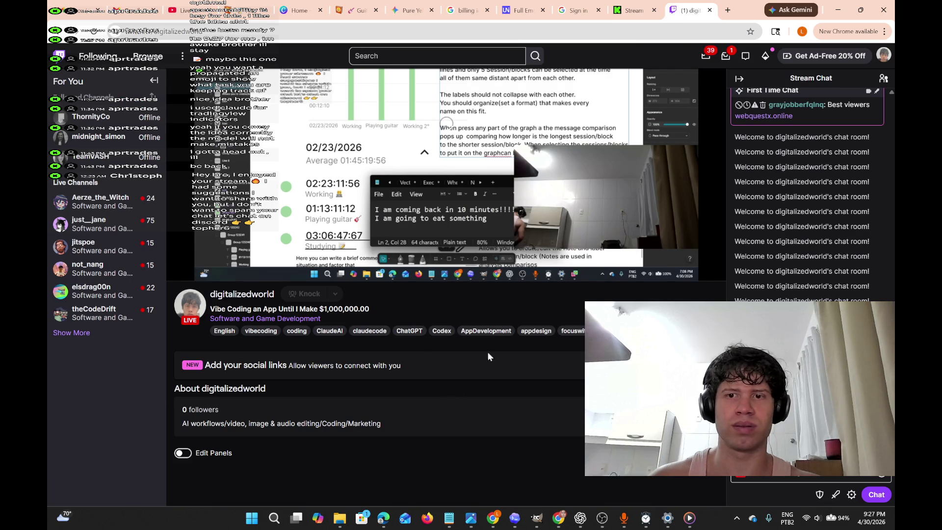
scroll(554, 376, up, 2)
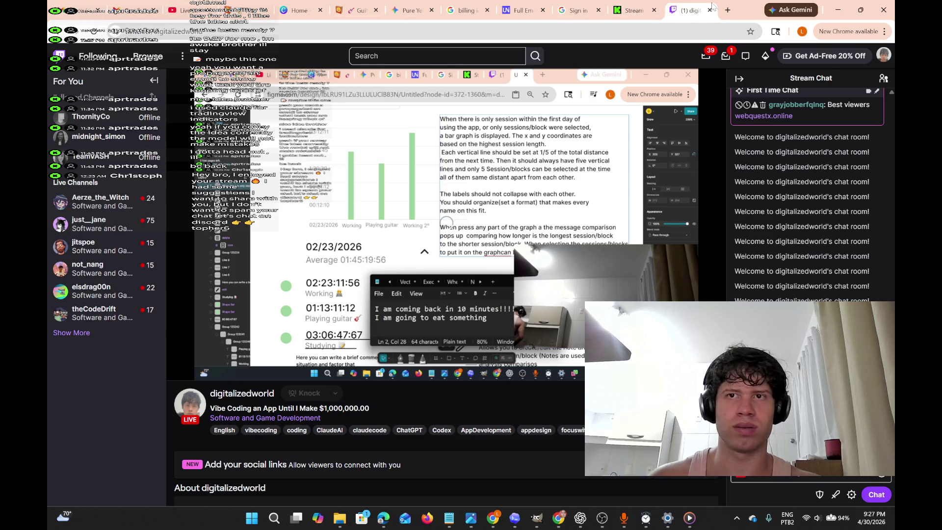
click(728, 10)
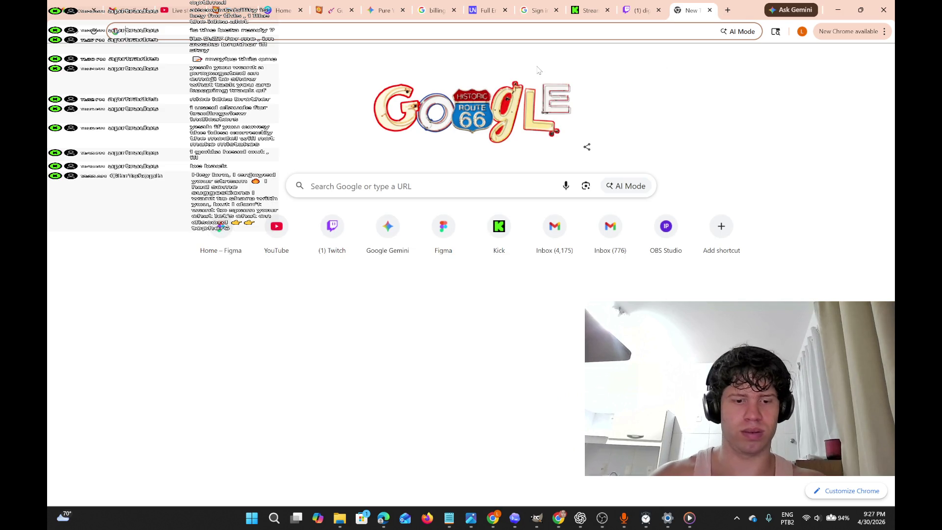
Search for figma in the new tab and open the Home – Figma shortcut.
text(figma.com)
key(Return)
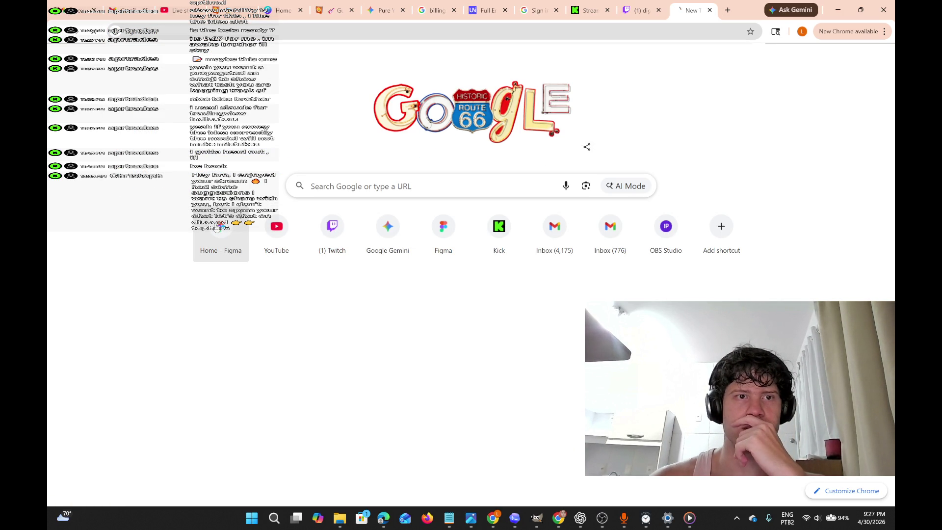
click(221, 227)
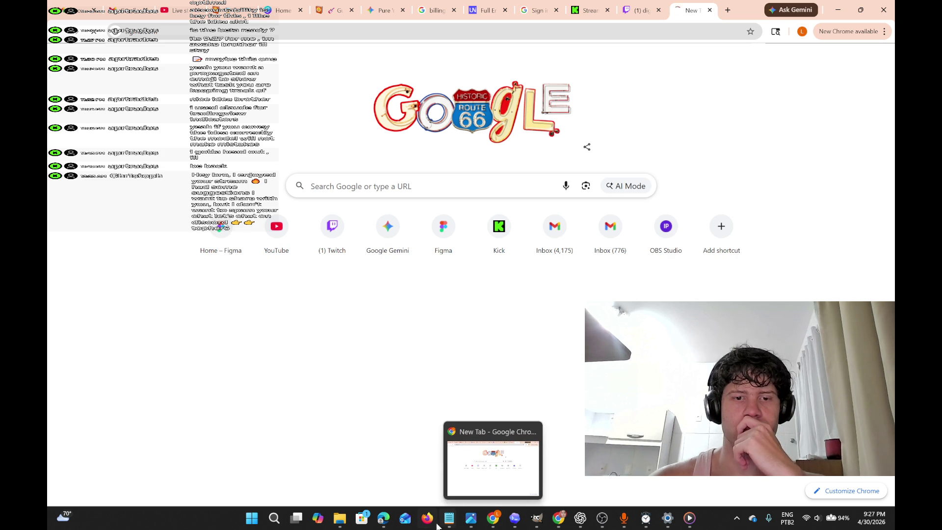
Close Edge's gmail - Search and YouTube Music tabs, then close the Edge window.
mouse_move(383, 526)
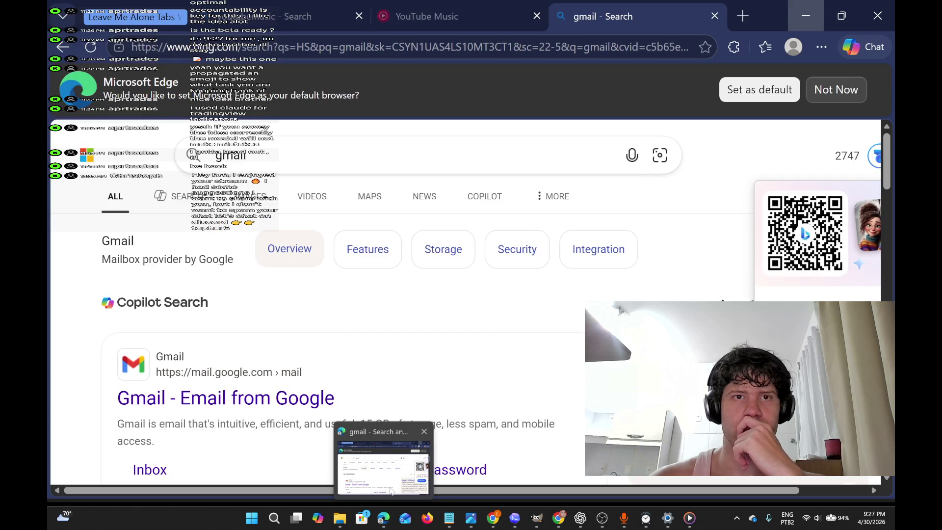
click(391, 491)
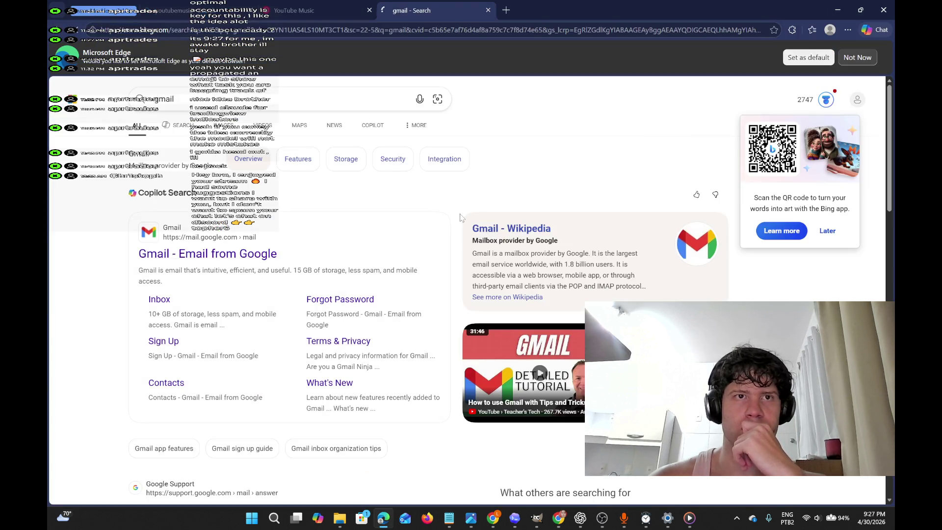
click(489, 10)
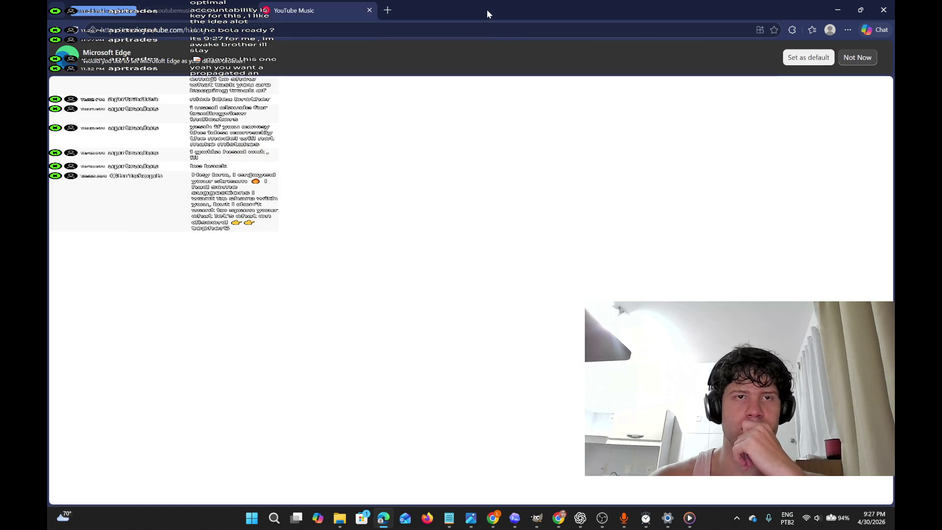
click(370, 11)
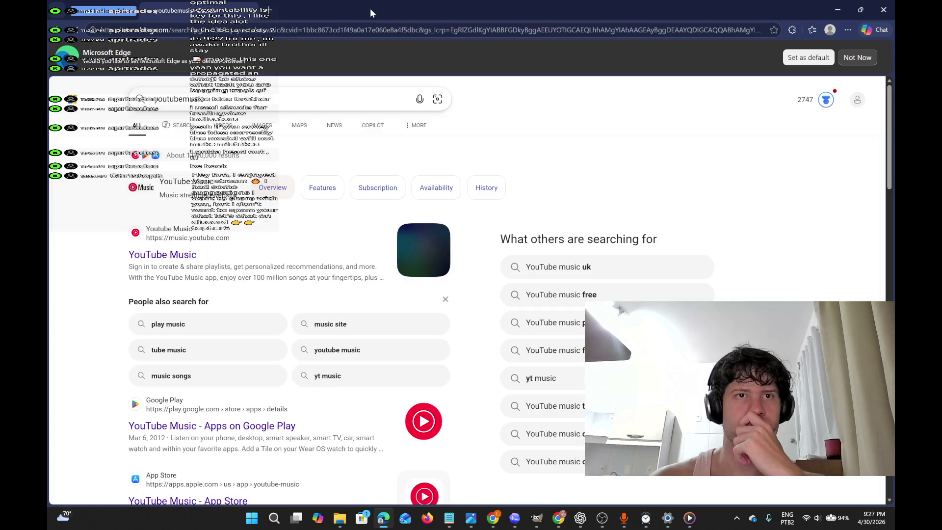
click(893, 14)
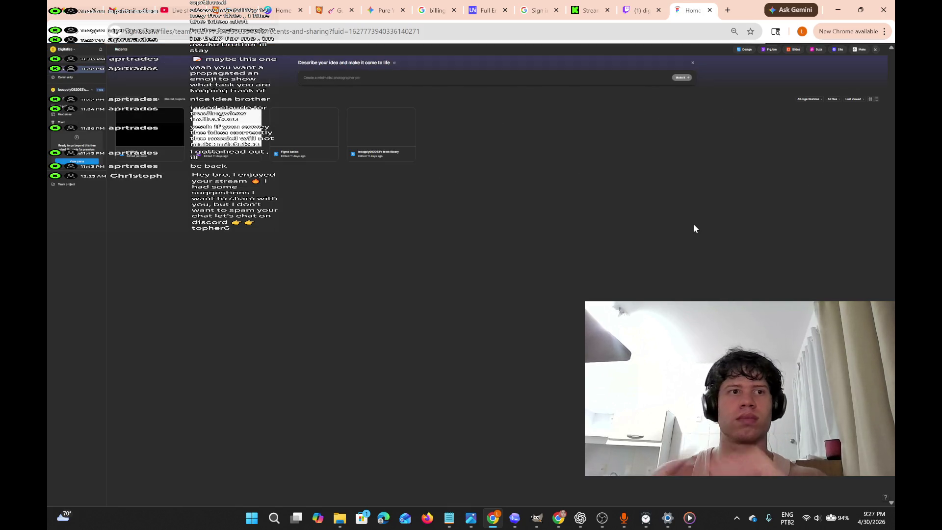
Open the Untitled design file from Recents and zoom to the Dashboard frame's Monthly pill.
double_click(158, 138)
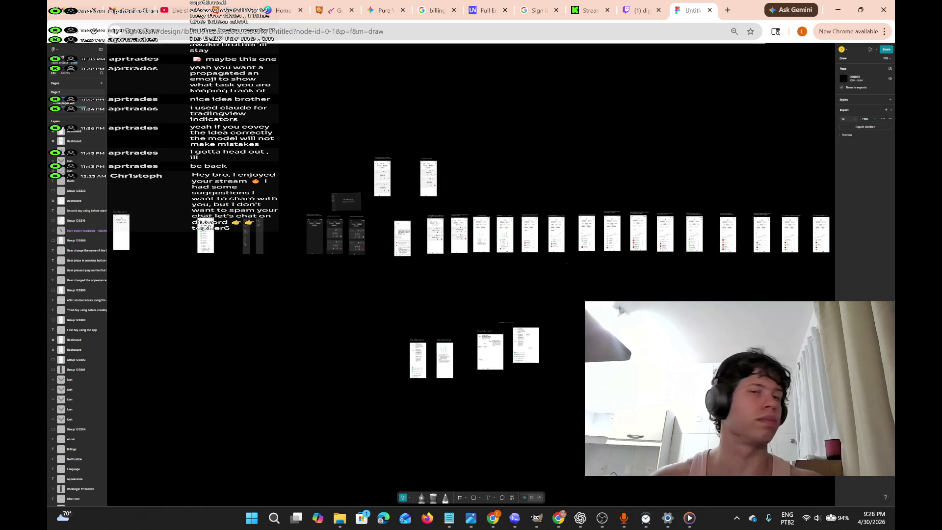
scroll(471, 236, up, 10)
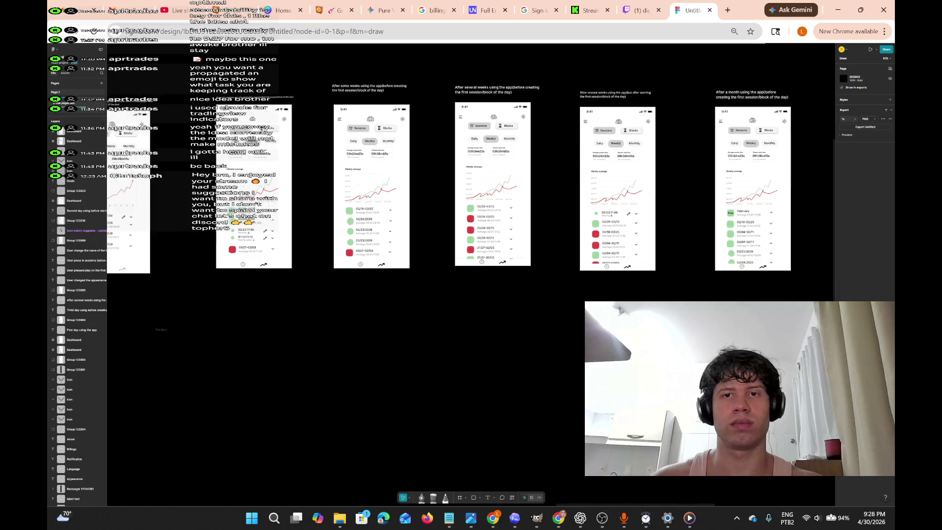
scroll(471, 197, down, 5)
scroll(471, 196, up, 6)
scroll(472, 246, down, 10)
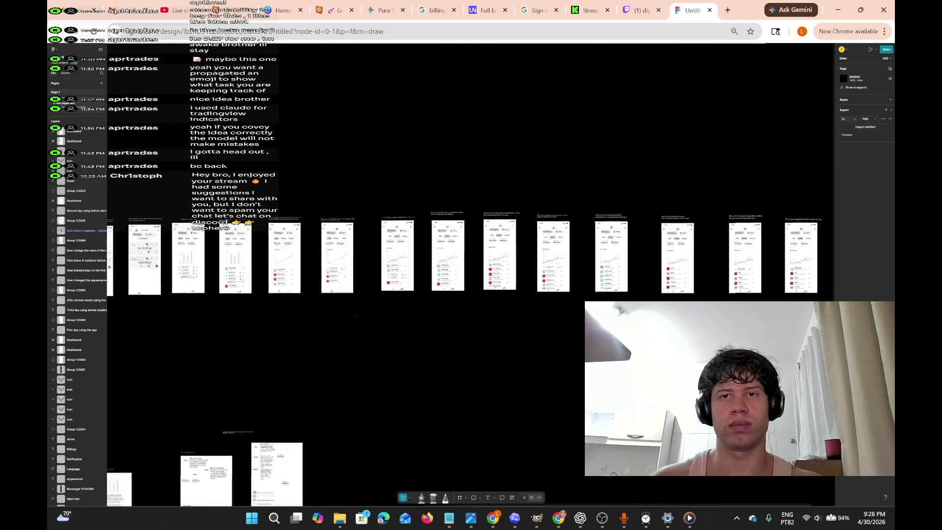
scroll(471, 294, up, 3)
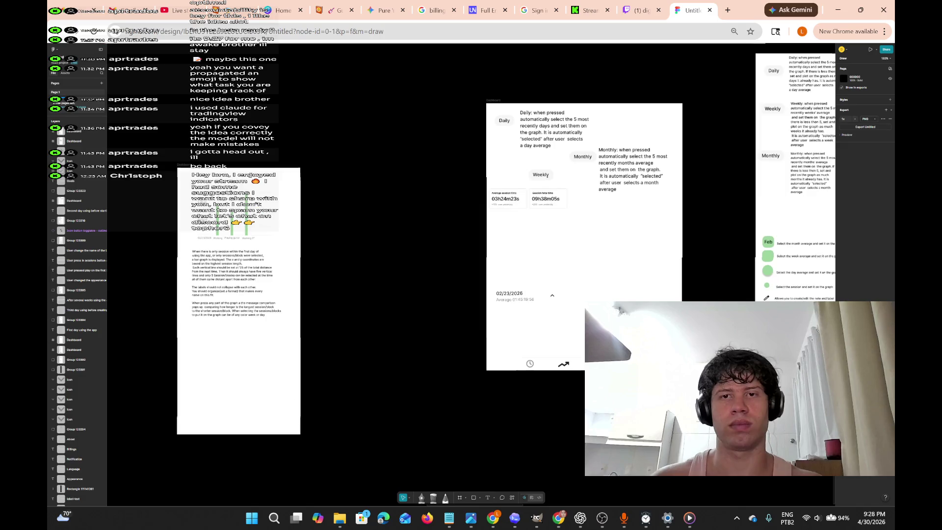
scroll(471, 294, down, 4)
scroll(469, 357, up, 8)
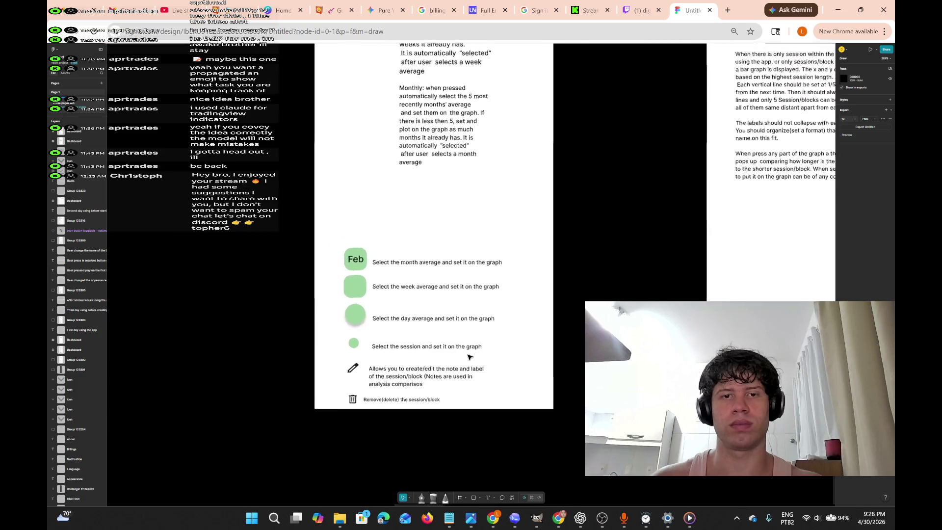
scroll(469, 357, down, 5)
scroll(468, 358, up, 8)
scroll(468, 357, down, 6)
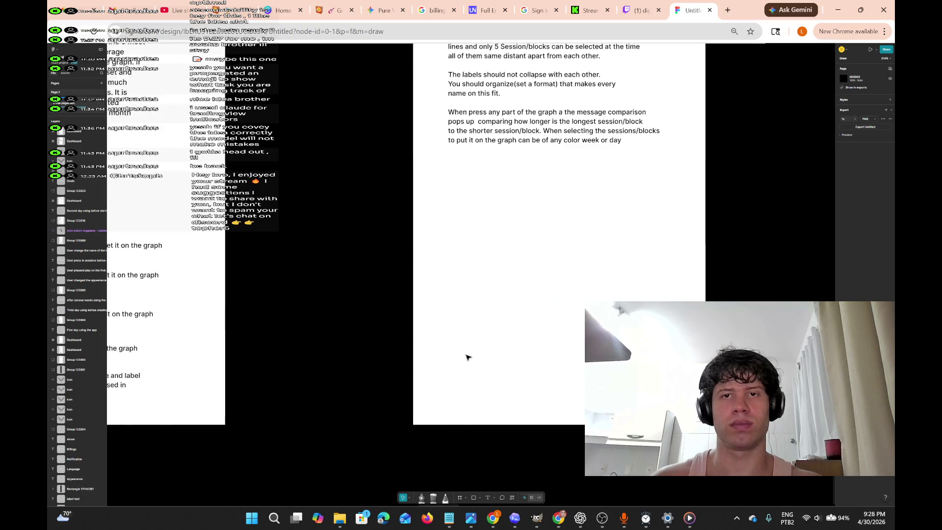
scroll(467, 357, up, 2)
scroll(466, 357, up, 3)
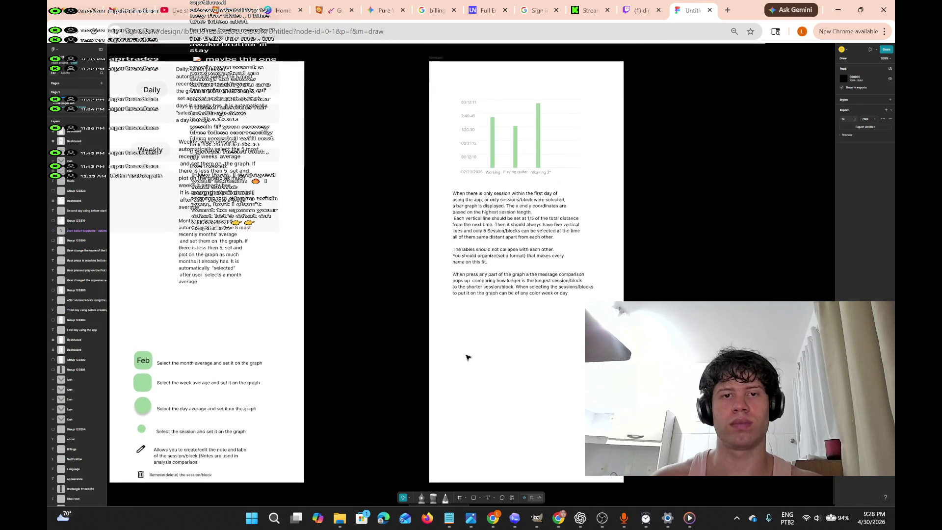
scroll(467, 357, down, 2)
scroll(467, 357, down, 1)
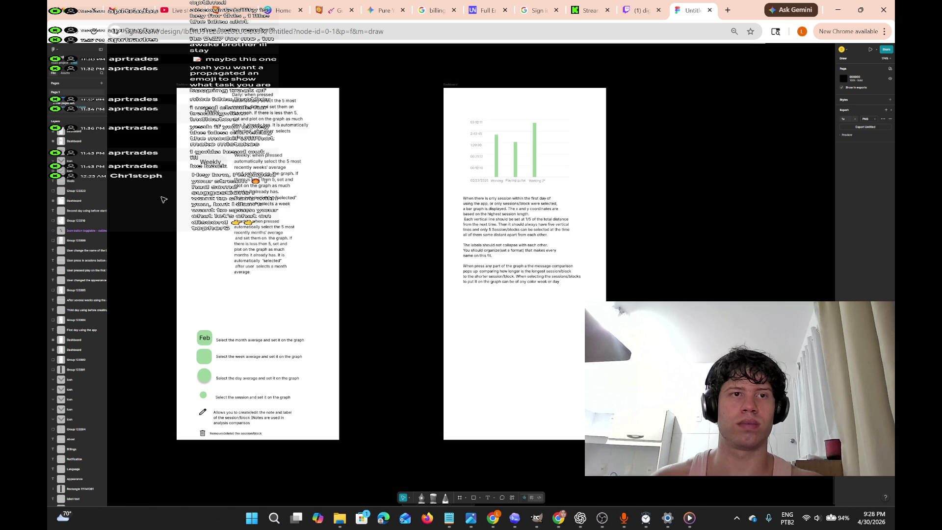
scroll(208, 188, up, 5)
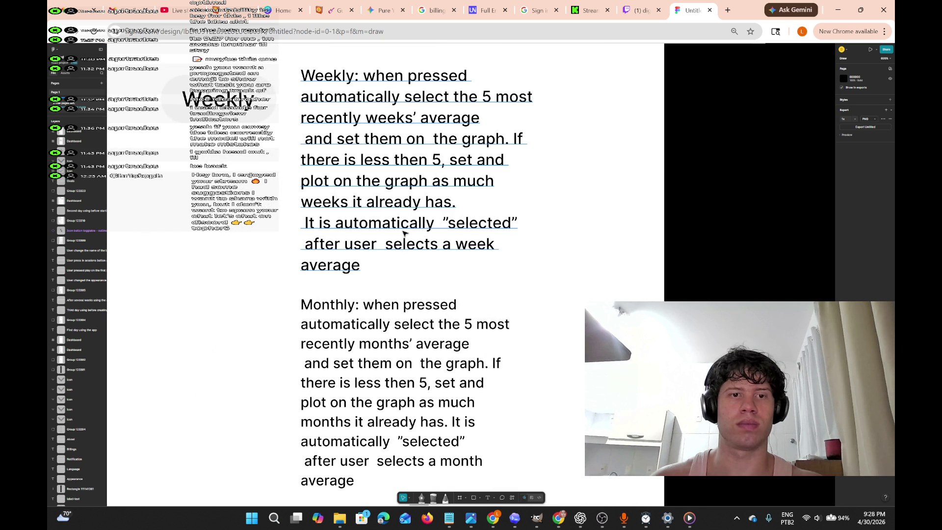
scroll(403, 234, down, 5)
scroll(404, 248, right, 5)
scroll(402, 249, up, 4)
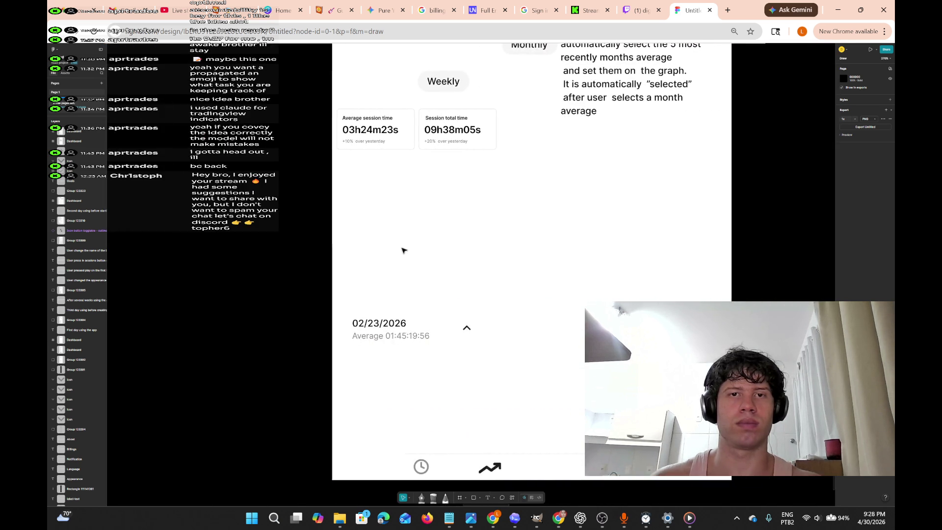
scroll(534, 224, right, 3)
scroll(515, 230, up, 5)
scroll(426, 230, up, 3)
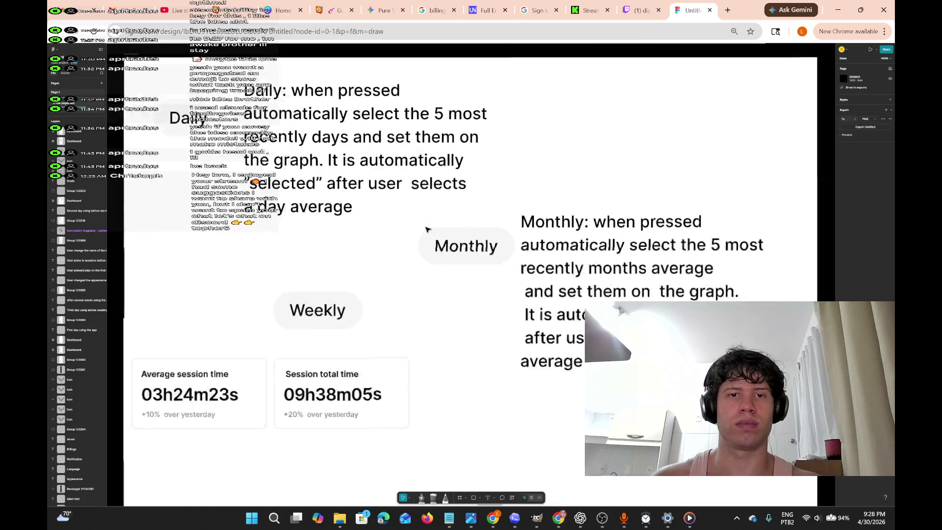
scroll(426, 229, up, 5)
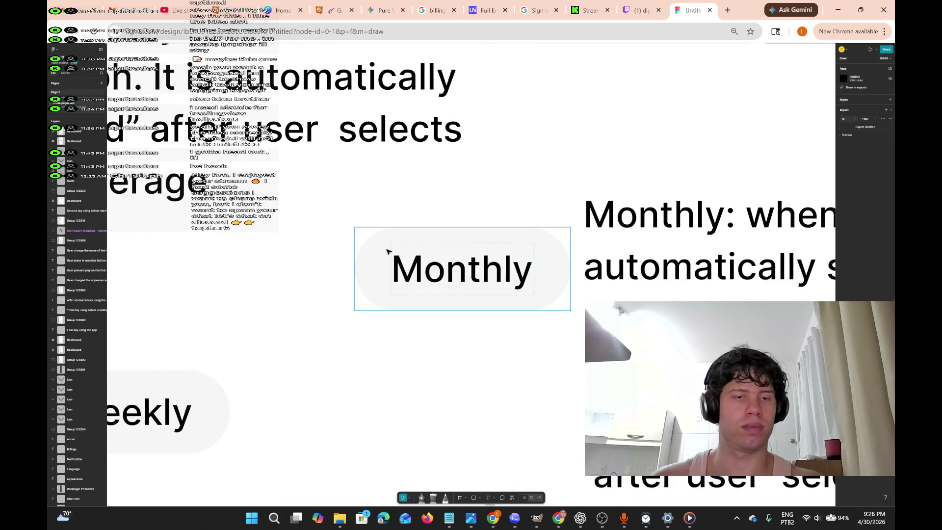
Select the whole Monthly pill and copy it.
mouse_move(337, 205)
mouse_down()
mouse_move(541, 399)
mouse_move(575, 375)
mouse_move(539, 311)
mouse_up()
right_click(543, 255)
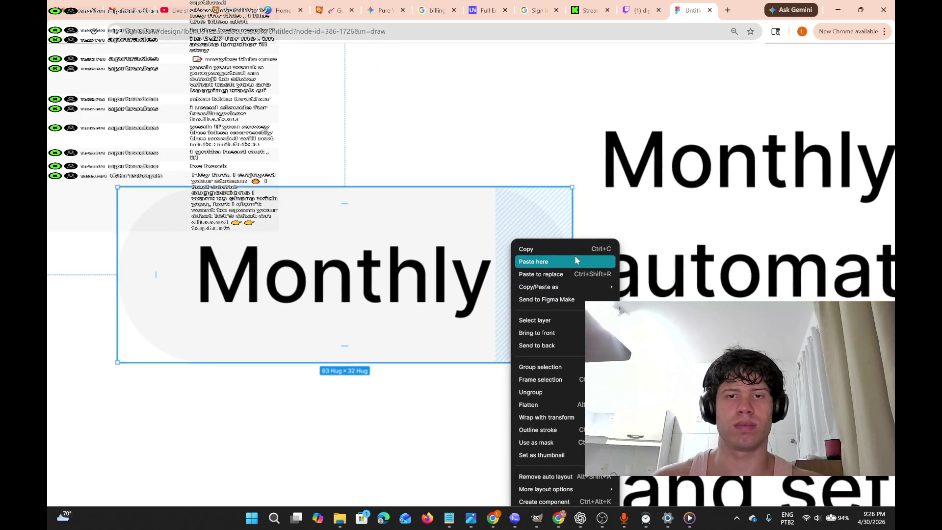
click(548, 251)
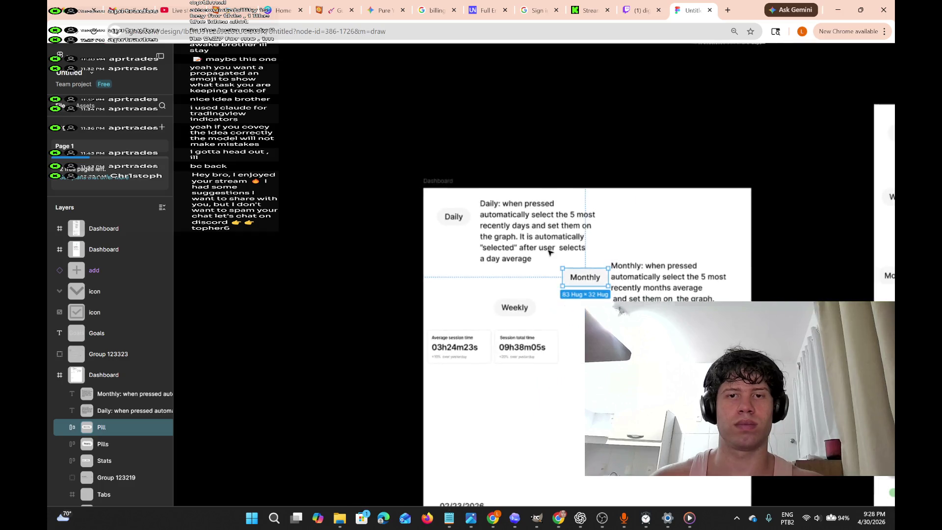
Paste the Monthly pill into the neighbouring Dashboard frame and nudge it into position.
scroll(548, 251, right, 10)
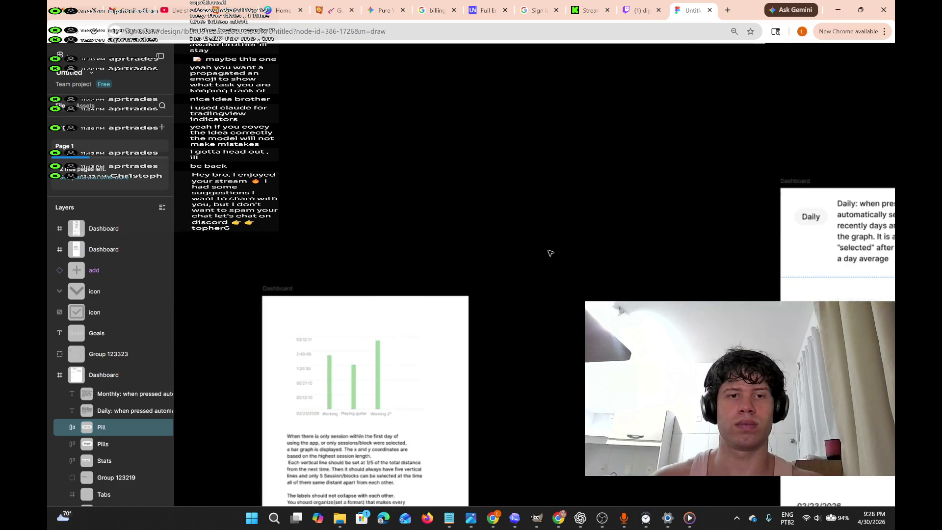
scroll(399, 315, down, 2)
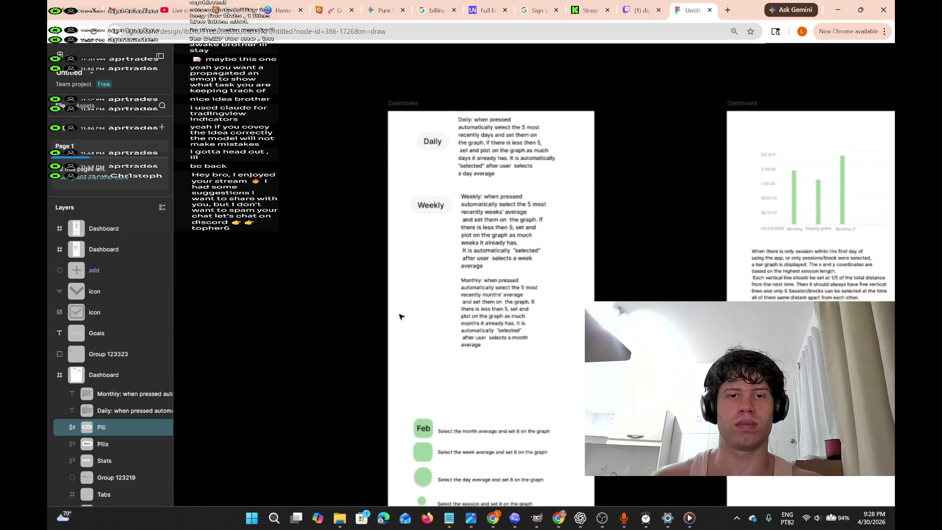
scroll(431, 252, up, 10)
right_click(421, 225)
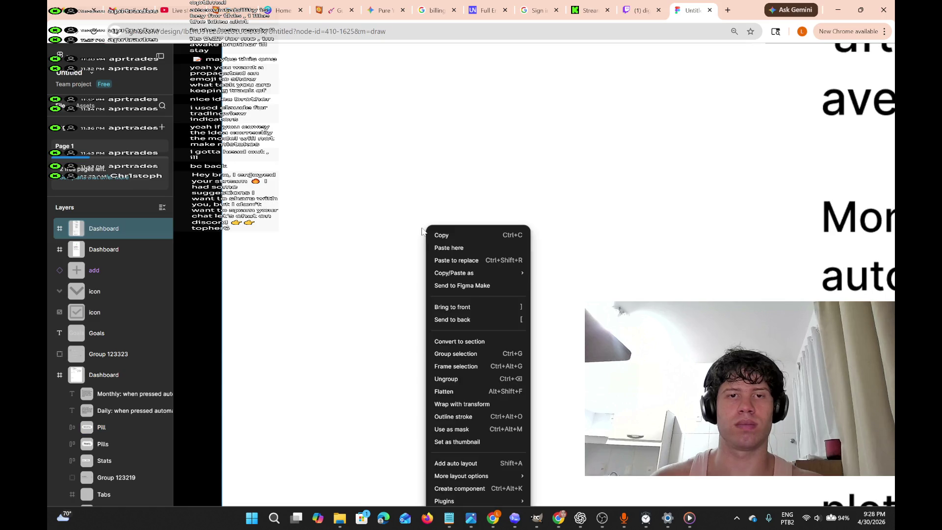
click(449, 242)
mouse_move(553, 269)
mouse_down()
mouse_move(473, 217)
mouse_move(436, 218)
mouse_up()
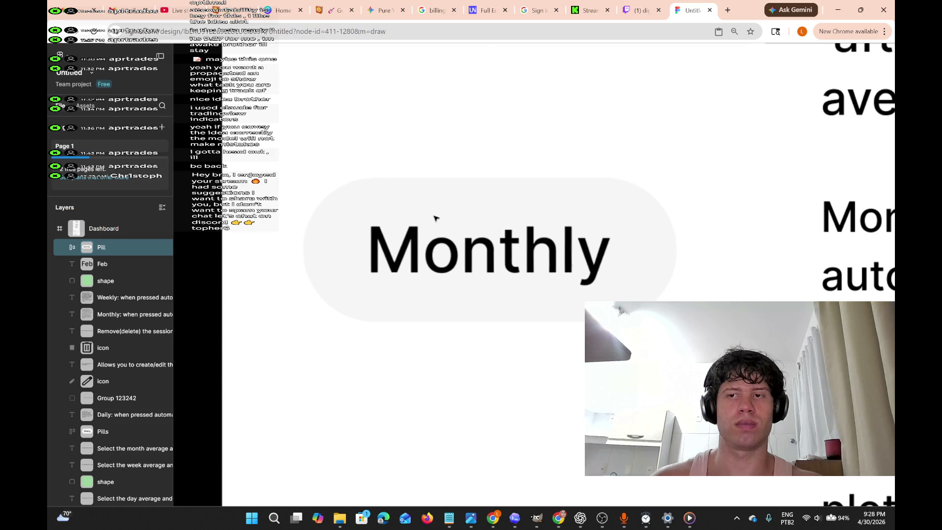
scroll(633, 243, right, 3)
scroll(635, 244, down, 3)
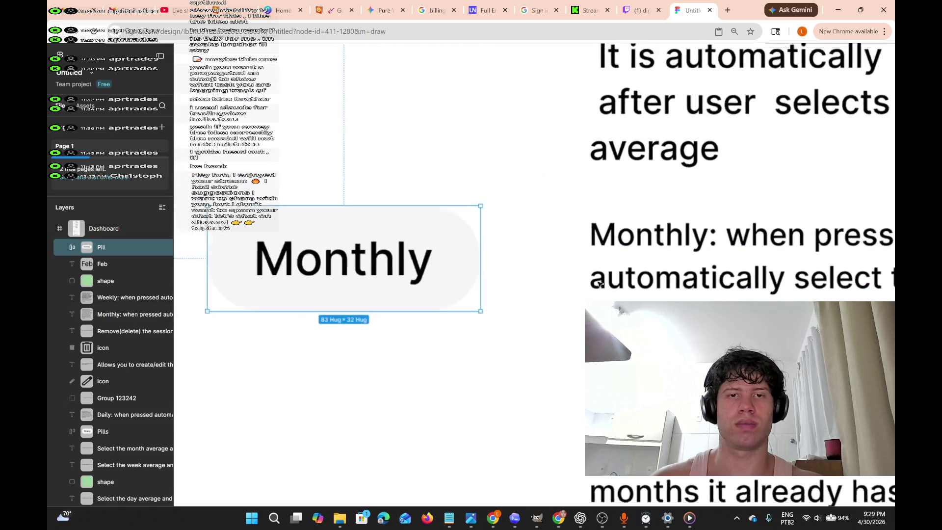
scroll(600, 285, down, 2)
drag(331, 241, 334, 243)
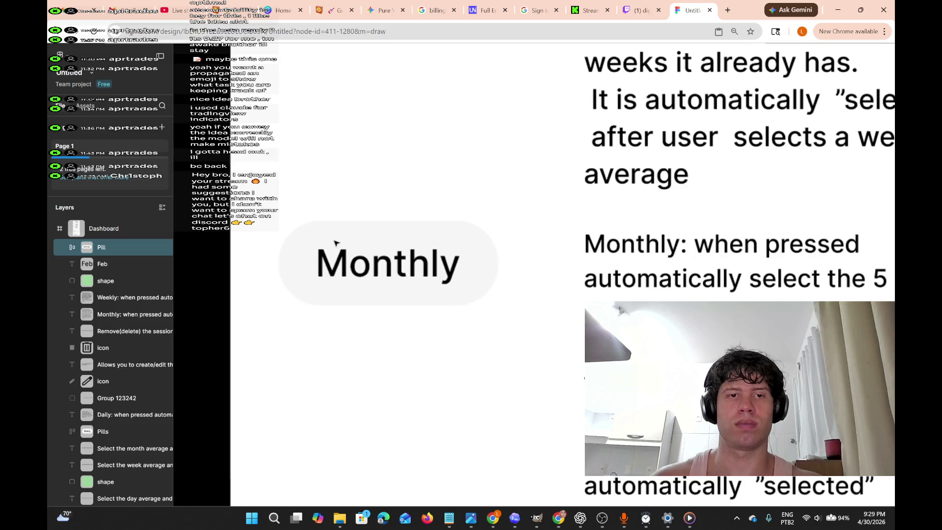
Pan down through the frame and select the requirements text block.
scroll(528, 289, down, 3)
scroll(528, 290, down, 5)
scroll(528, 290, down, 6)
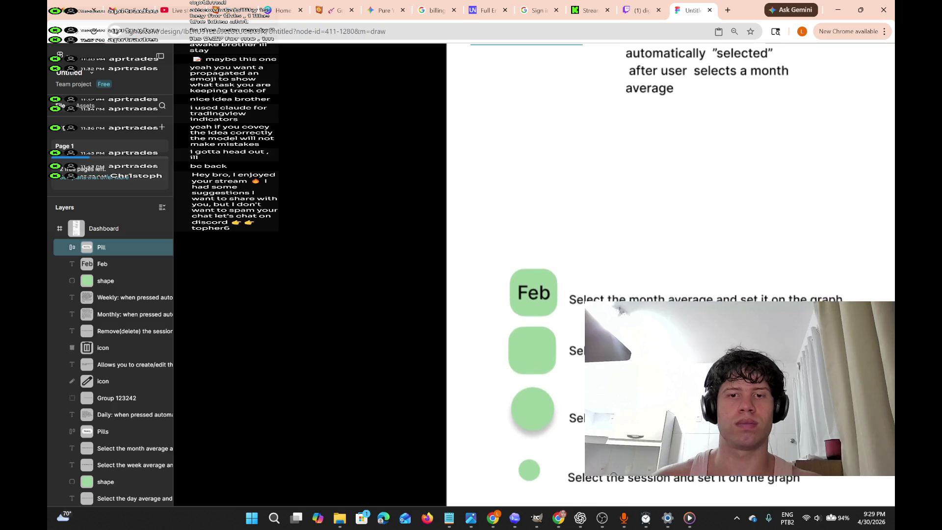
scroll(528, 290, down, 8)
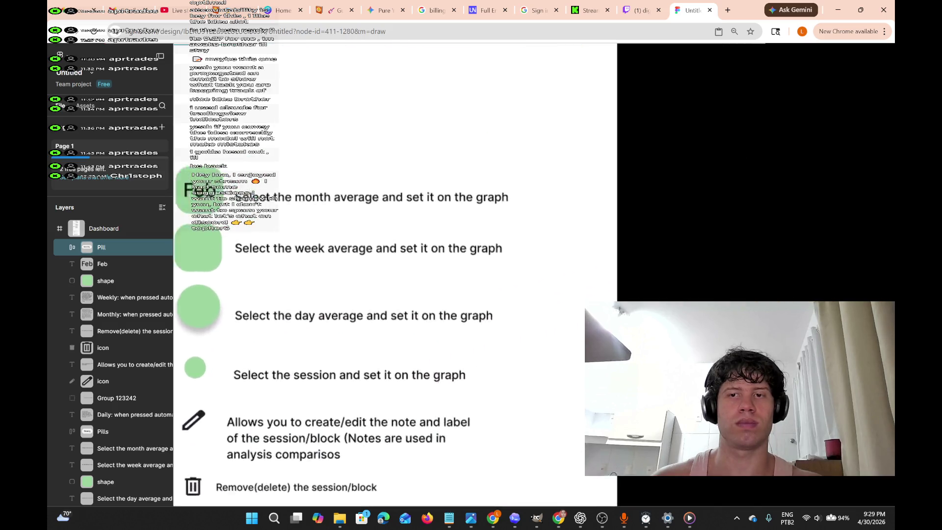
scroll(528, 290, right, 4)
scroll(528, 289, up, 5)
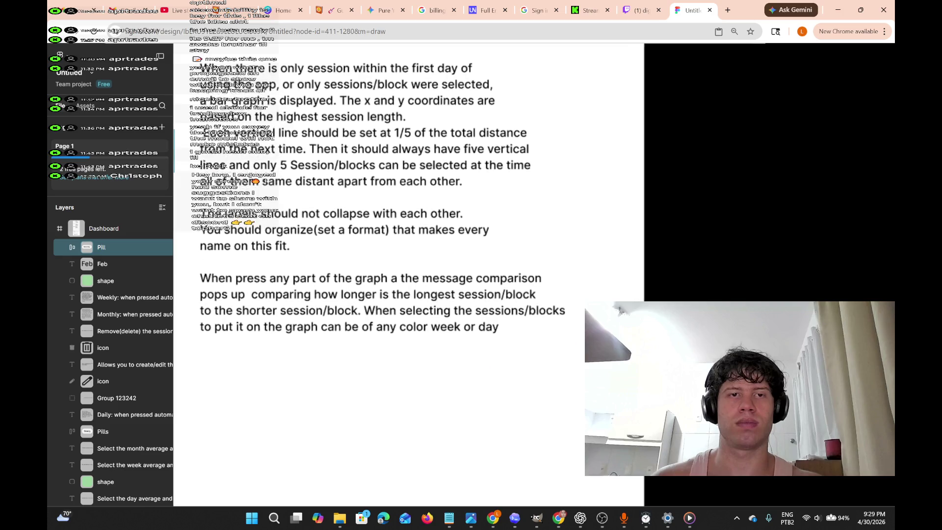
scroll(285, 265, left, 3)
scroll(285, 265, up, 1)
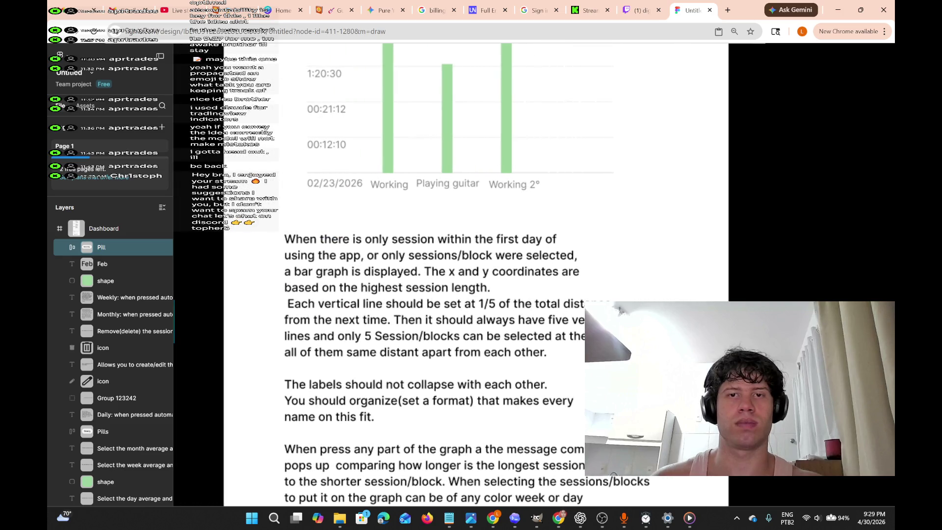
click(286, 265)
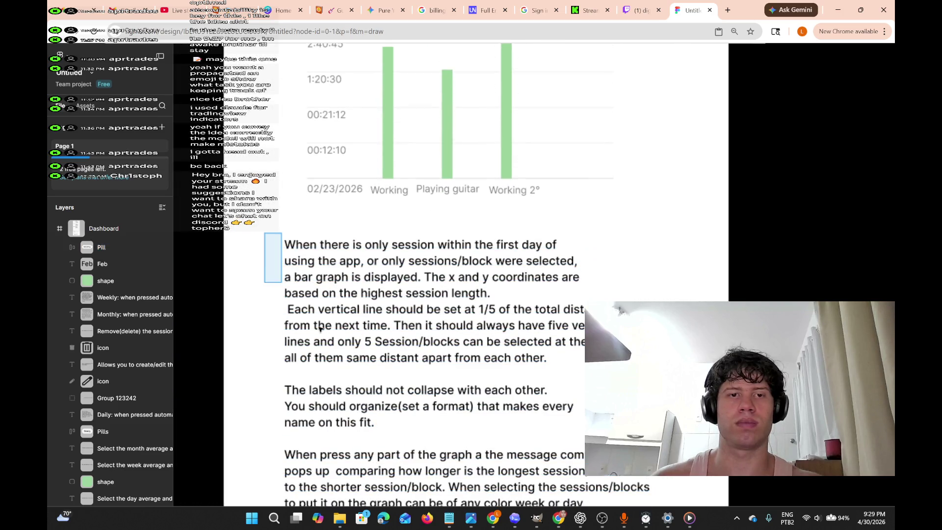
Shift the Monthly pill slightly right to align it with the other pills.
scroll(285, 265, down, 5)
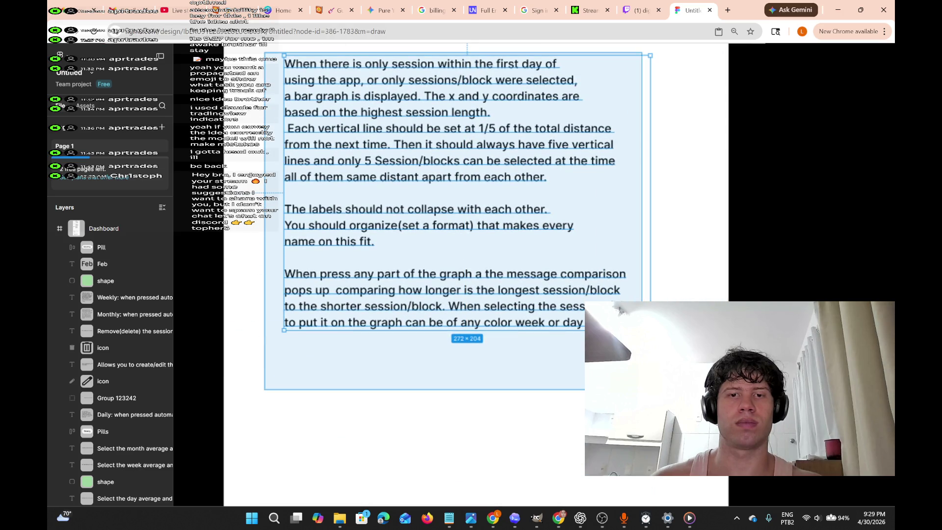
key(Escape)
scroll(452, 275, up, 4)
scroll(452, 275, up, 3)
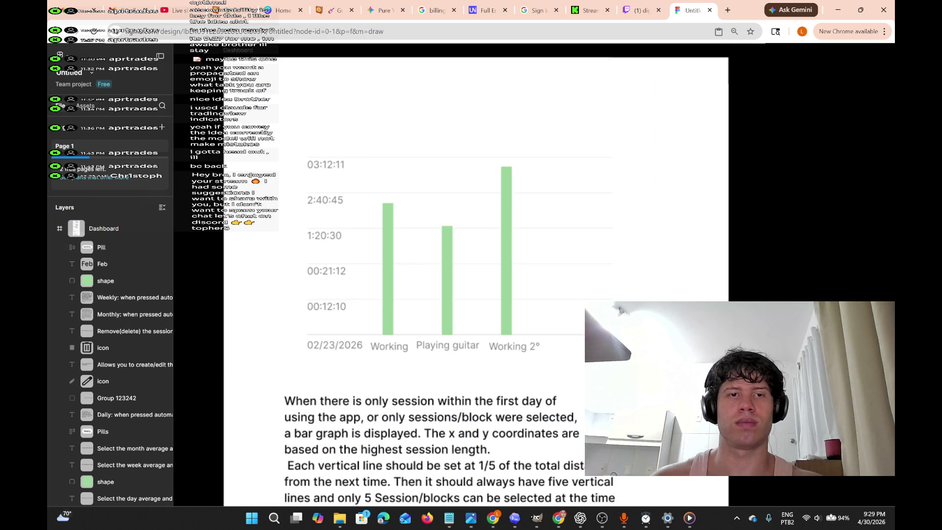
scroll(471, 274, down, 3)
scroll(471, 275, left, 3)
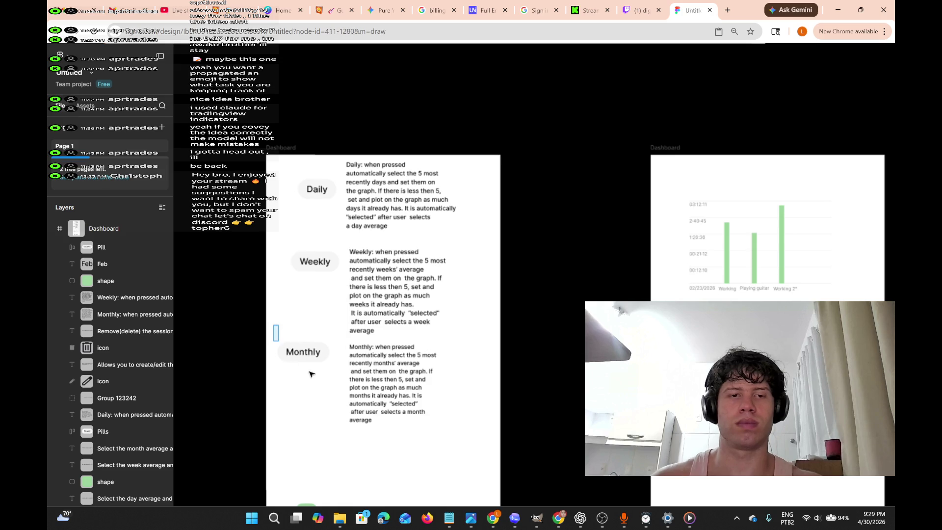
click(321, 357)
drag(310, 350, 317, 351)
click(332, 414)
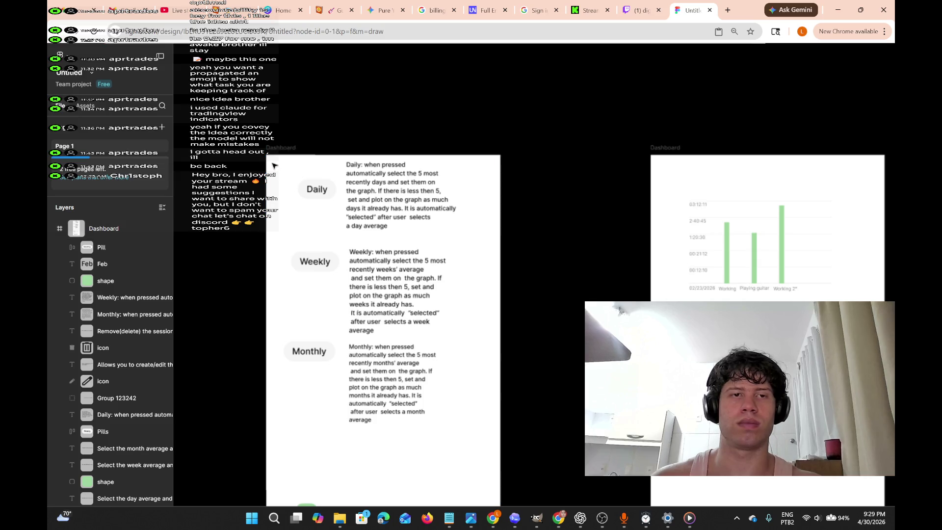
Move the Daily, Weekly and Monthly pills and their descriptions lower in the frame.
mouse_move(428, 389)
mouse_down()
mouse_move(476, 469)
mouse_move(426, 373)
mouse_up()
scroll(412, 315, down, 3)
mouse_move(414, 207)
mouse_down()
mouse_move(409, 289)
mouse_move(418, 274)
mouse_move(418, 284)
mouse_up()
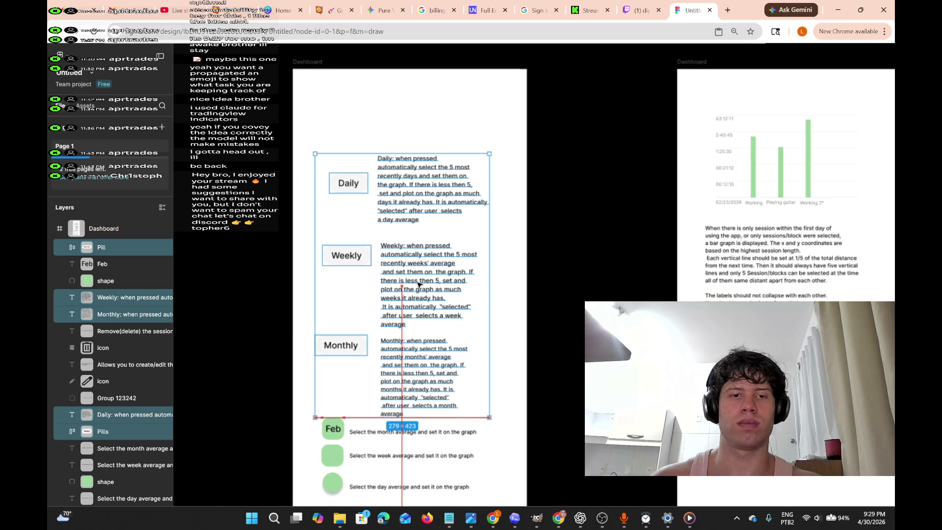
scroll(643, 294, right, 5)
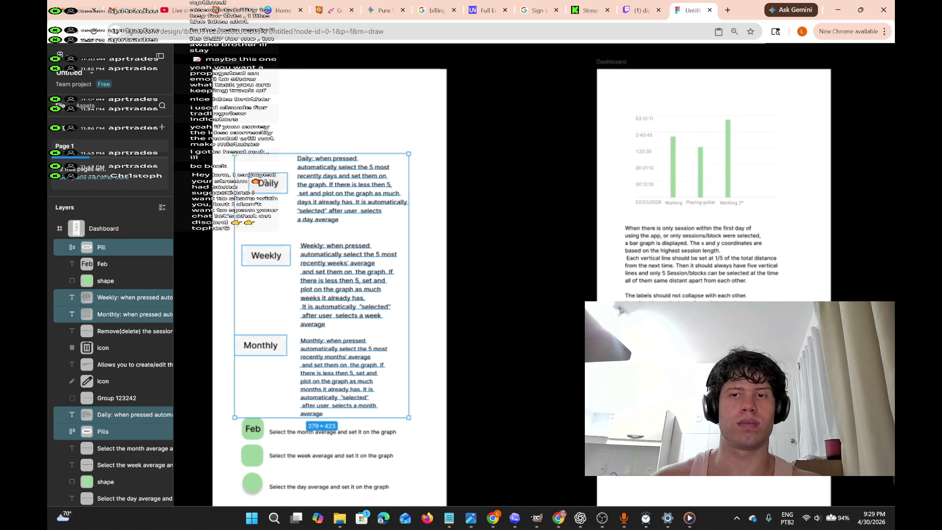
scroll(581, 370, right, 5)
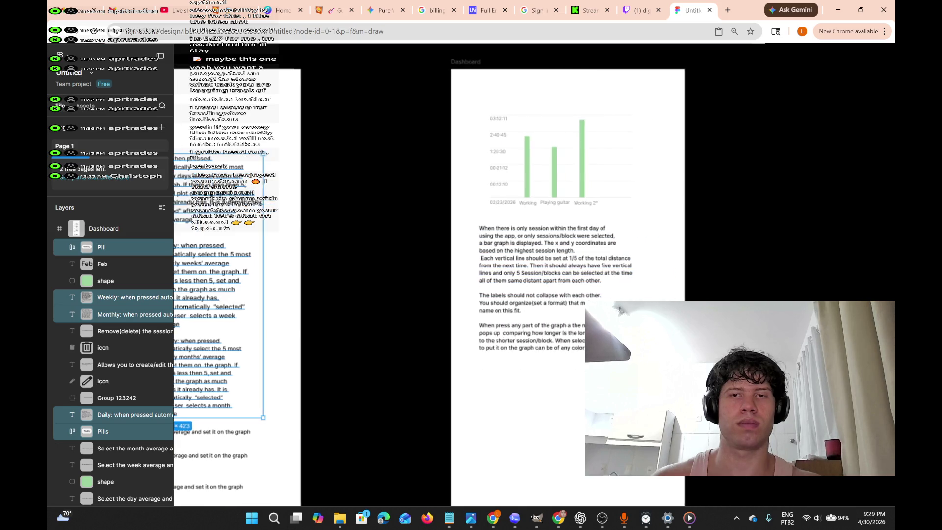
scroll(582, 372, left, 4)
scroll(583, 374, right, 4)
scroll(583, 374, down, 5)
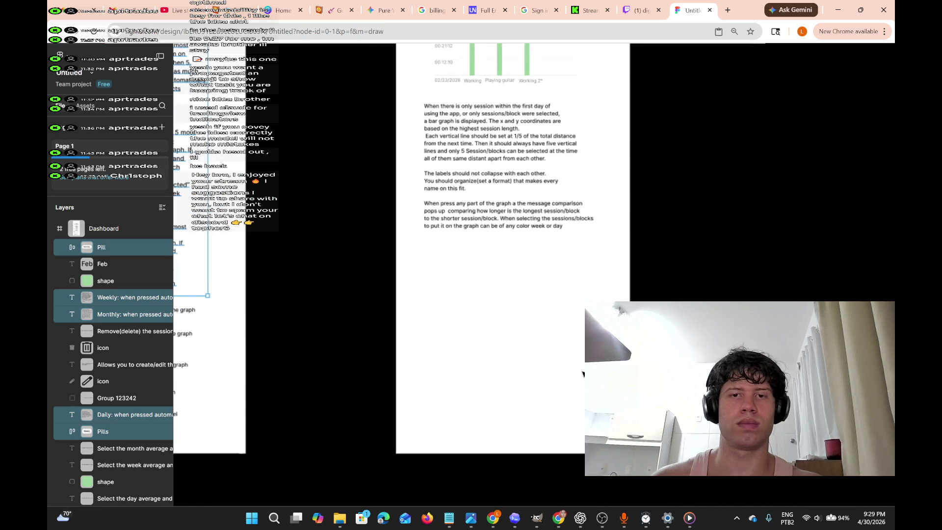
scroll(579, 374, right, 5)
scroll(579, 374, left, 2)
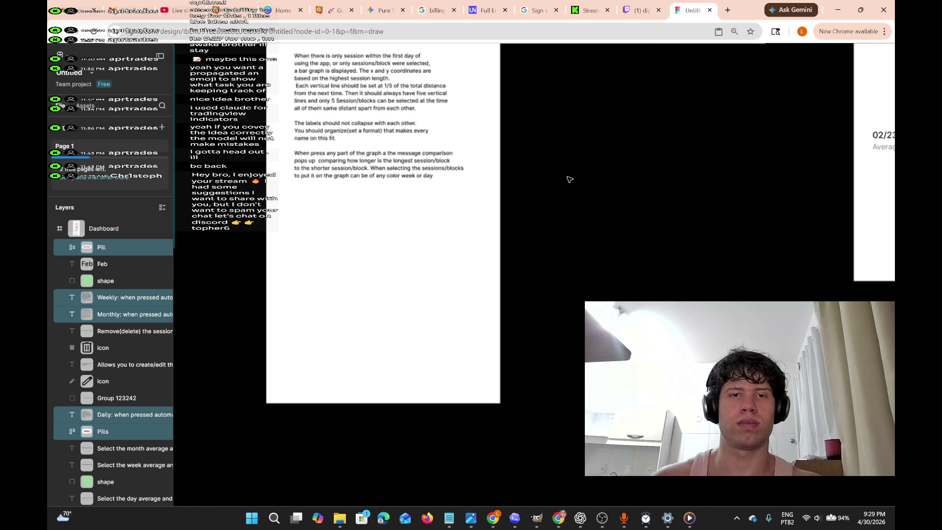
scroll(570, 180, right, 10)
scroll(568, 179, up, 6)
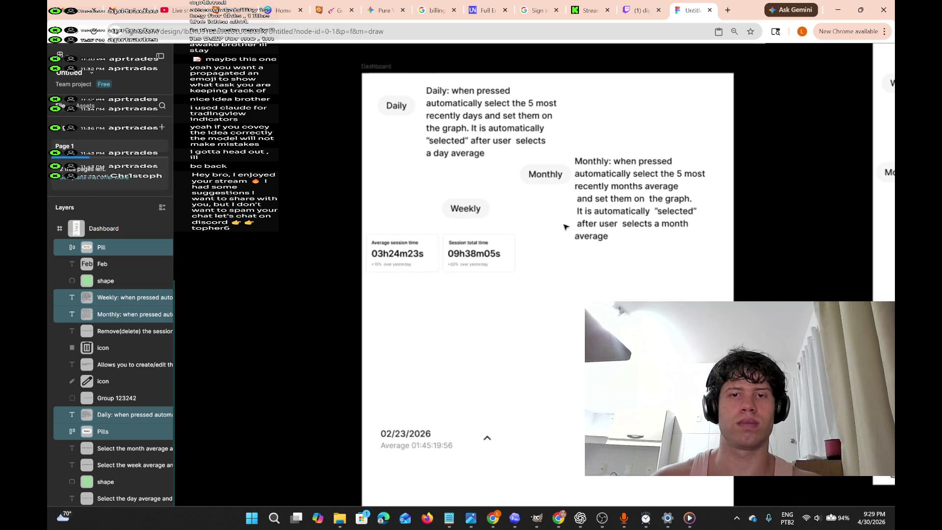
scroll(572, 275, right, 3)
drag(432, 298, 317, 292)
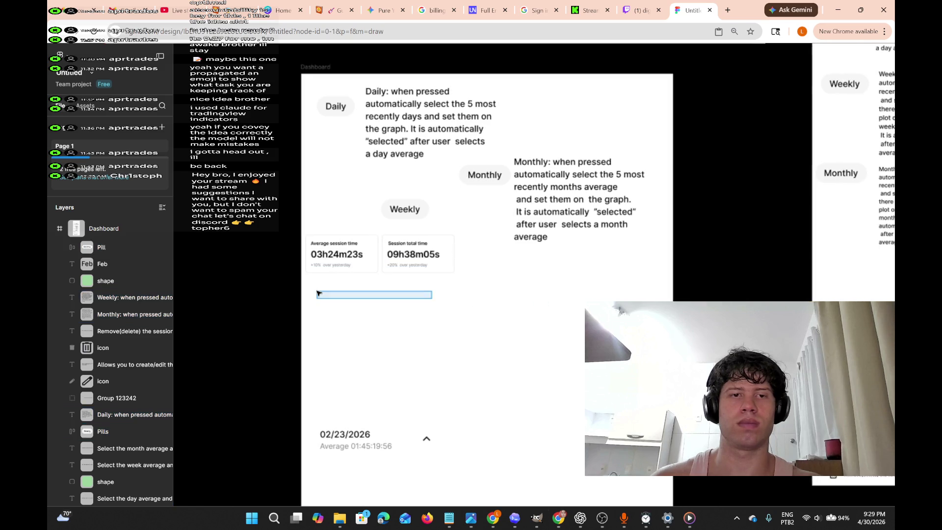
Select the Session total time card from the stat-card row and copy it.
mouse_move(517, 285)
mouse_down()
mouse_move(362, 304)
mouse_move(294, 269)
mouse_move(274, 154)
mouse_move(280, 263)
mouse_move(264, 241)
mouse_move(262, 153)
mouse_move(265, 238)
mouse_move(283, 260)
mouse_up()
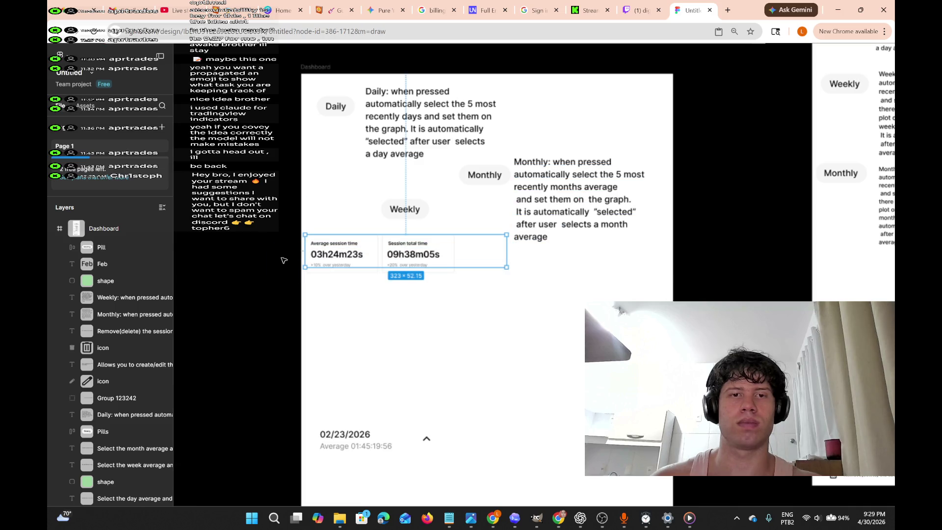
scroll(580, 368, right, 5)
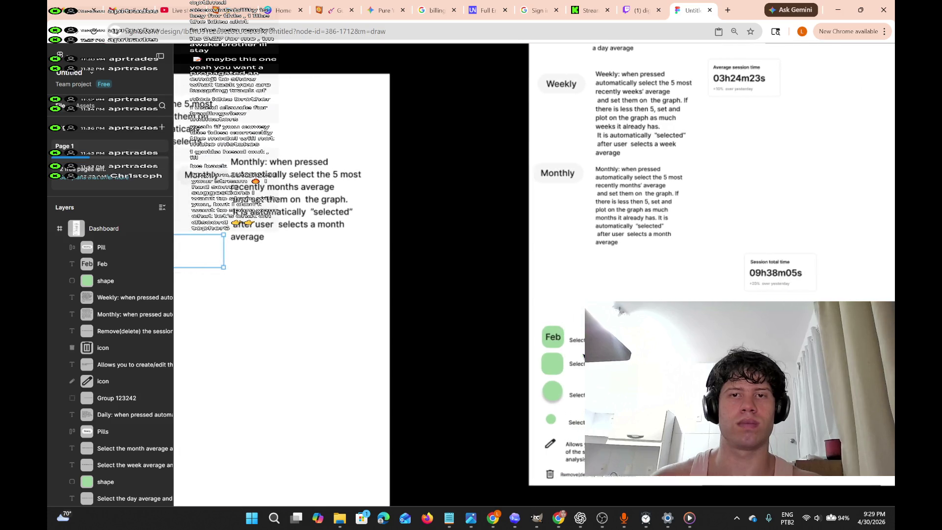
scroll(583, 356, left, 6)
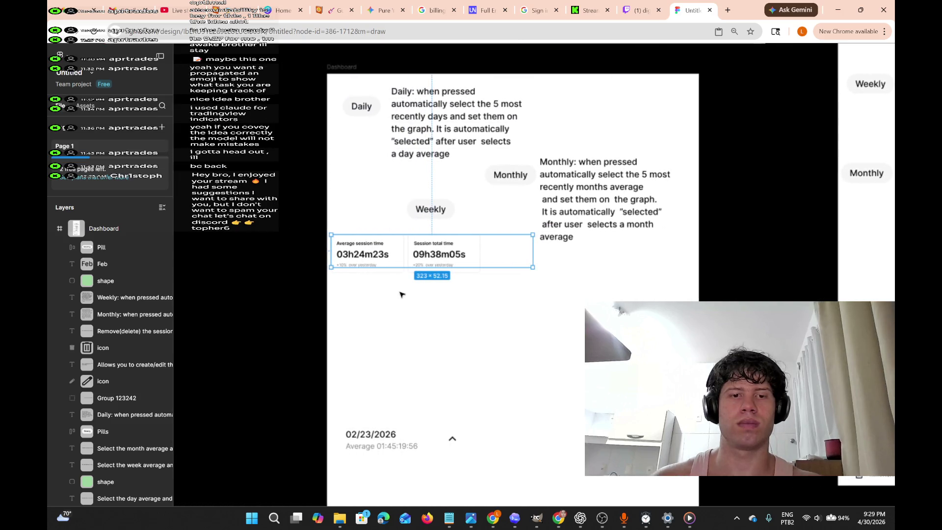
ctrl+scroll(400, 294, up, 5)
click(479, 289)
mouse_move(412, 128)
mouse_down()
mouse_move(514, 226)
mouse_move(557, 240)
mouse_up()
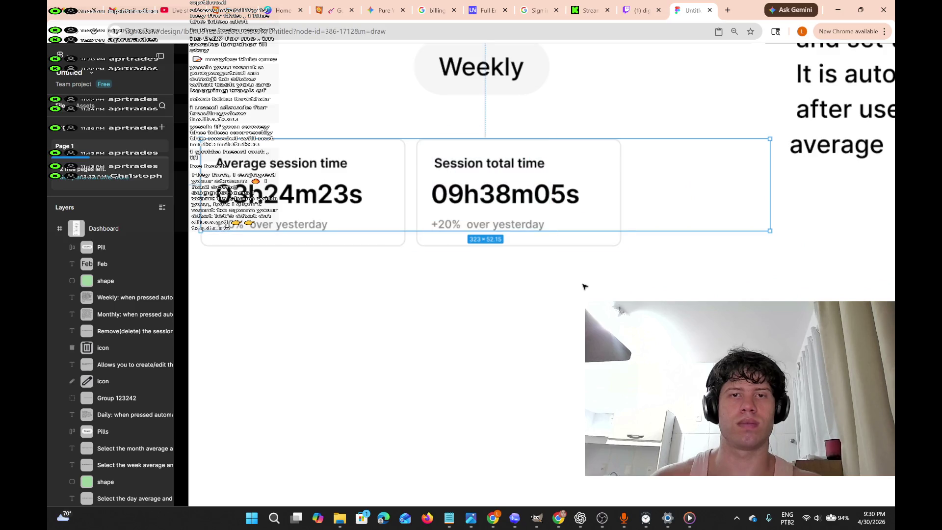
click(587, 234)
right_click(586, 202)
click(611, 210)
key(alt+Tab)
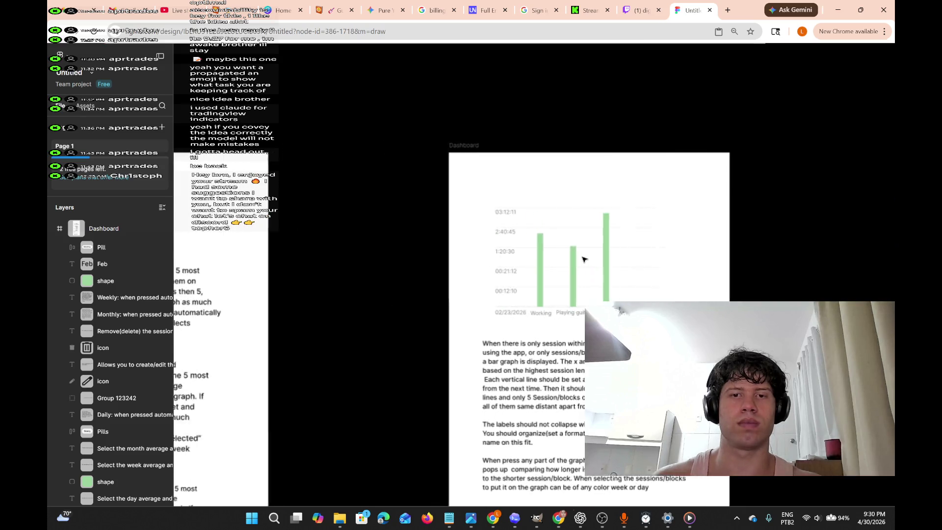
Paste the Session total time card below the notes text and nudge it into place.
scroll(584, 259, left, 4)
scroll(564, 259, down, 6)
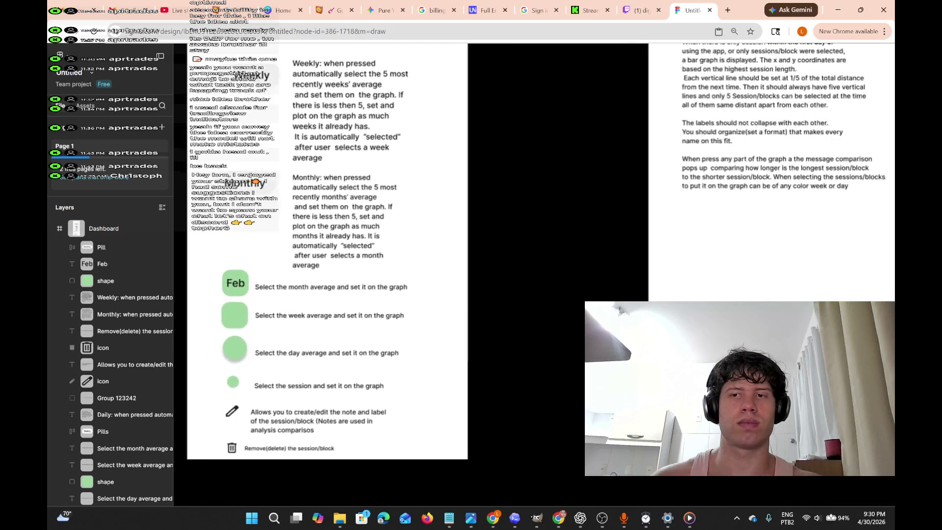
scroll(614, 241, right, 3)
right_click(614, 241)
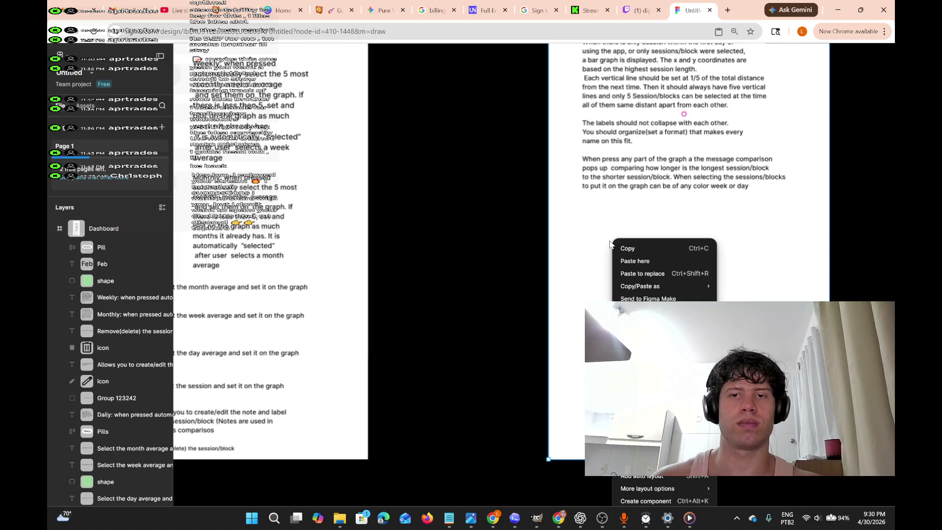
click(744, 244)
scroll(749, 242, right, 4)
scroll(750, 240, up, 2)
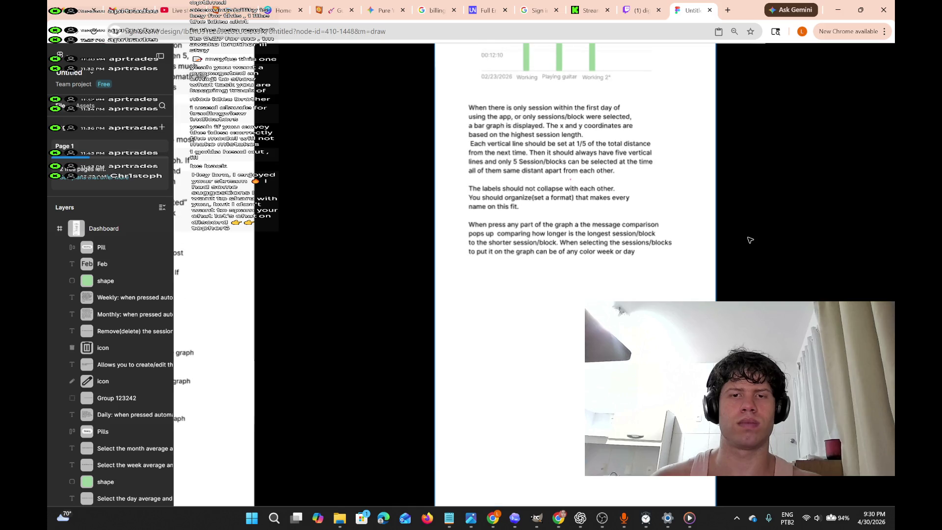
scroll(456, 285, down, 2)
right_click(486, 247)
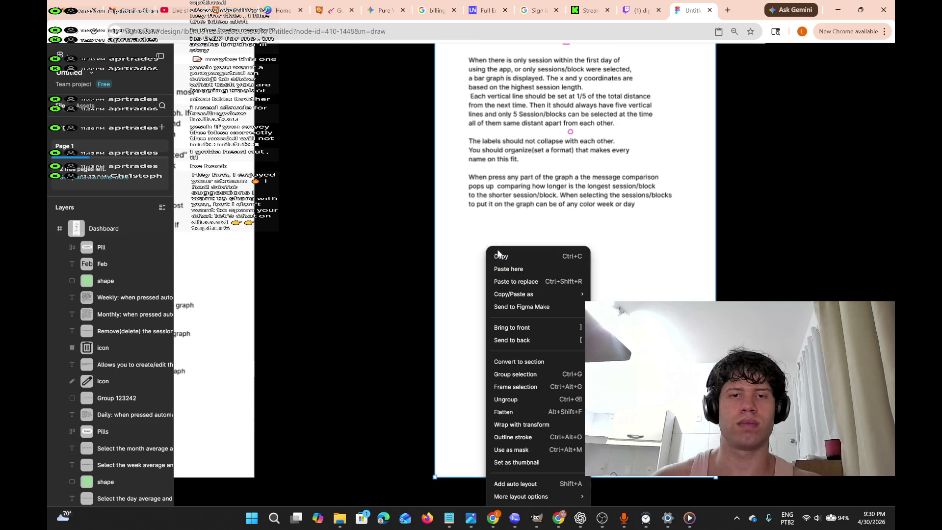
click(509, 269)
drag(550, 283, 539, 271)
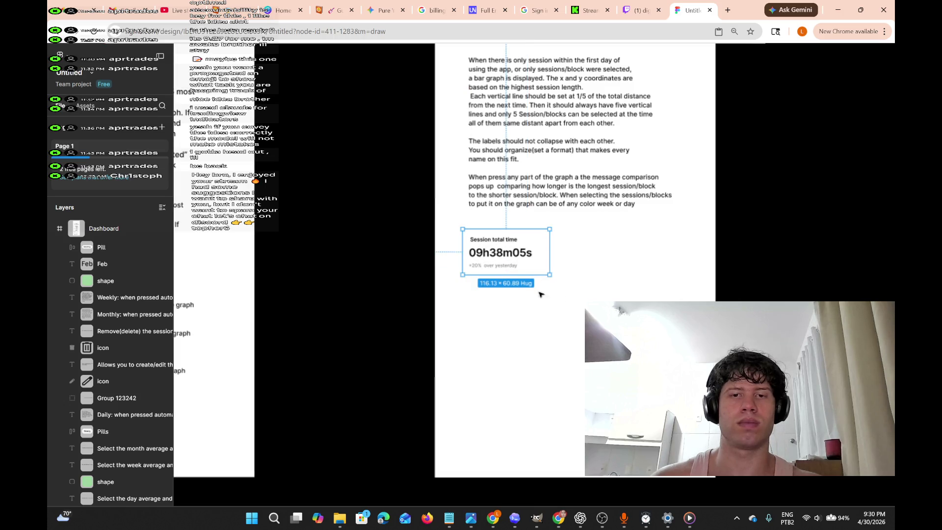
scroll(557, 266, up, 4)
scroll(559, 269, right, 2)
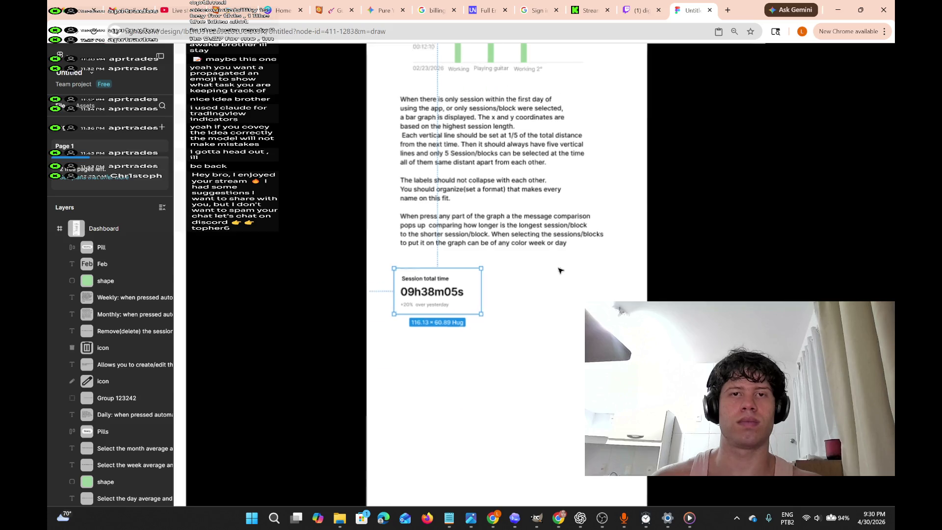
scroll(560, 273, left, 5)
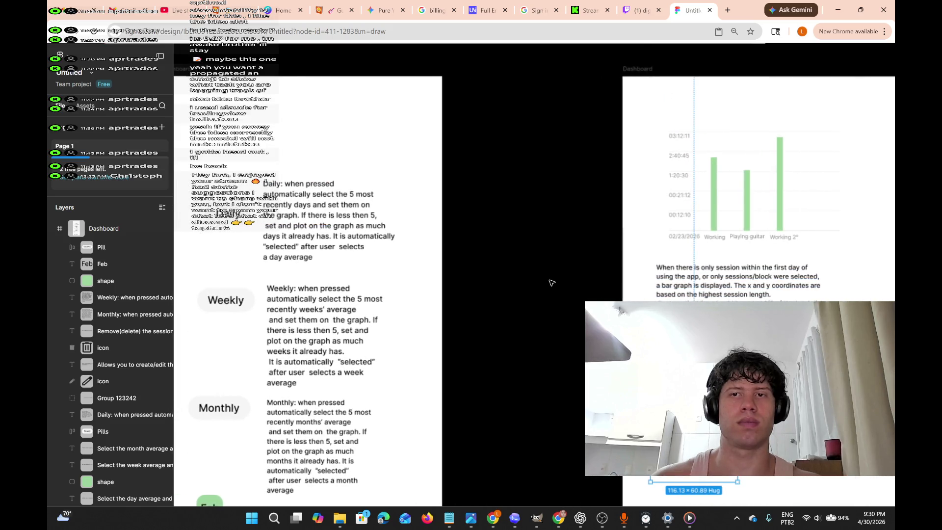
scroll(551, 281, left, 3)
scroll(543, 286, up, 6)
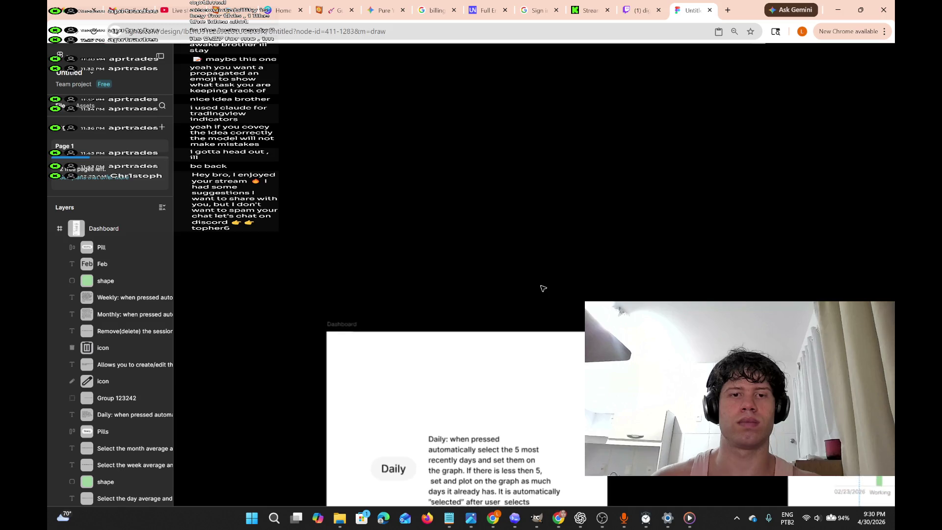
scroll(541, 289, up, 3)
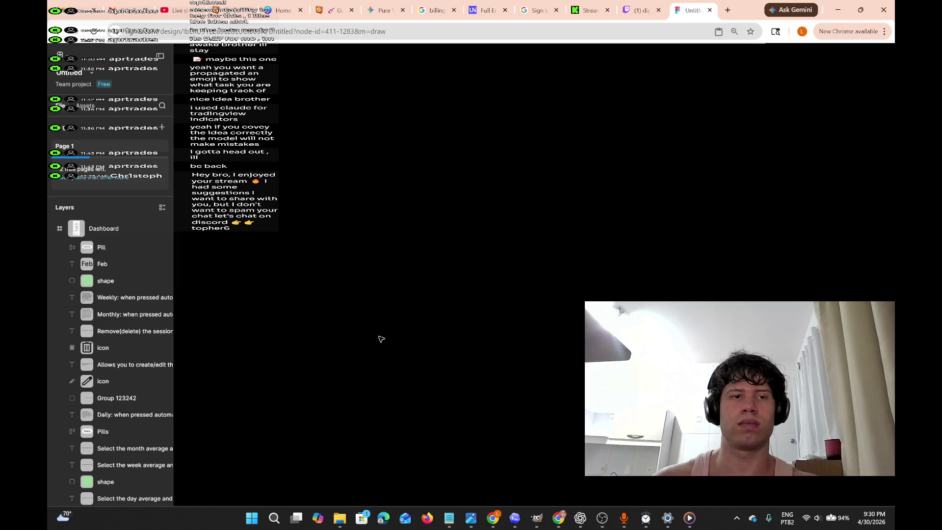
scroll(378, 334, up, 5)
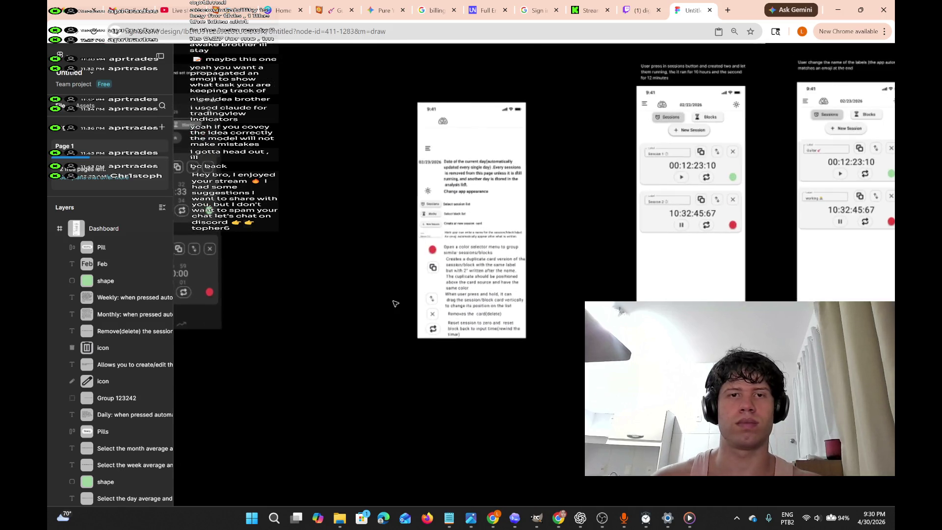
Zoom out, pan the canvas, and zoom in on the 'Session total time 09h38m05s' card.
scroll(396, 304, right, 10)
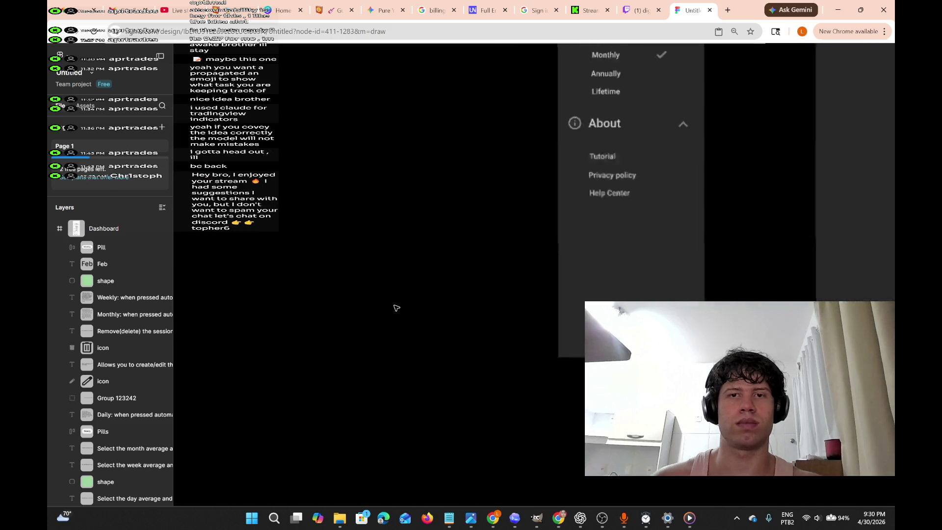
scroll(397, 308, up, 2)
scroll(382, 202, right, 4)
scroll(383, 202, up, 2)
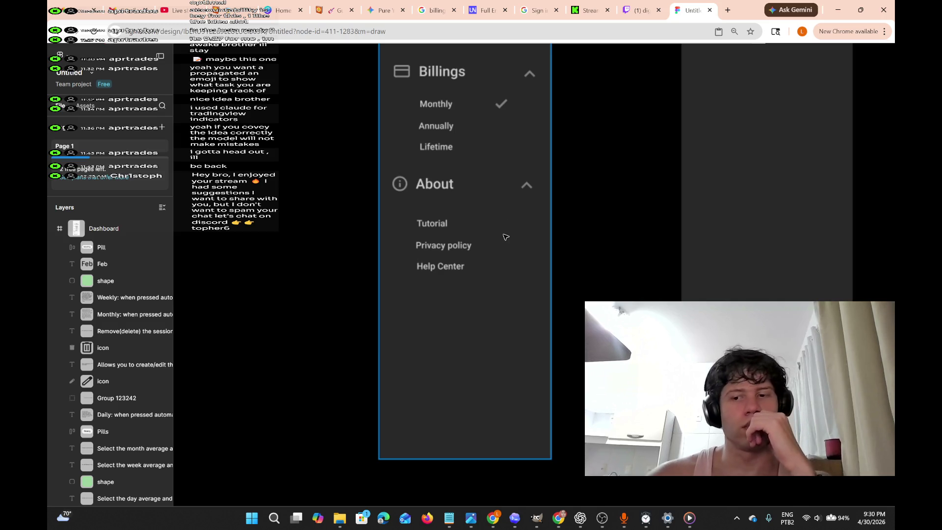
scroll(505, 237, down, 2)
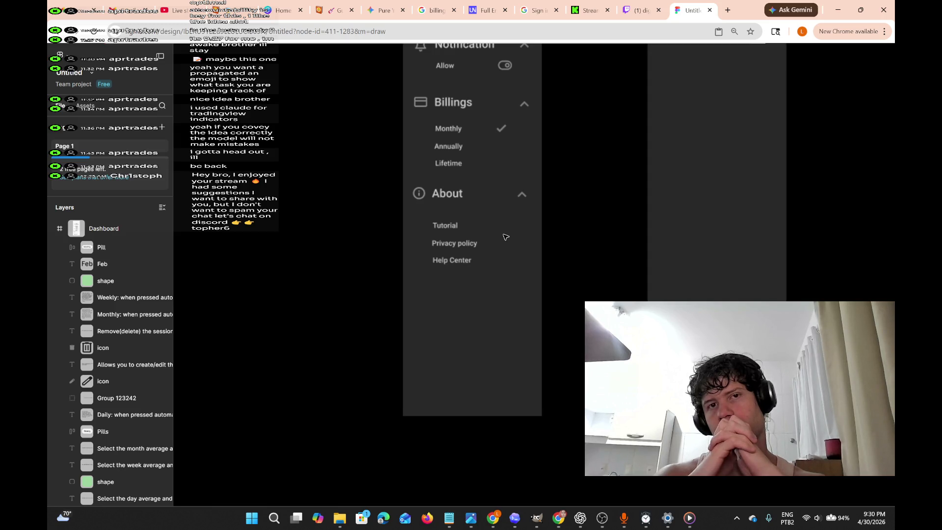
scroll(506, 237, right, 10)
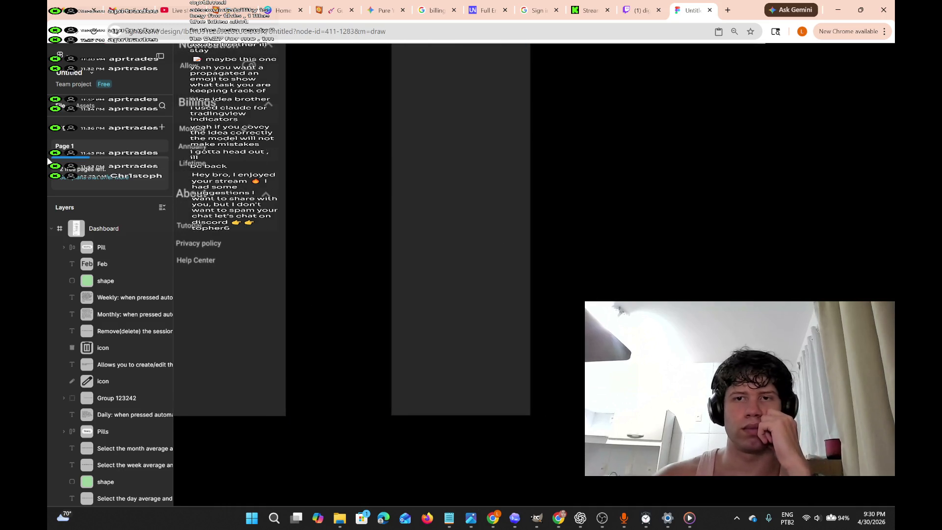
scroll(506, 233, left, 5)
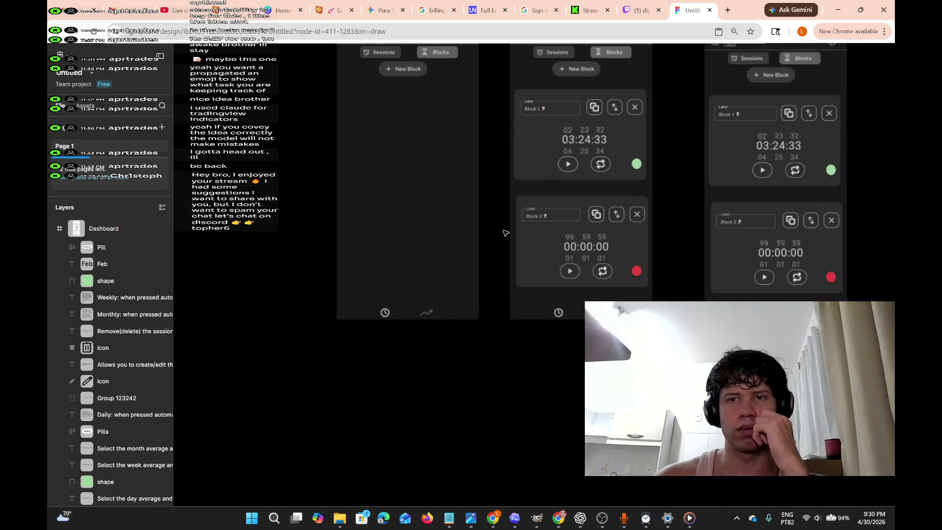
scroll(506, 234, down, 3)
scroll(505, 232, up, 10)
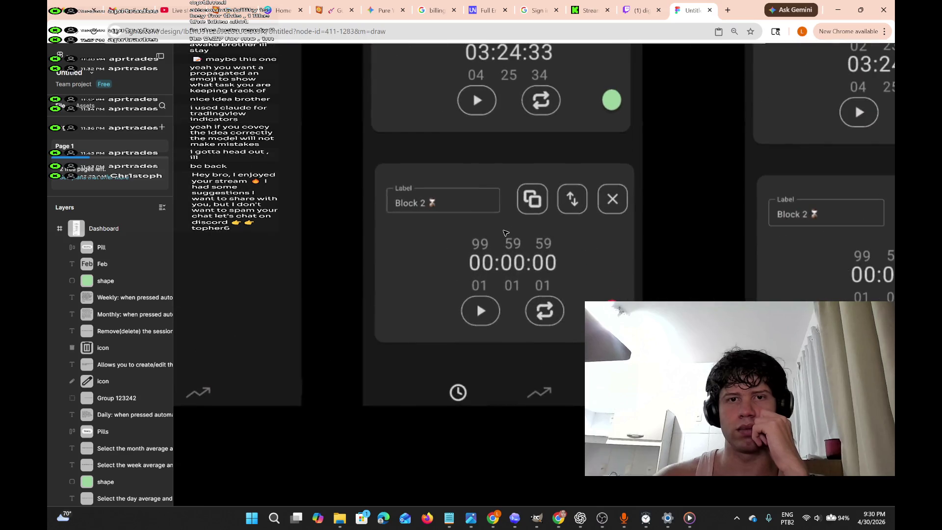
scroll(506, 233, down, 10)
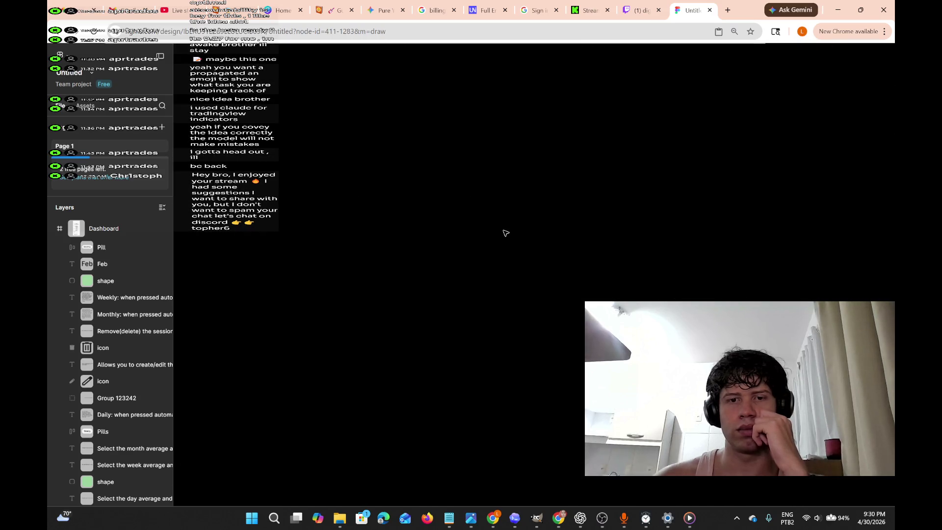
scroll(506, 233, up, 5)
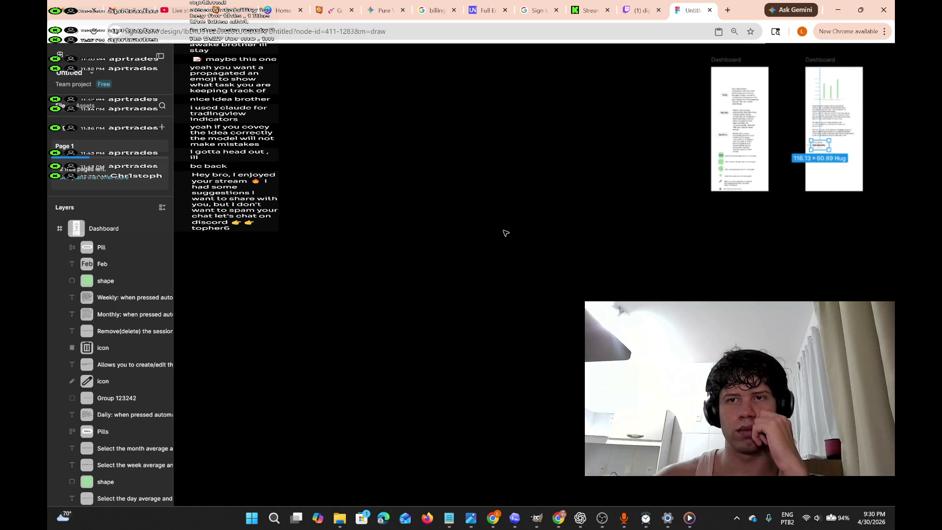
scroll(506, 233, right, 8)
scroll(506, 233, up, 8)
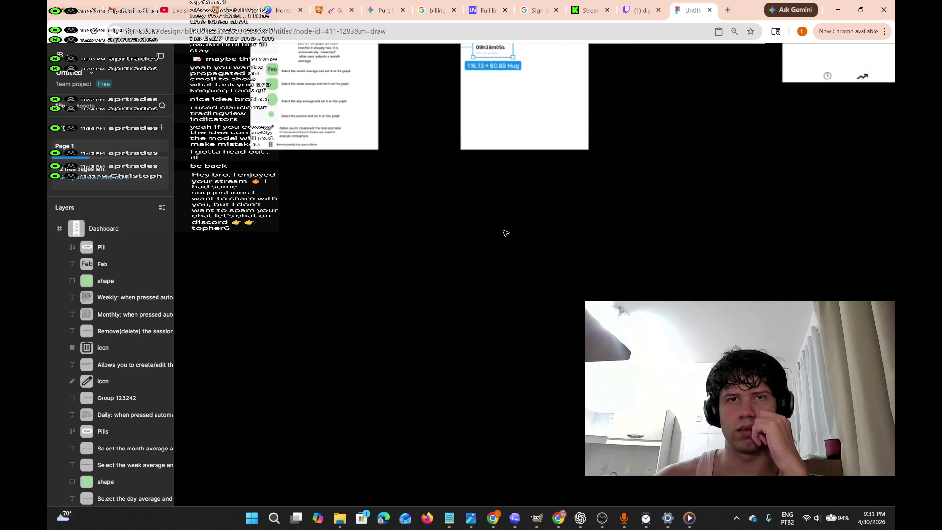
scroll(506, 233, up, 3)
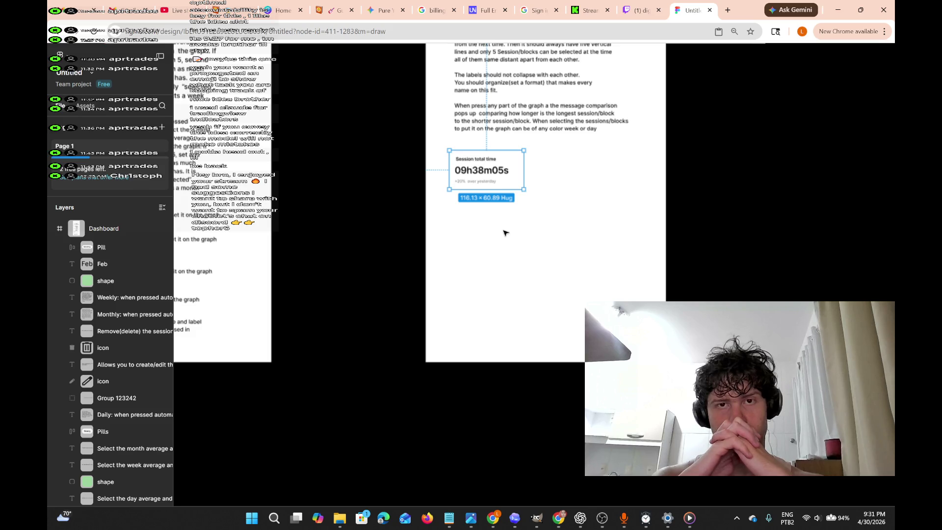
scroll(505, 233, up, 5)
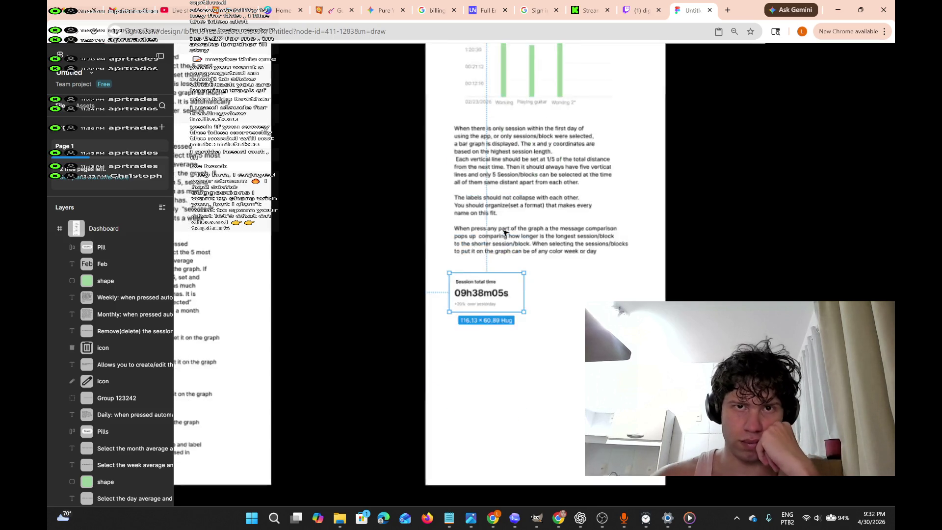
Pan across the Daily, Weekly and Monthly phone frames, ending on the annotated session header mockup.
scroll(505, 233, up, 10)
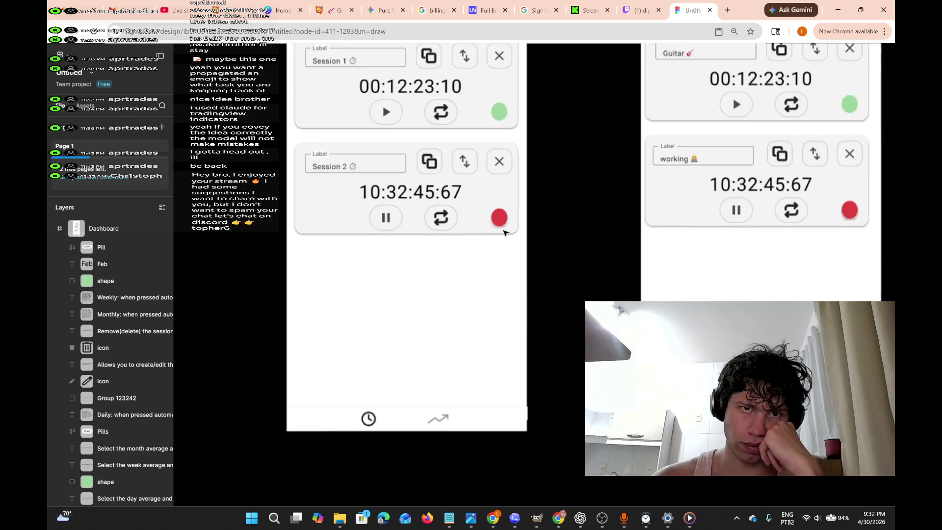
scroll(506, 233, right, 5)
scroll(505, 232, down, 5)
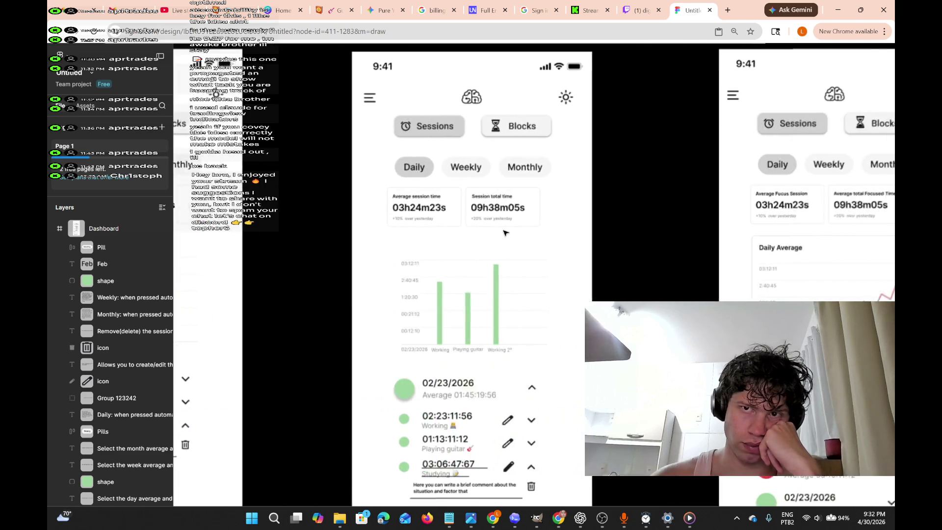
scroll(505, 233, right, 5)
scroll(505, 232, up, 4)
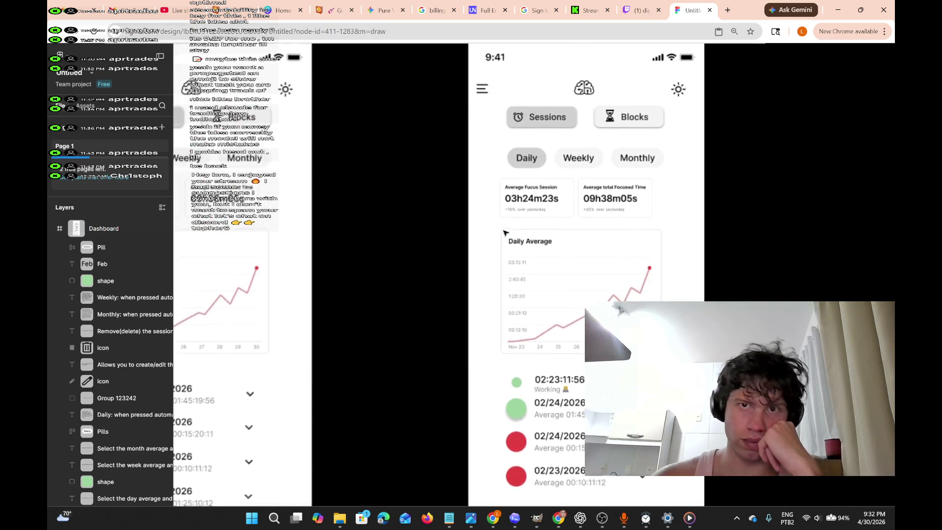
scroll(506, 232, right, 3)
scroll(504, 233, right, 5)
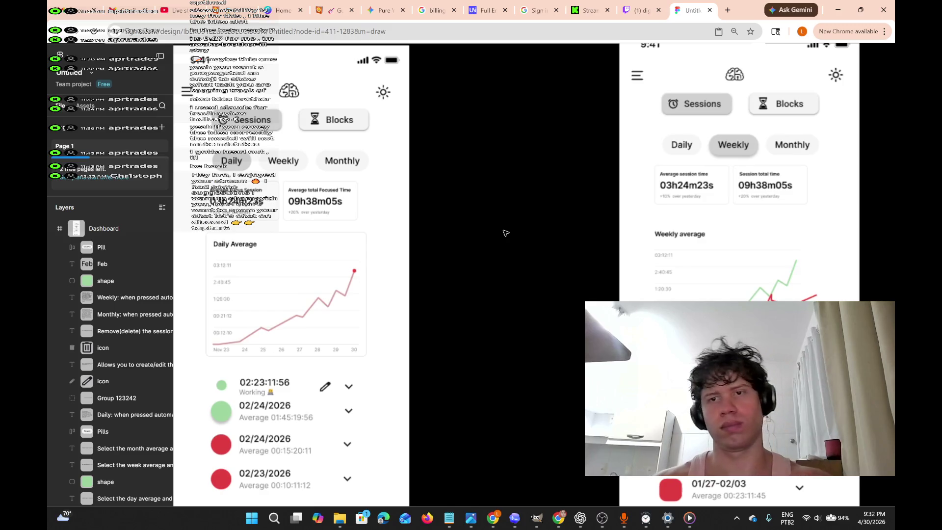
scroll(373, 260, right, 2)
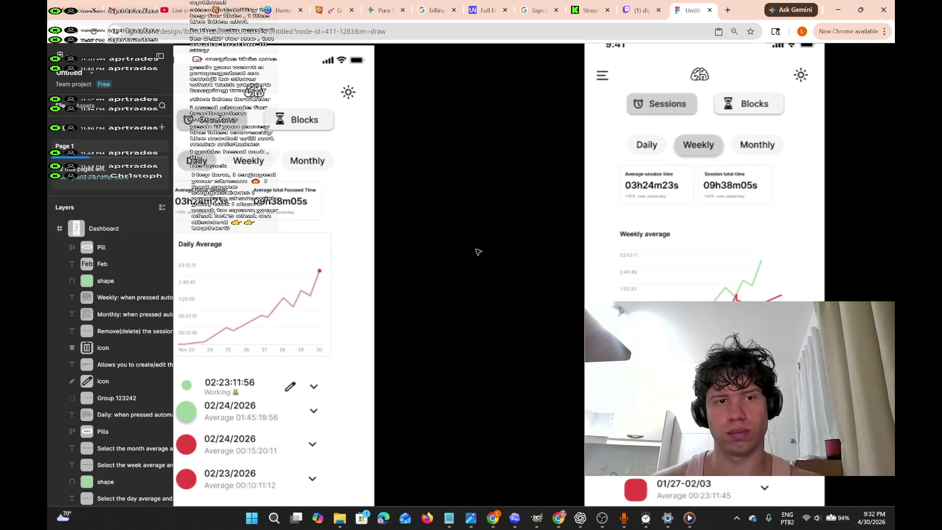
scroll(537, 311, left, 4)
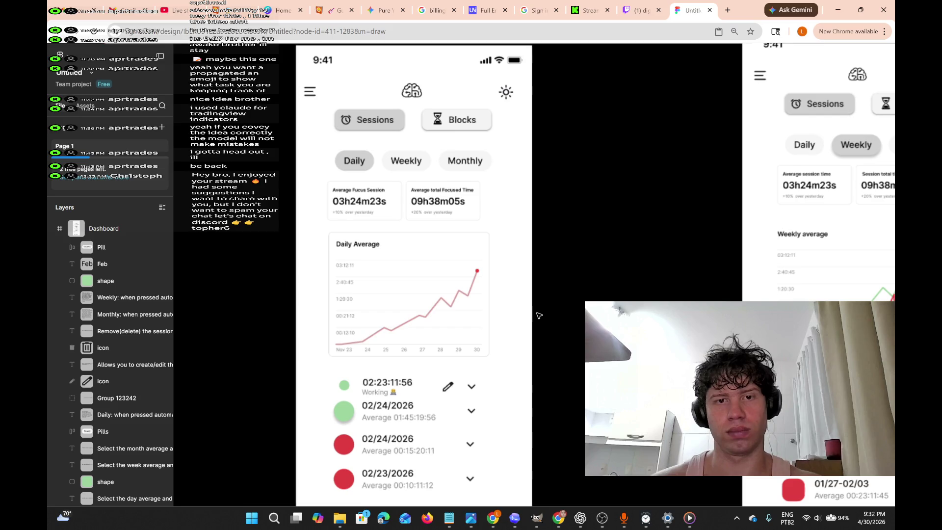
scroll(583, 300, right, 8)
scroll(583, 301, right, 10)
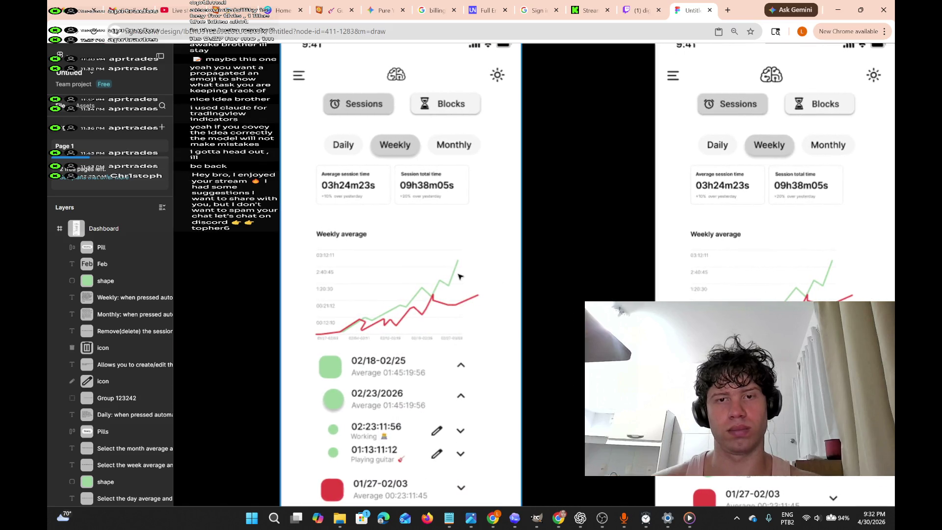
scroll(459, 276, right, 3)
scroll(459, 274, up, 3)
scroll(459, 275, down, 6)
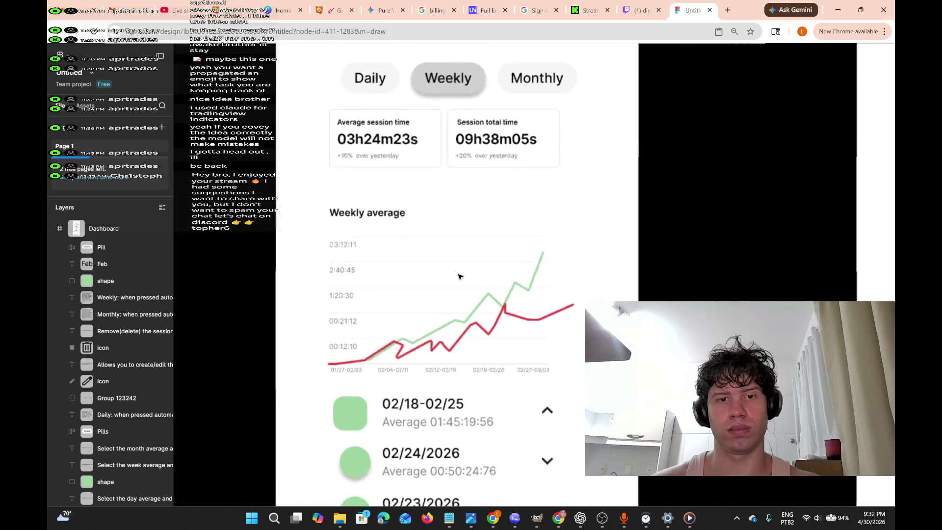
scroll(459, 276, right, 5)
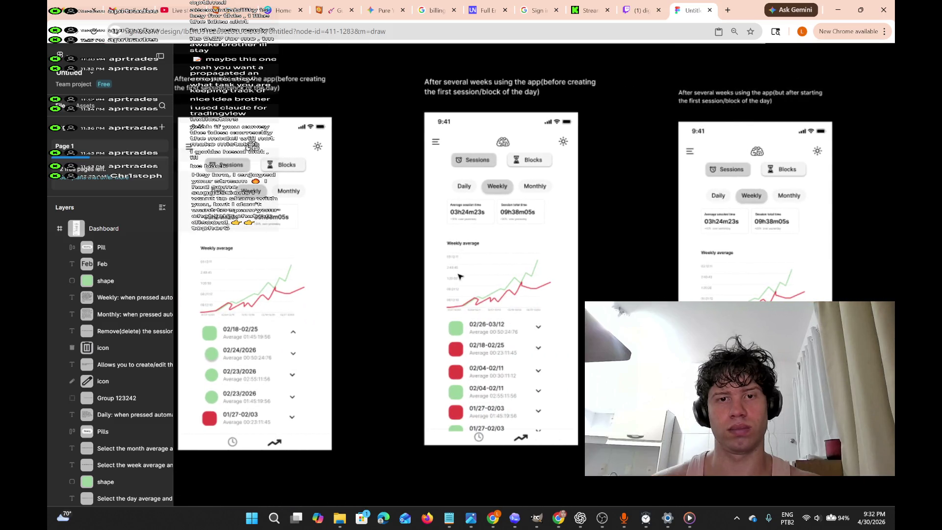
scroll(459, 277, right, 4)
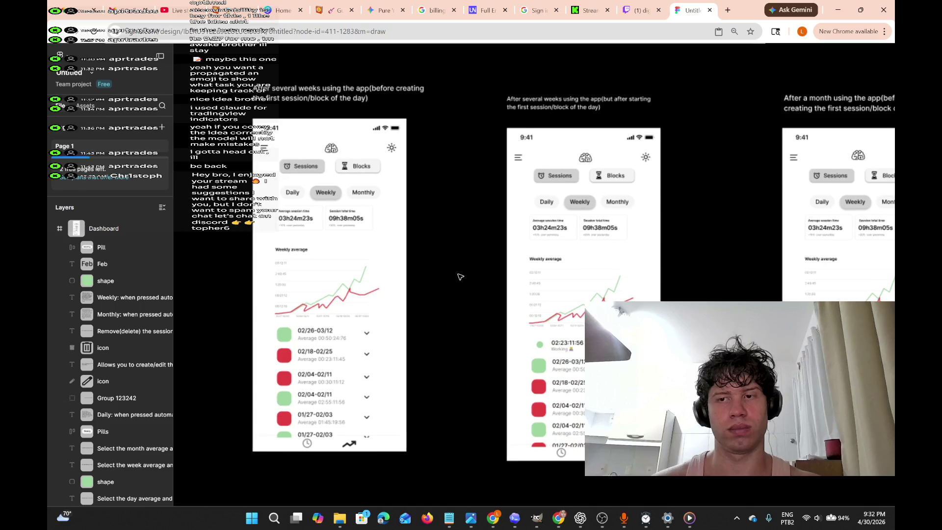
scroll(460, 277, right, 1)
scroll(464, 275, right, 2)
scroll(463, 273, left, 2)
scroll(463, 273, right, 1)
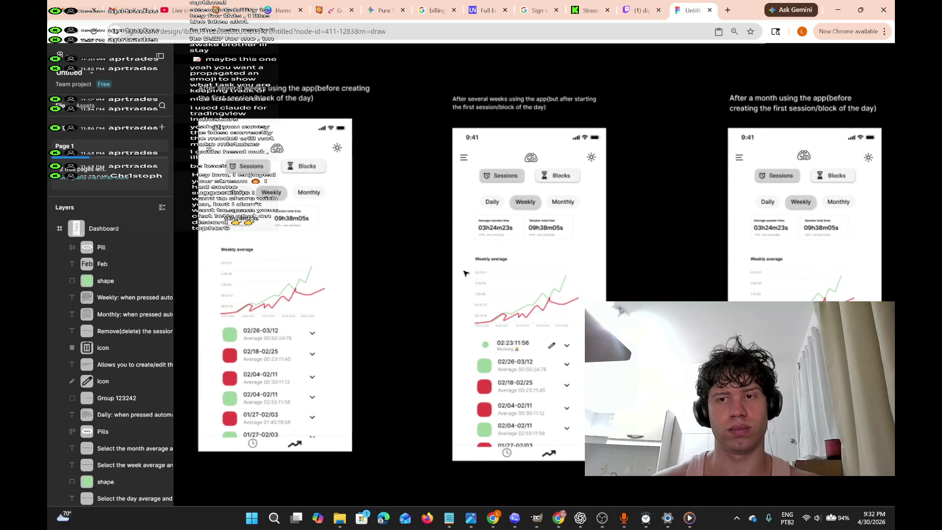
scroll(465, 273, right, 5)
scroll(465, 274, up, 5)
scroll(465, 273, down, 3)
scroll(465, 273, down, 3)
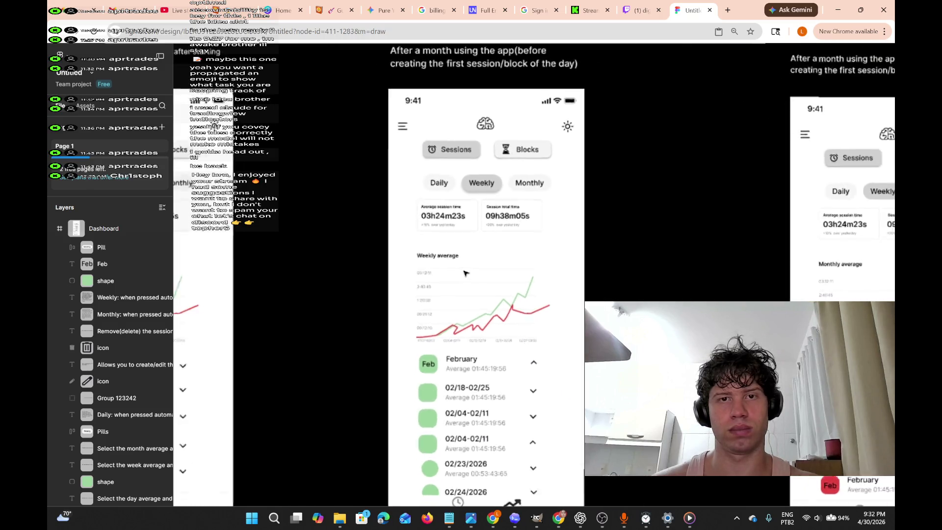
scroll(465, 273, left, 3)
scroll(465, 273, up, 2)
scroll(465, 273, right, 1)
scroll(465, 273, up, 3)
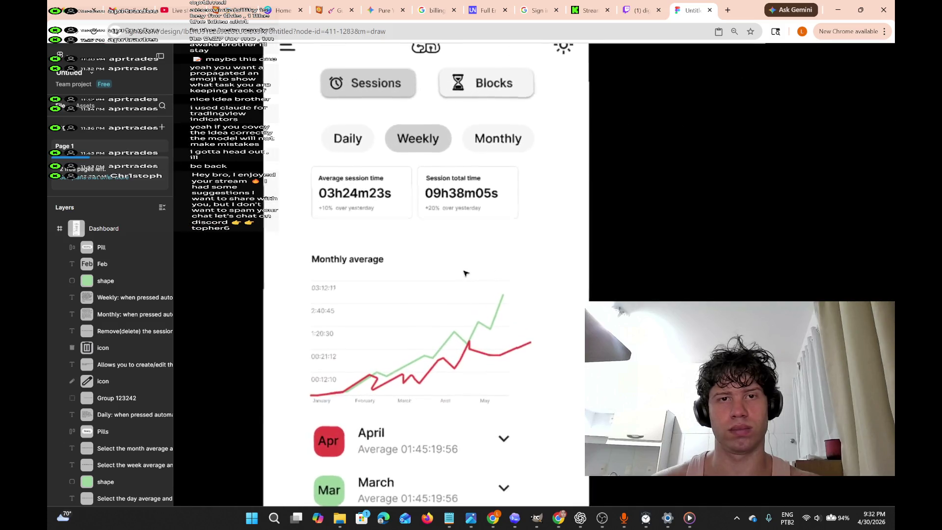
scroll(465, 273, down, 3)
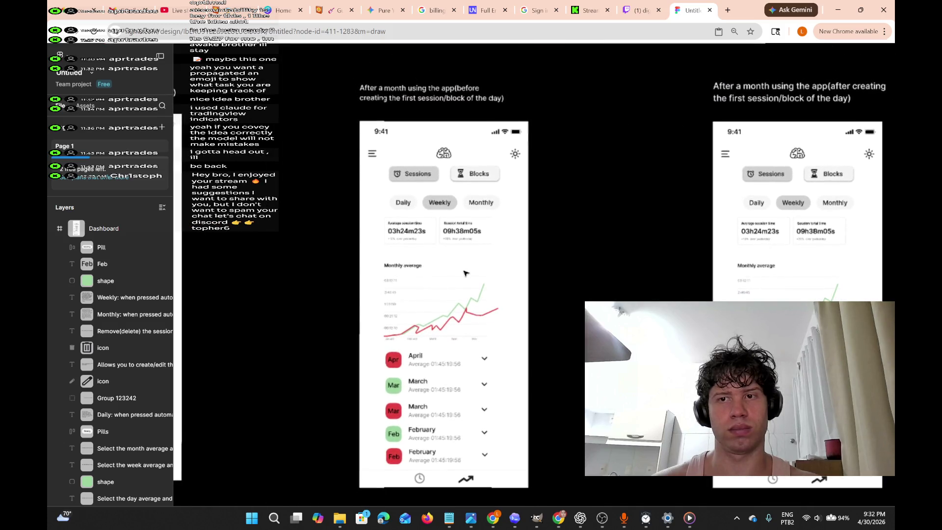
scroll(466, 274, up, 3)
scroll(465, 273, down, 4)
scroll(466, 273, down, 3)
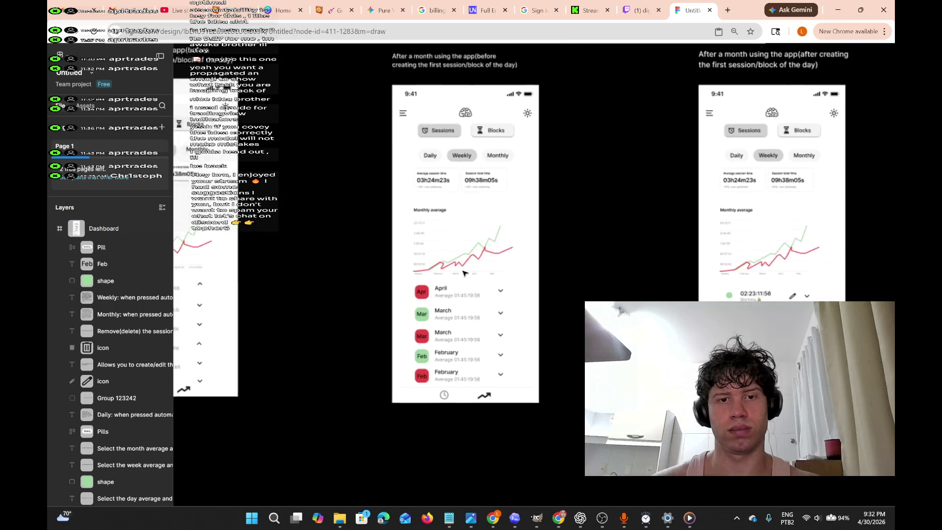
scroll(465, 274, right, 5)
scroll(465, 273, right, 5)
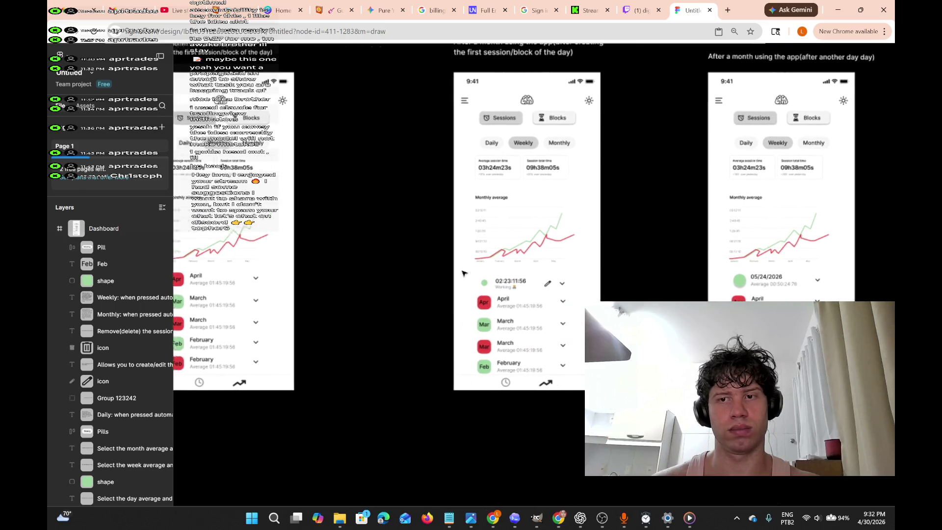
scroll(501, 192, right, 10)
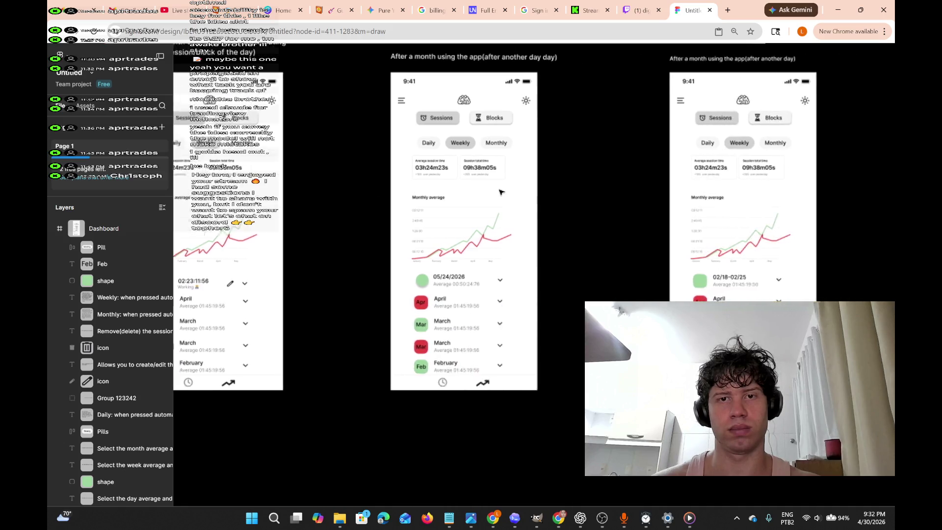
scroll(500, 192, up, 4)
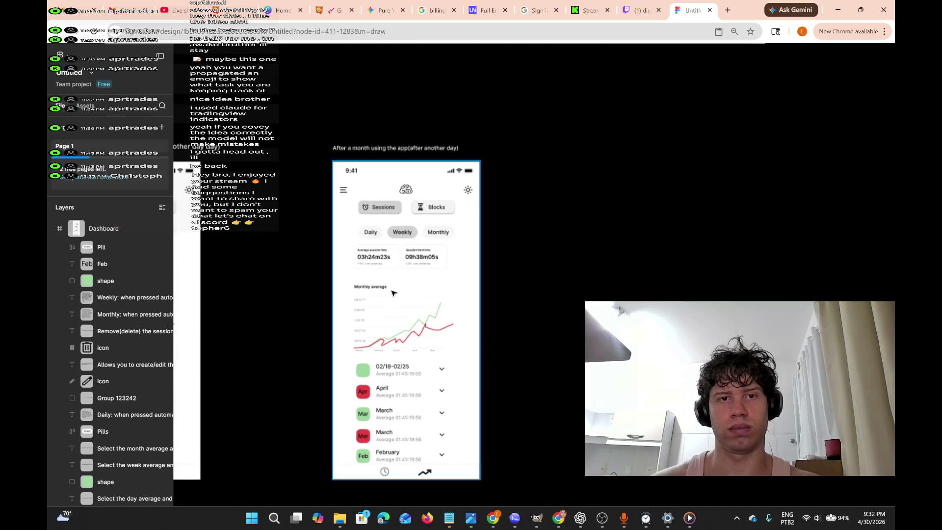
scroll(392, 293, up, 5)
scroll(393, 293, down, 5)
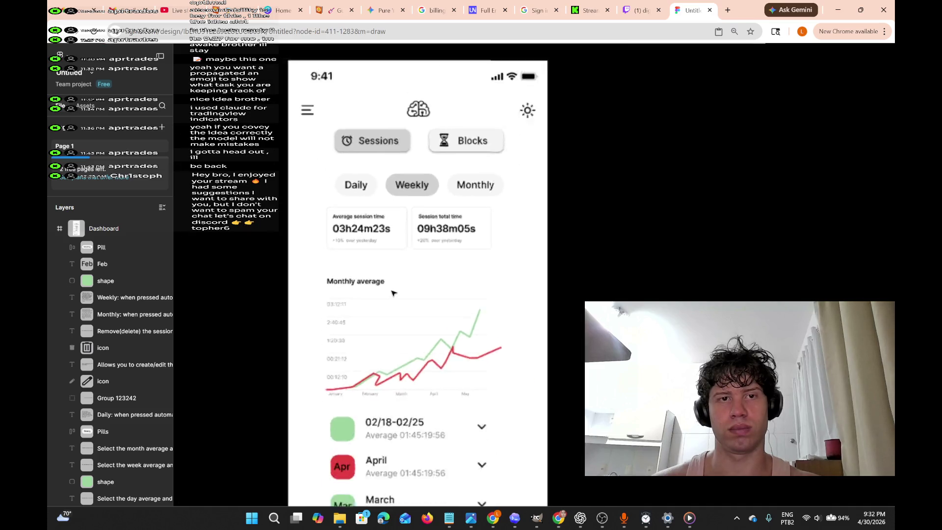
scroll(393, 293, left, 15)
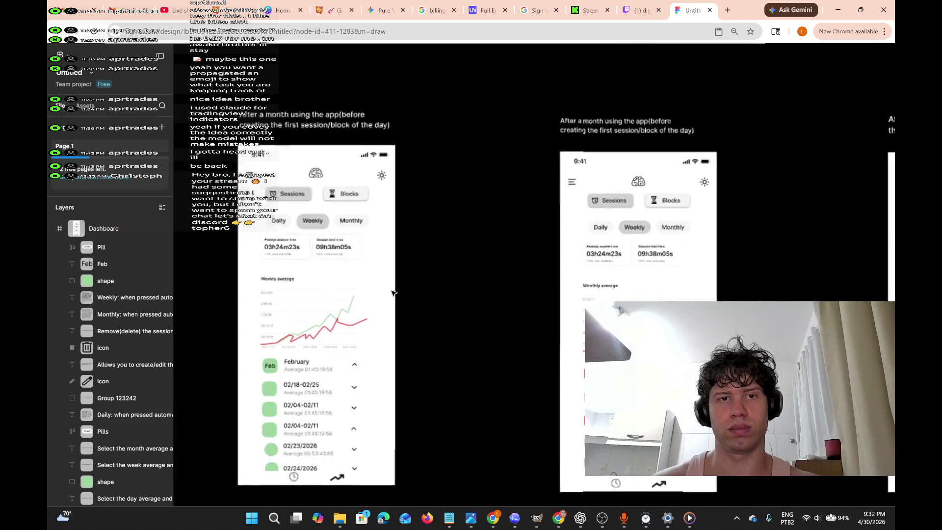
scroll(392, 293, left, 20)
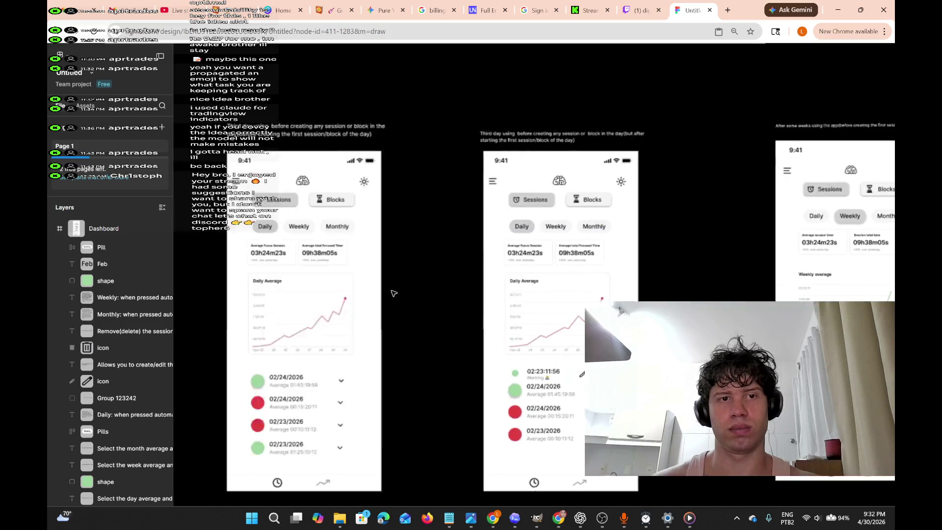
scroll(393, 293, left, 20)
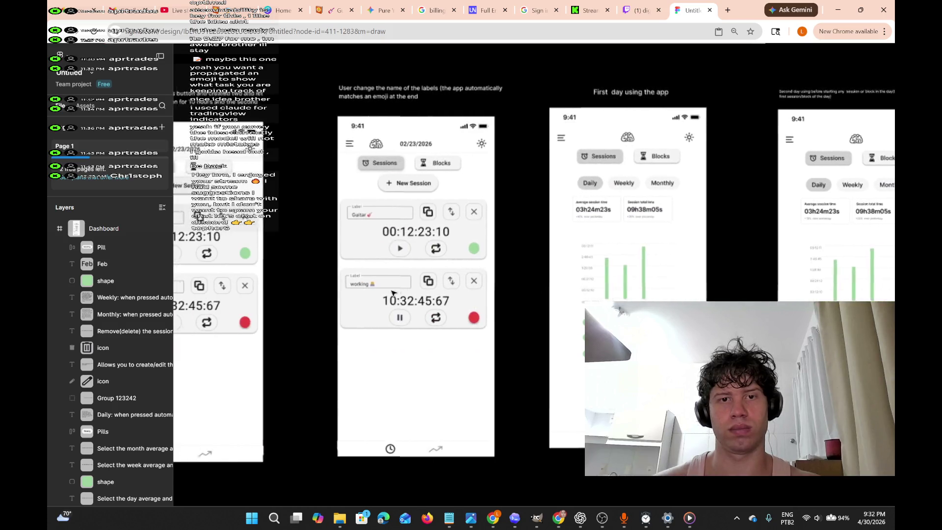
scroll(392, 294, left, 20)
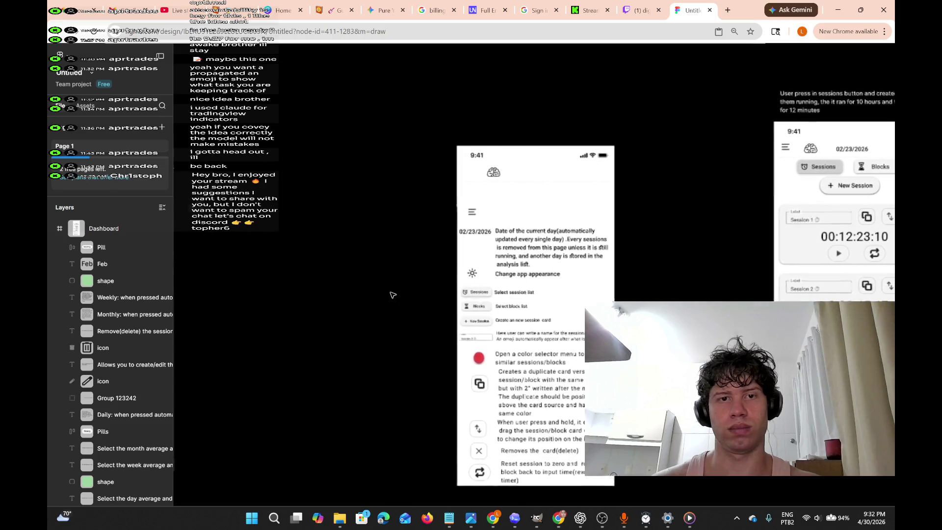
scroll(393, 295, left, 15)
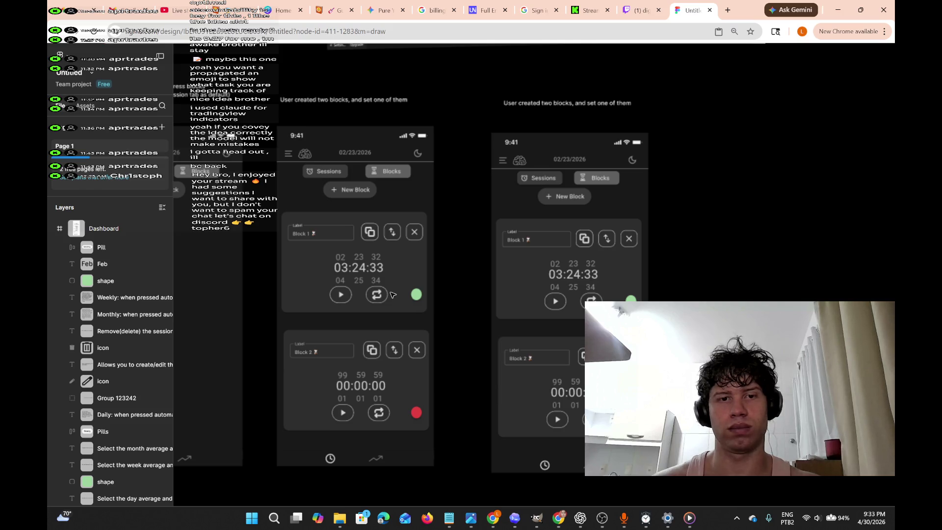
scroll(393, 294, left, 5)
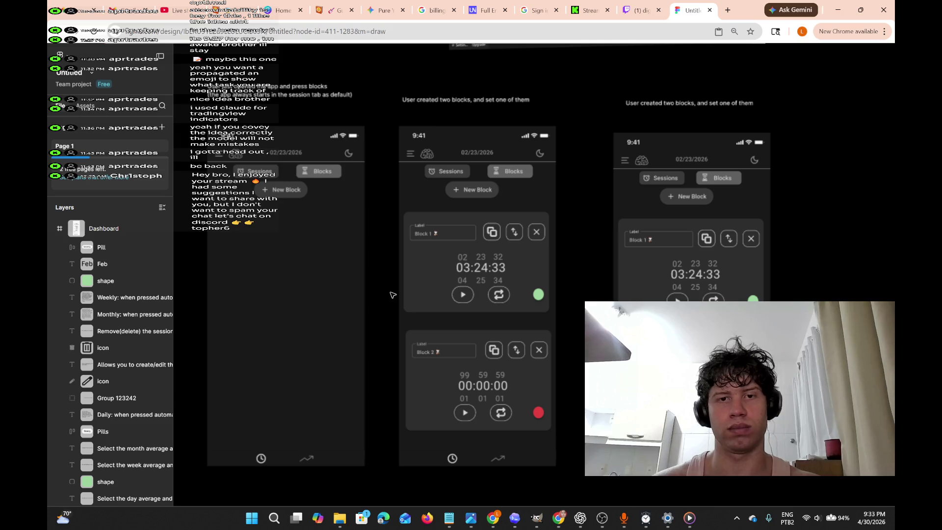
scroll(393, 294, left, 4)
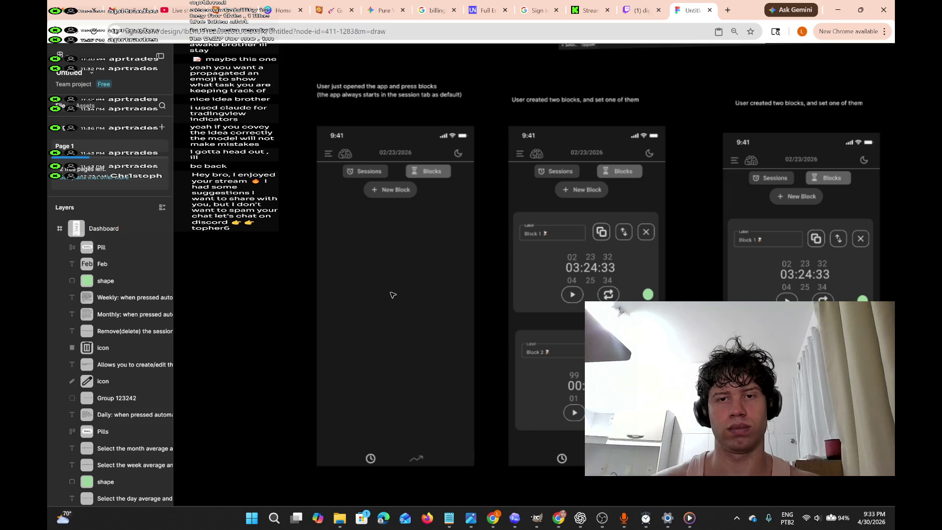
scroll(393, 294, down, 2)
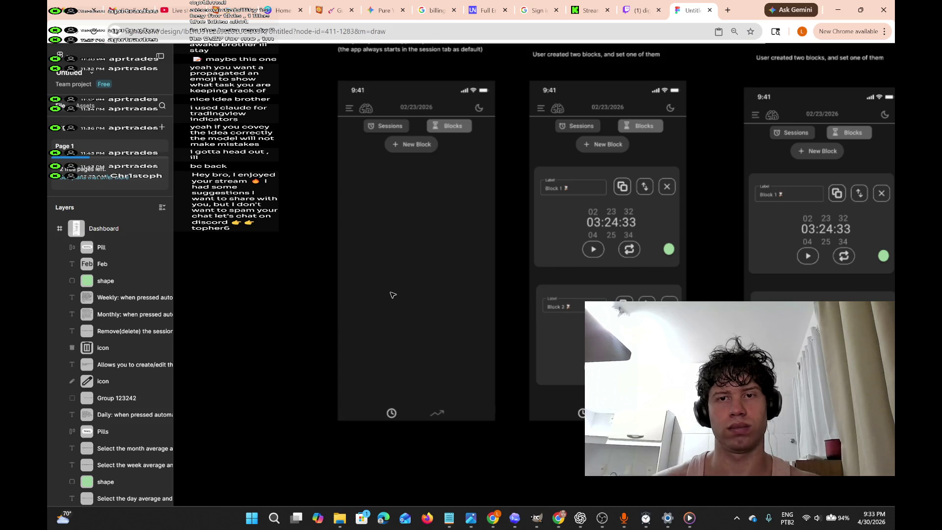
scroll(393, 295, down, 5)
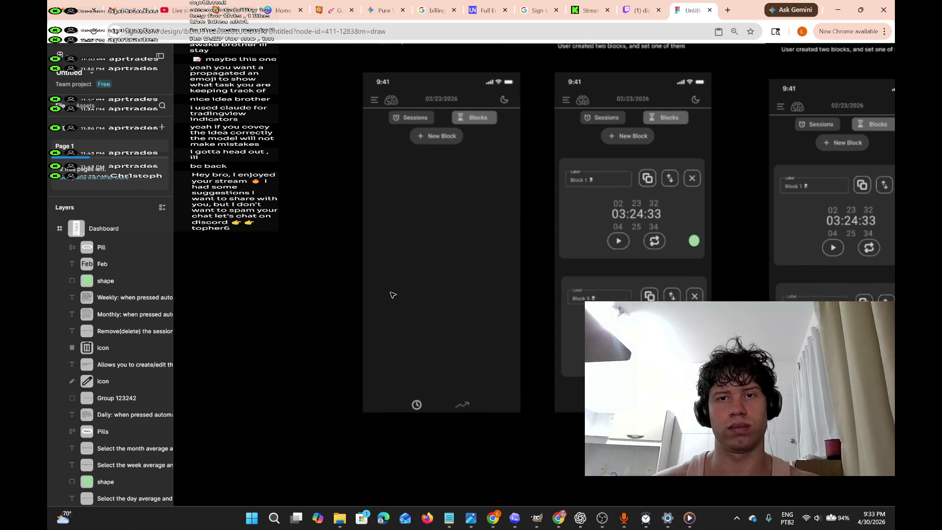
scroll(392, 294, up, 5)
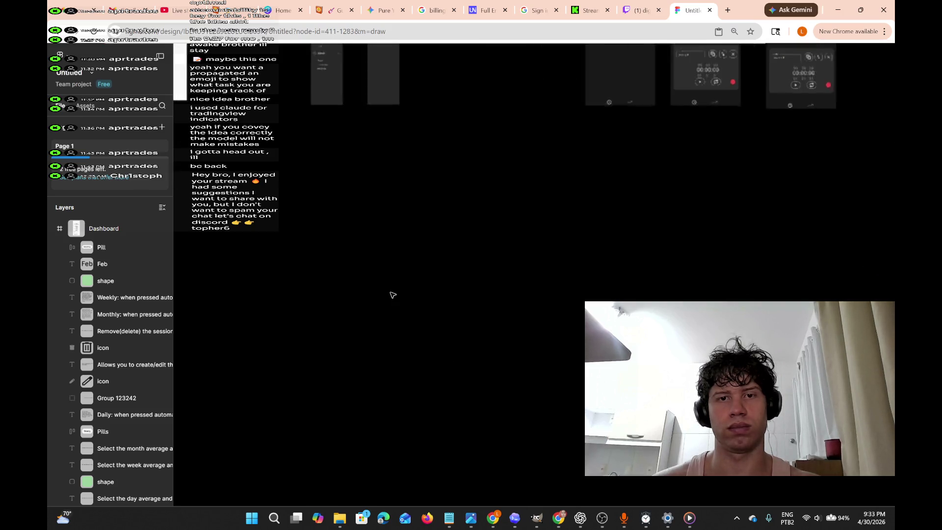
scroll(393, 294, left, 5)
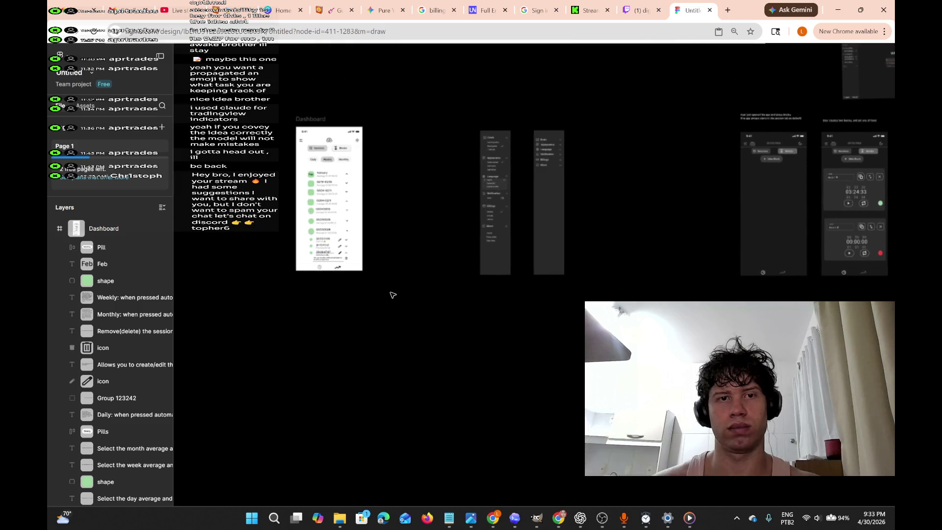
scroll(392, 294, up, 5)
scroll(393, 295, up, 5)
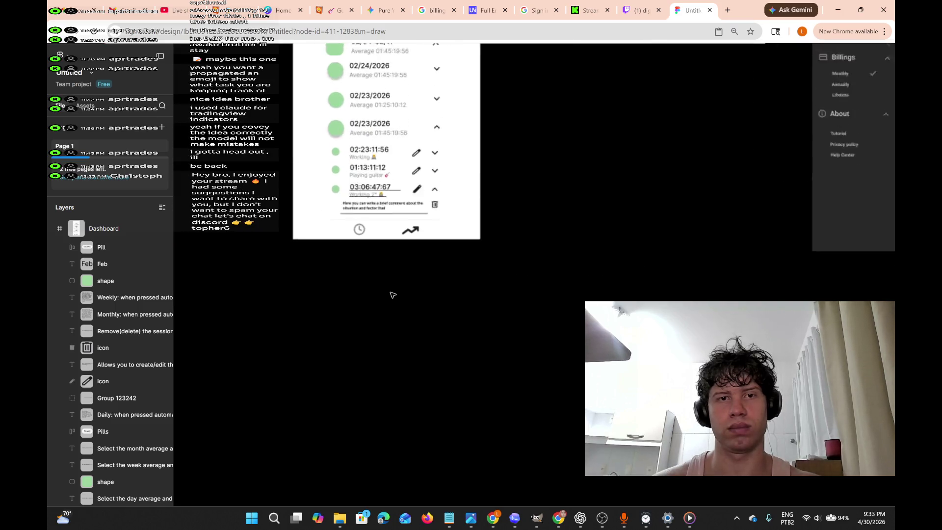
scroll(392, 295, up, 5)
scroll(392, 295, up, 5)
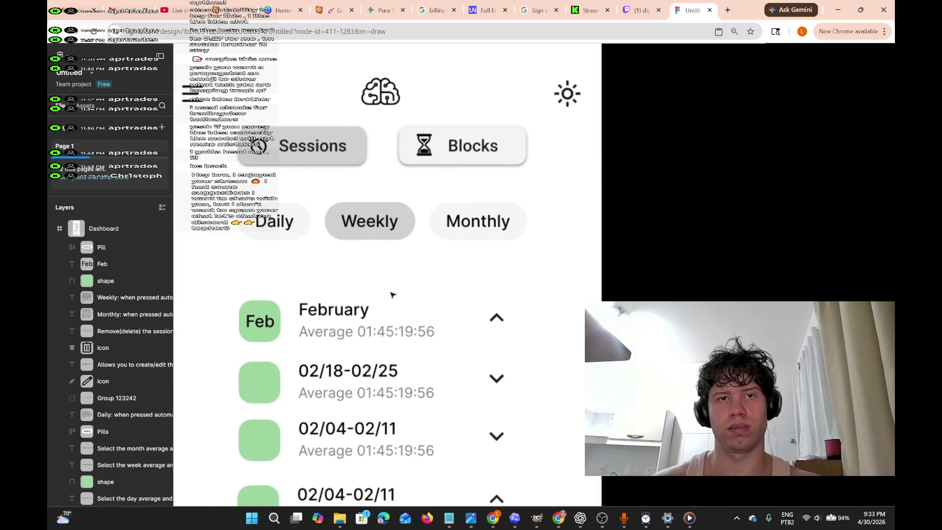
scroll(391, 295, up, 3)
scroll(391, 294, left, 3)
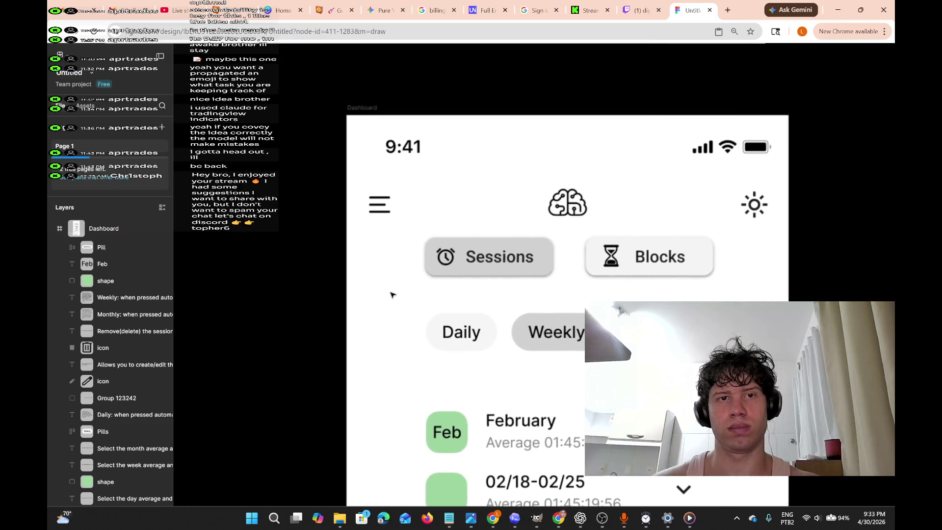
scroll(391, 294, right, 2)
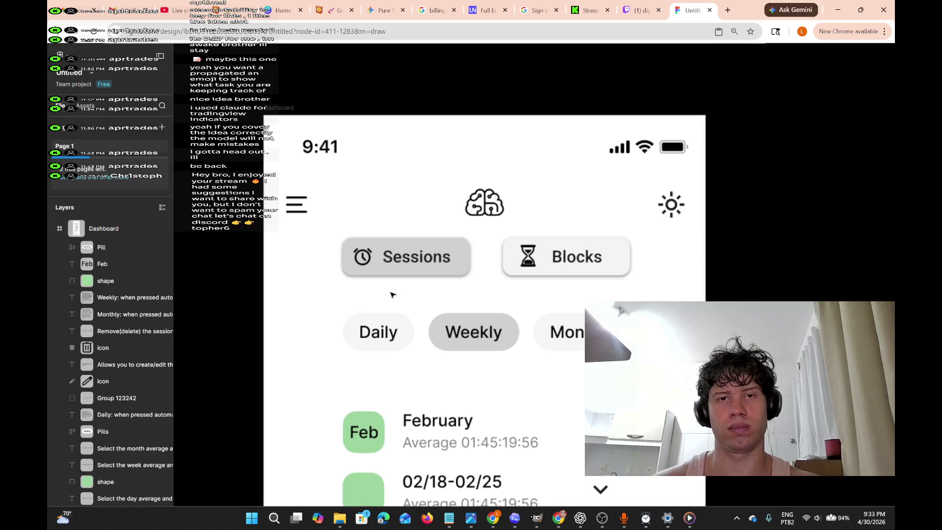
scroll(391, 294, right, 2)
scroll(391, 295, down, 1)
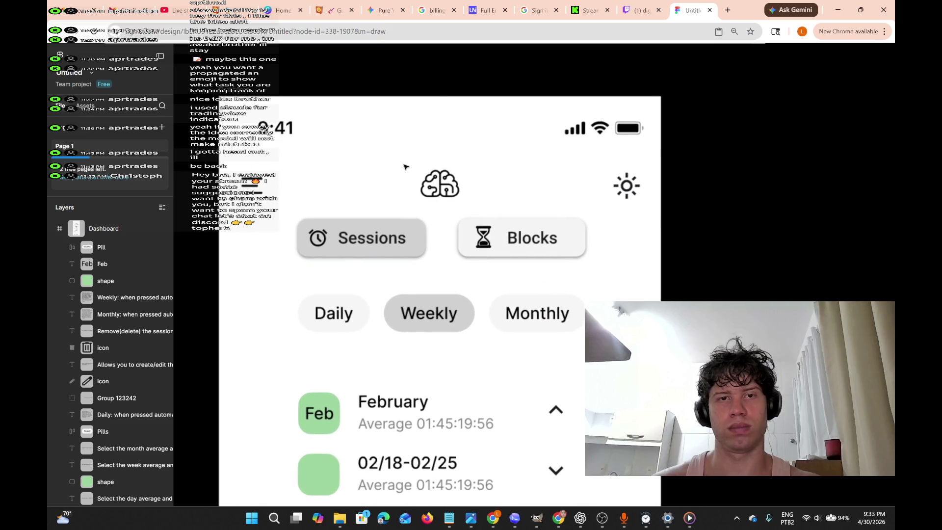
click(377, 164)
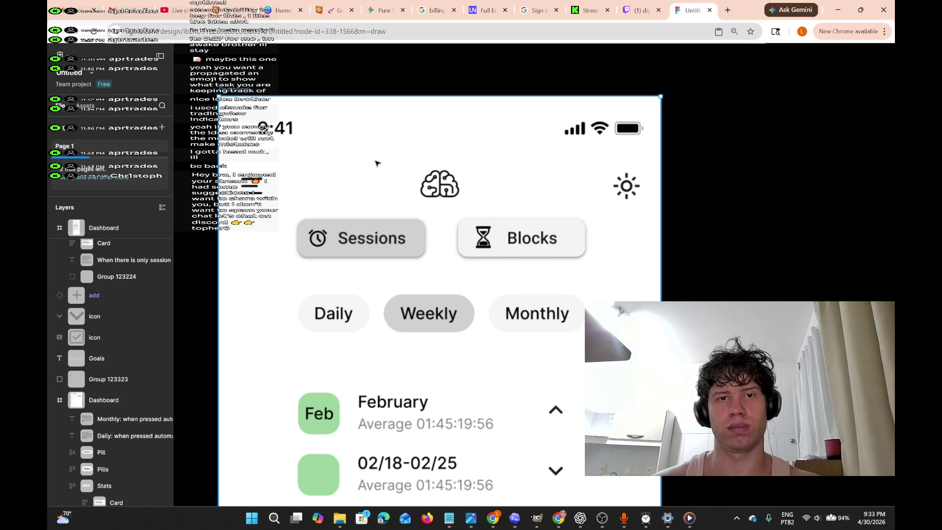
drag(376, 162, 520, 202)
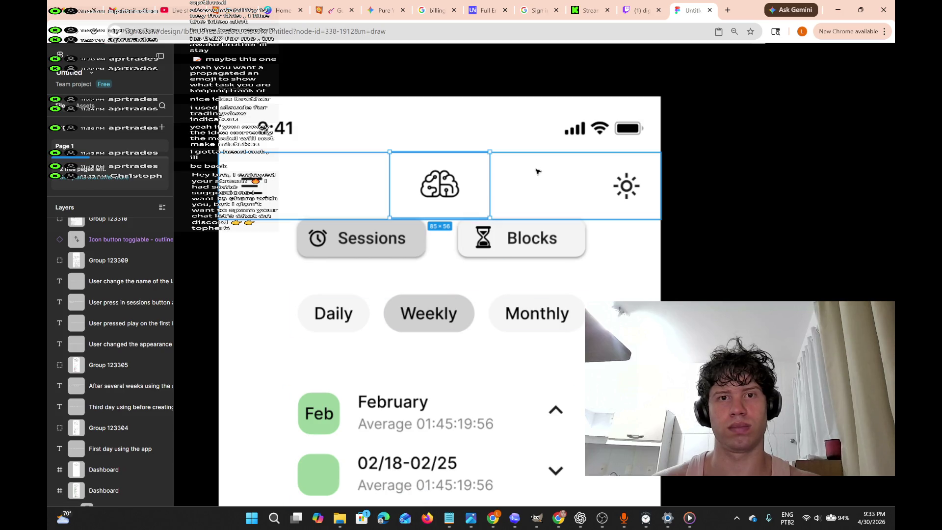
scroll(591, 274, down, 6)
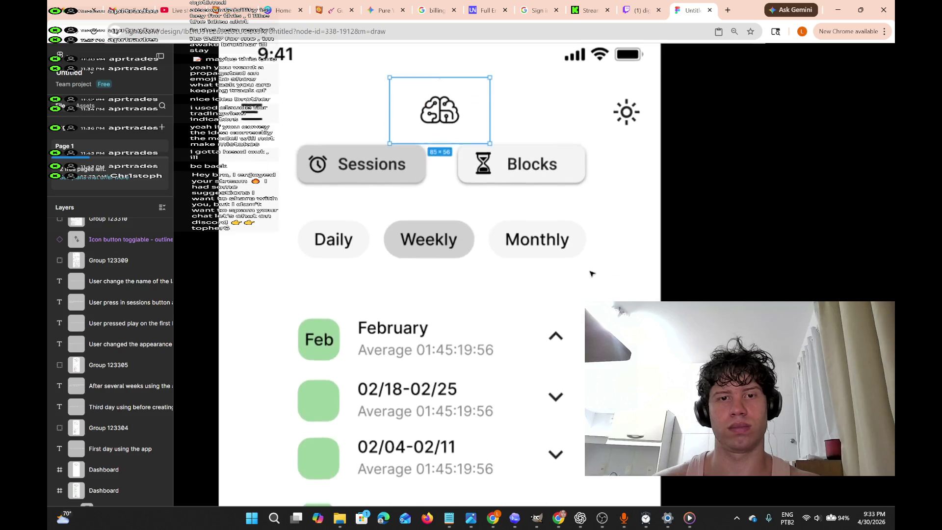
scroll(591, 274, right, 1)
scroll(447, 229, left, 1)
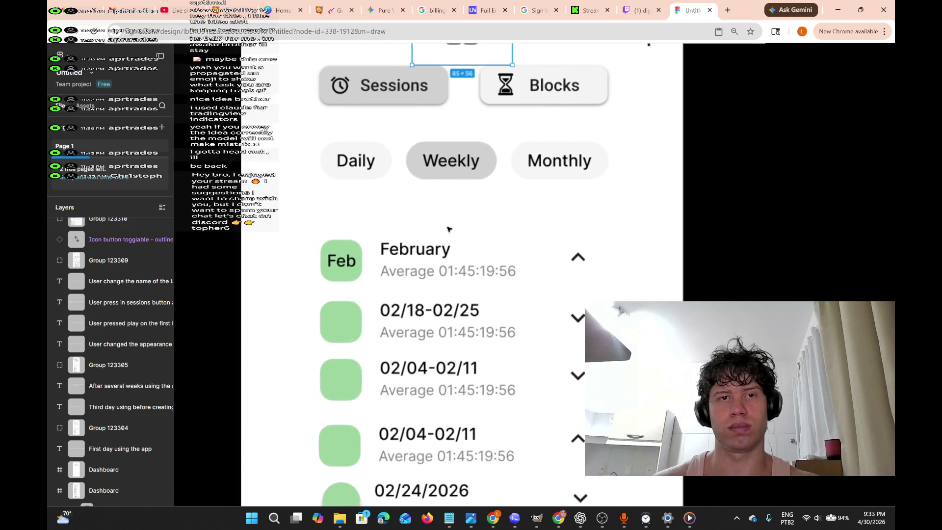
scroll(447, 228, down, 6)
scroll(447, 229, down, 3)
scroll(447, 228, left, 1)
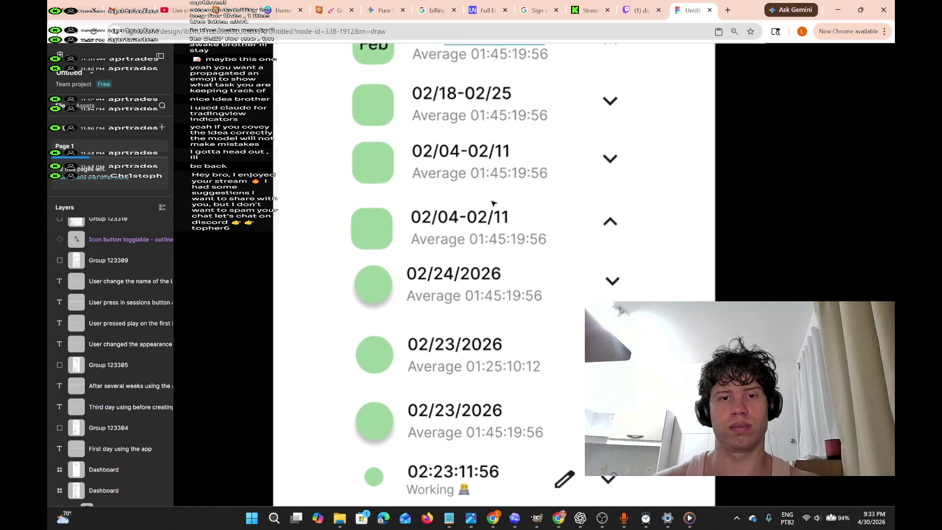
scroll(493, 203, down, 1)
scroll(493, 202, left, 1)
scroll(492, 203, up, 2)
scroll(493, 203, right, 2)
scroll(493, 203, up, 3)
scroll(493, 202, right, 1)
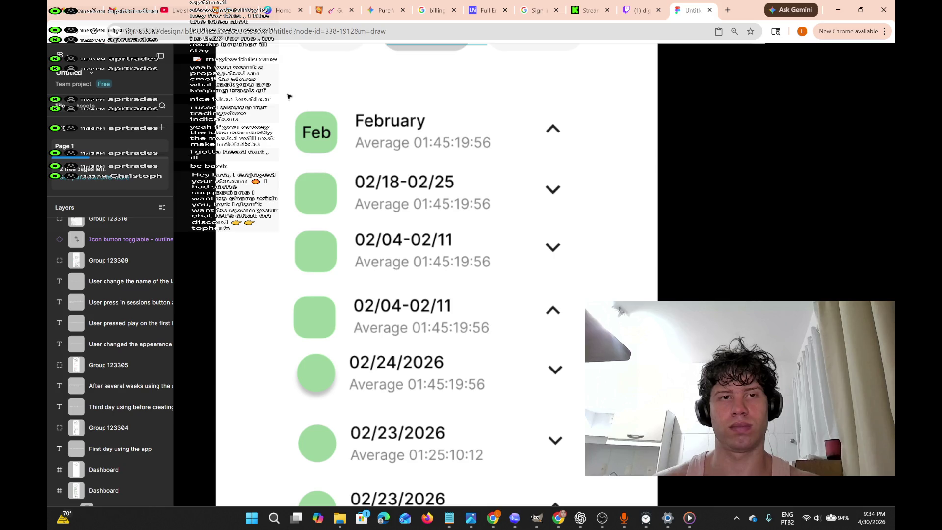
mouse_move(253, 79)
mouse_down()
mouse_move(347, 229)
mouse_move(606, 408)
mouse_move(633, 448)
mouse_move(613, 474)
mouse_move(556, 364)
mouse_move(569, 383)
mouse_up()
click(610, 258)
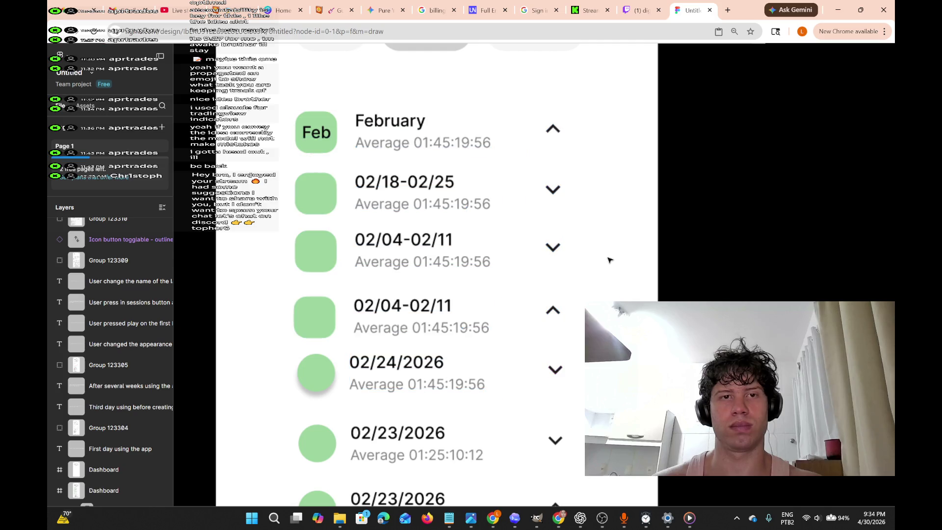
scroll(610, 261, down, 3)
scroll(609, 270, down, 6)
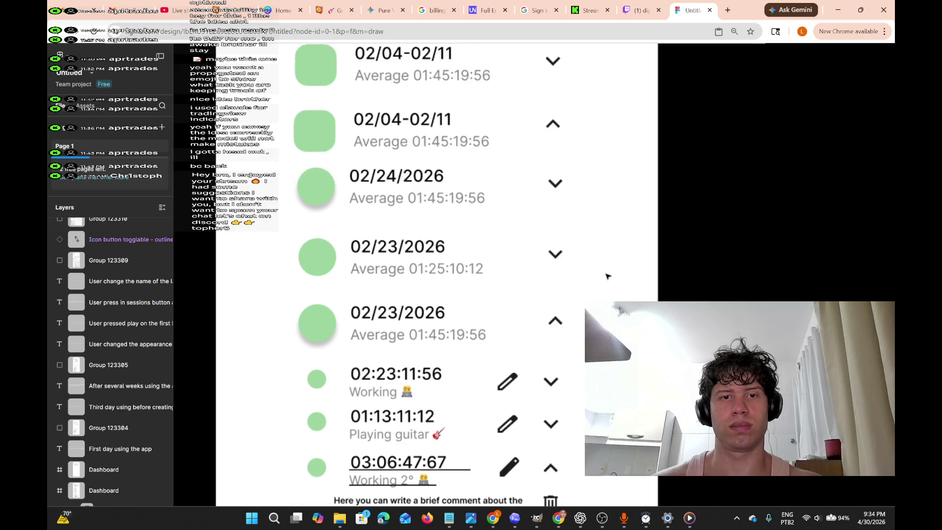
scroll(606, 278, down, 2)
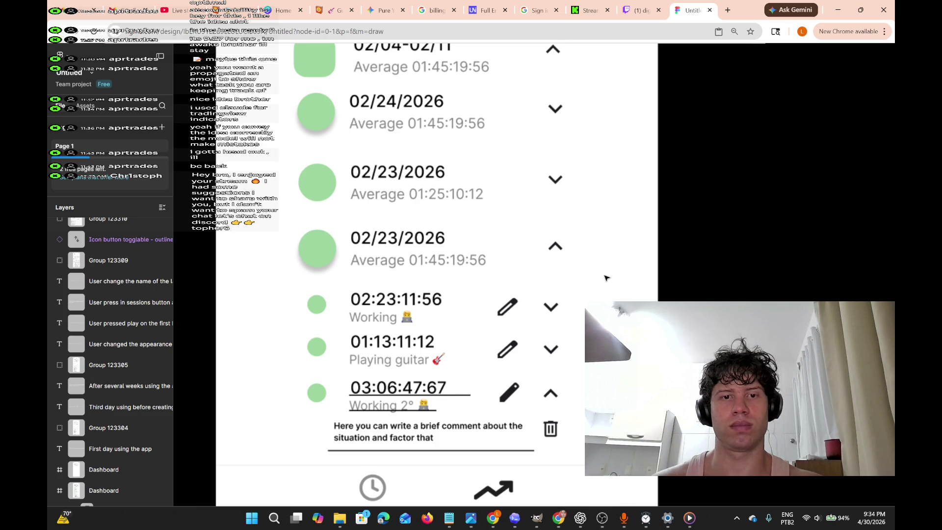
scroll(606, 278, down, 3)
scroll(607, 277, down, 5)
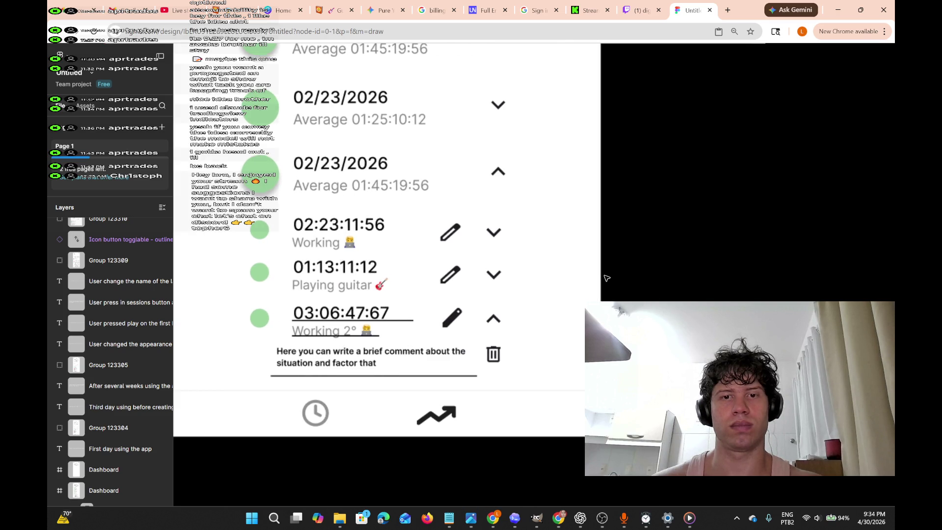
key(shift+2)
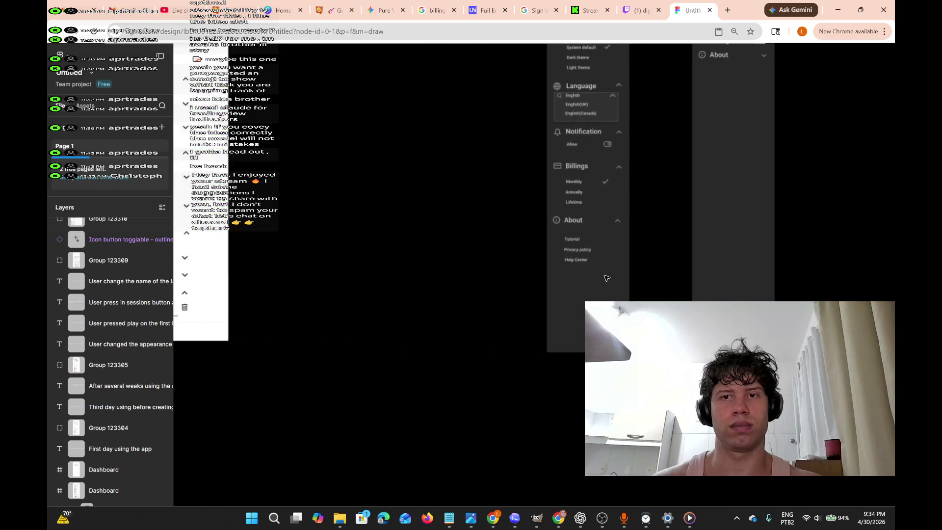
scroll(607, 278, up, 7)
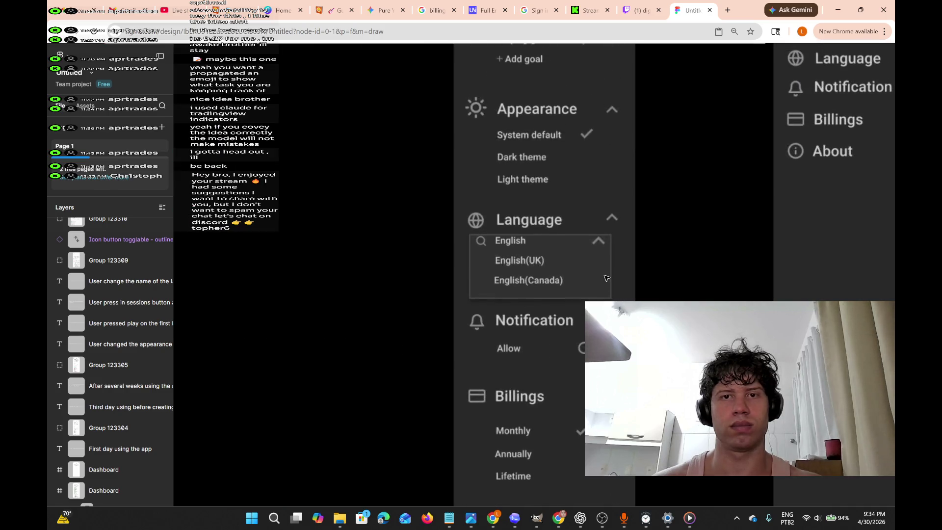
scroll(607, 278, right, 5)
scroll(607, 278, right, 3)
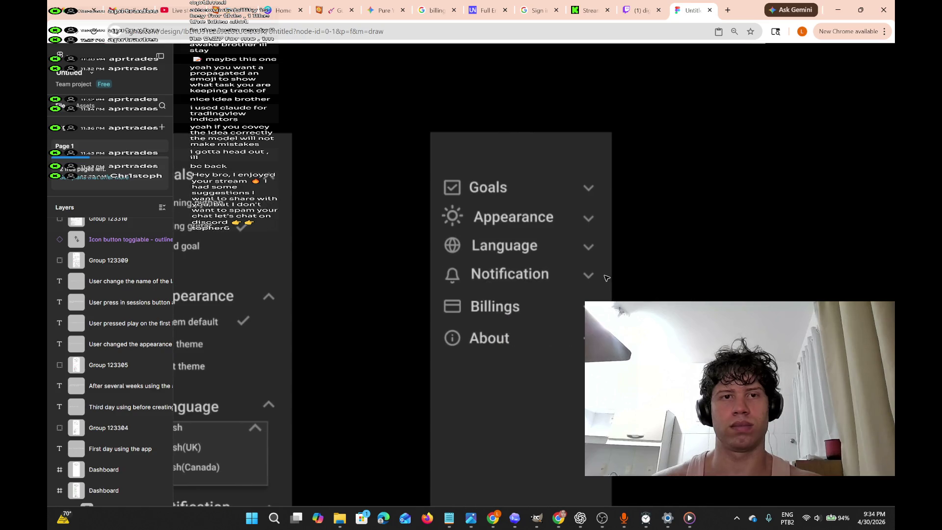
scroll(607, 278, left, 5)
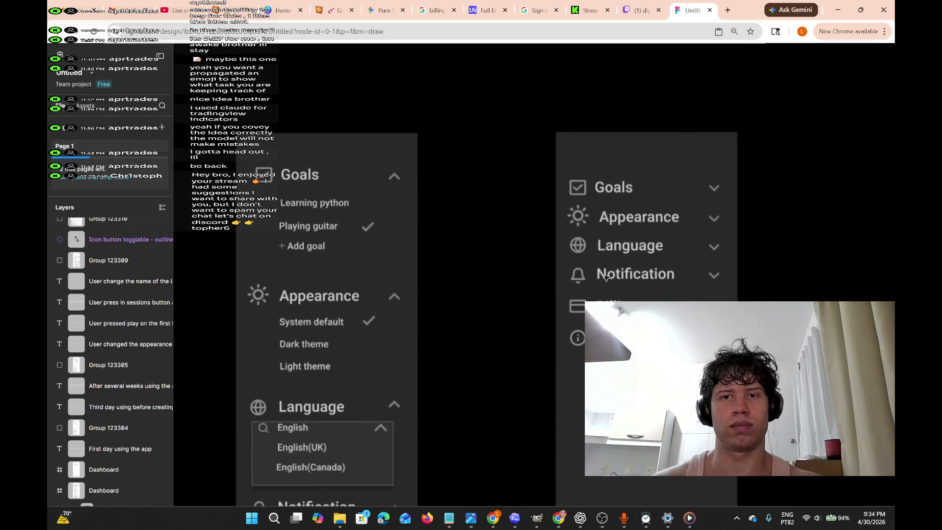
scroll(606, 278, right, 10)
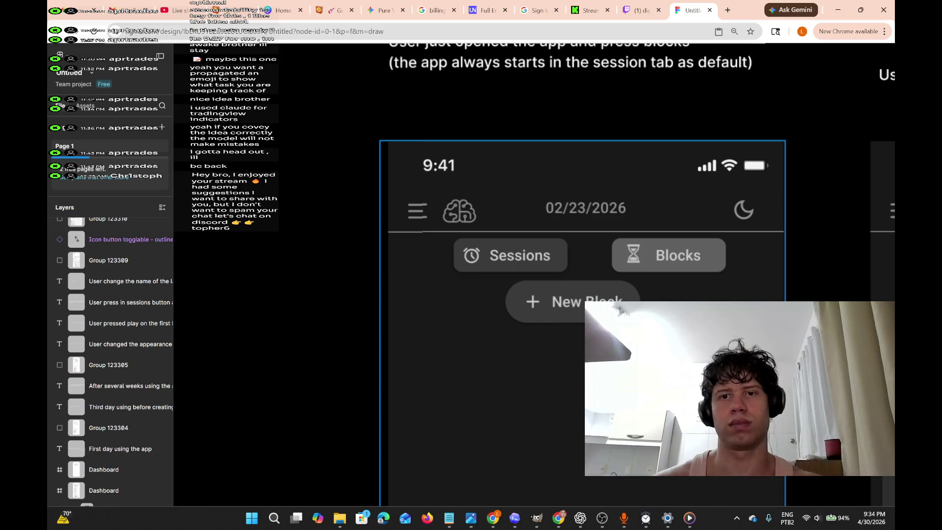
scroll(663, 175, down, 1)
scroll(662, 175, right, 7)
scroll(663, 196, right, 2)
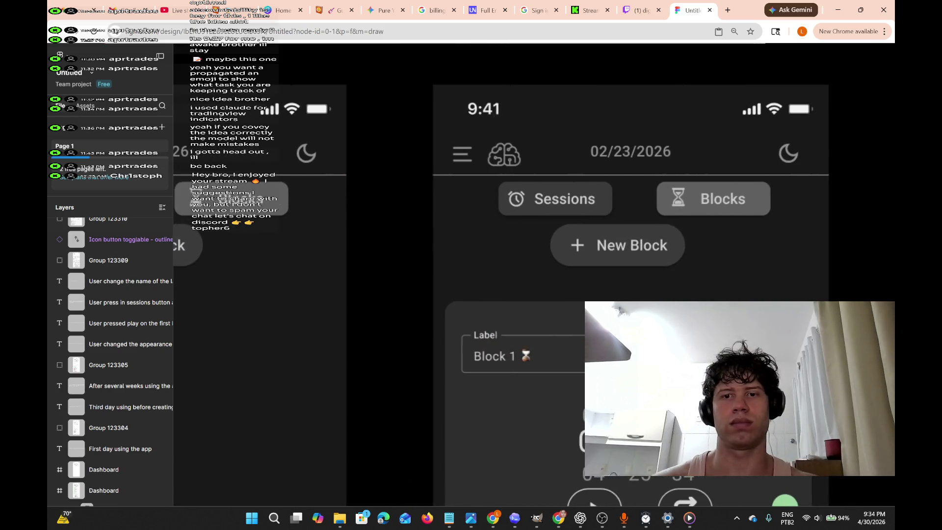
scroll(662, 196, down, 3)
scroll(663, 196, right, 2)
scroll(314, 183, right, 2)
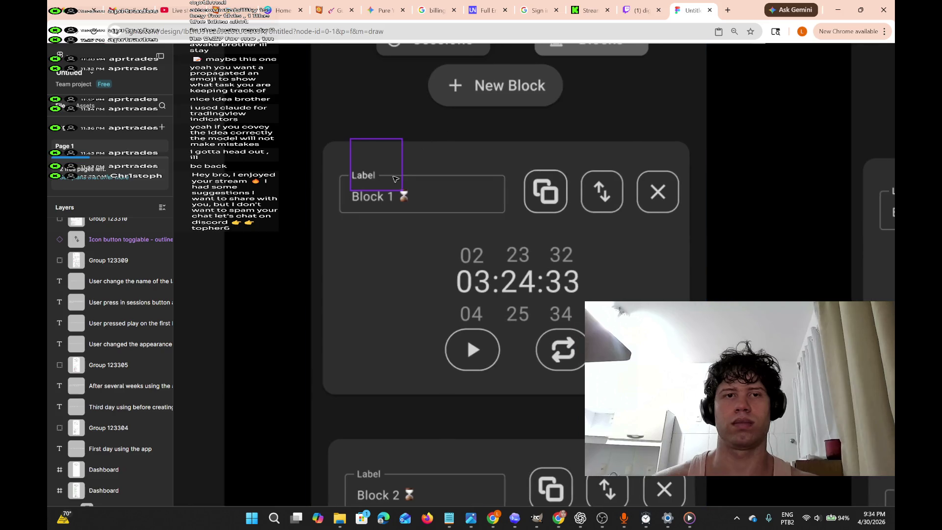
click(284, 183)
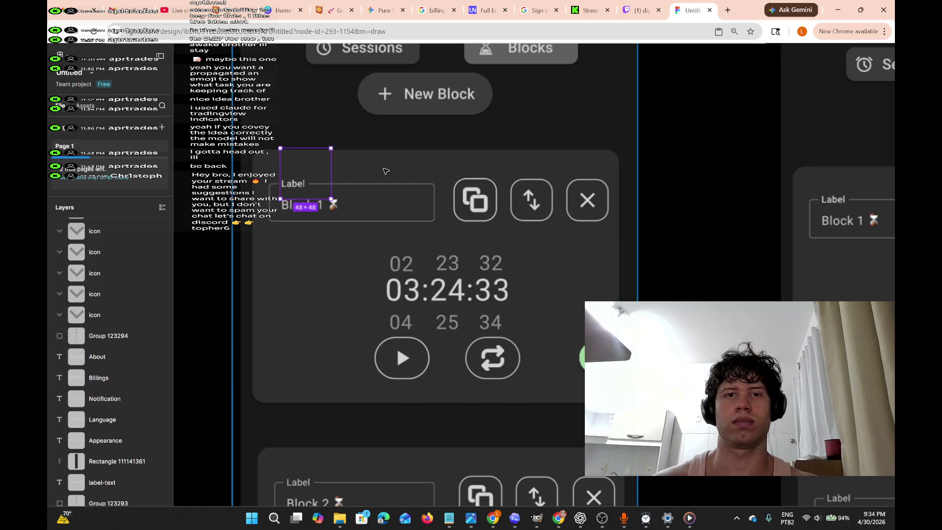
scroll(468, 196, right, 1)
click(451, 206)
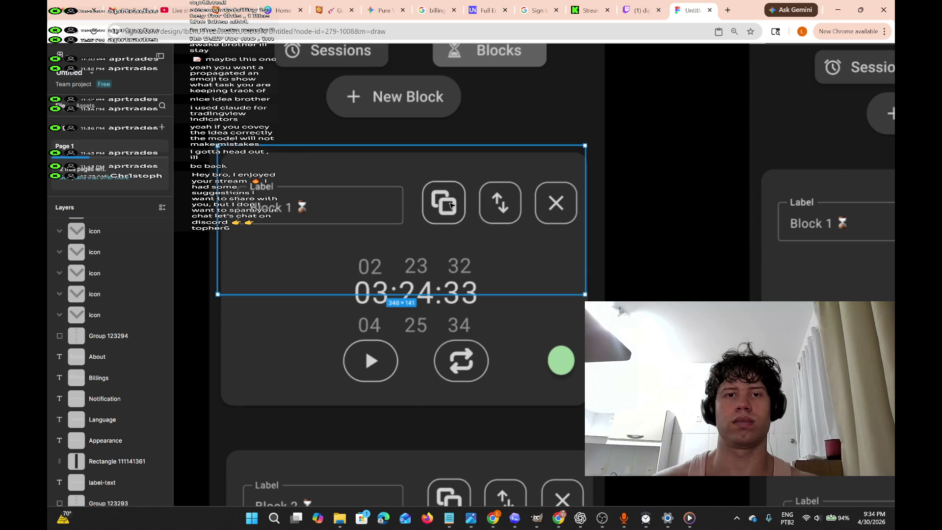
scroll(451, 205, right, 10)
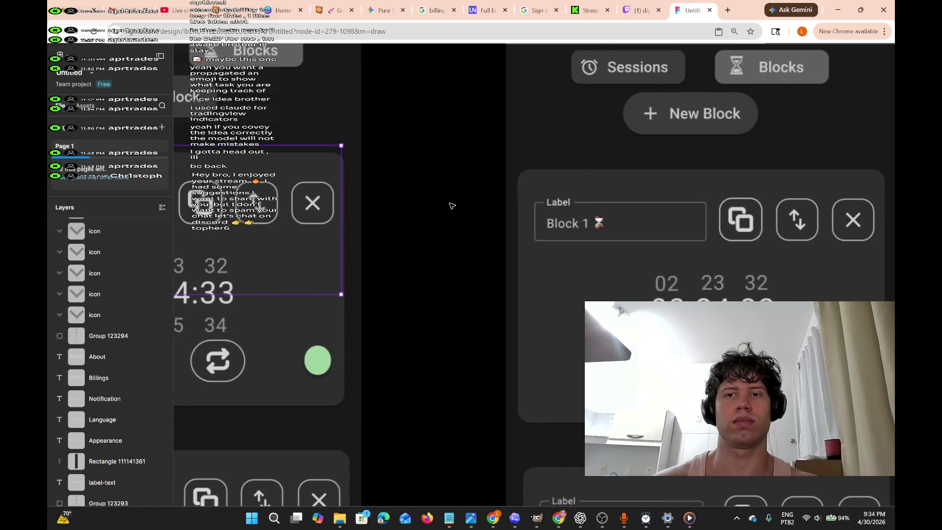
click(583, 226)
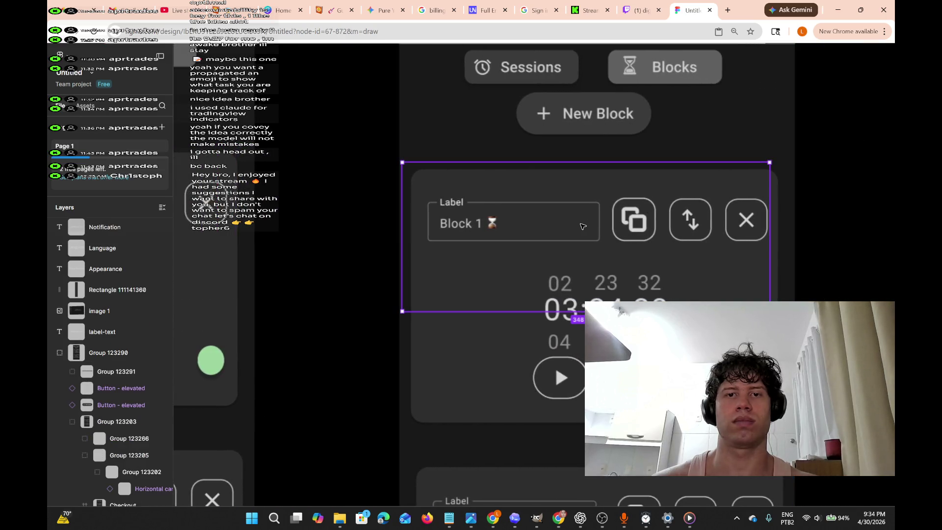
scroll(602, 204, right, 1)
key(Escape)
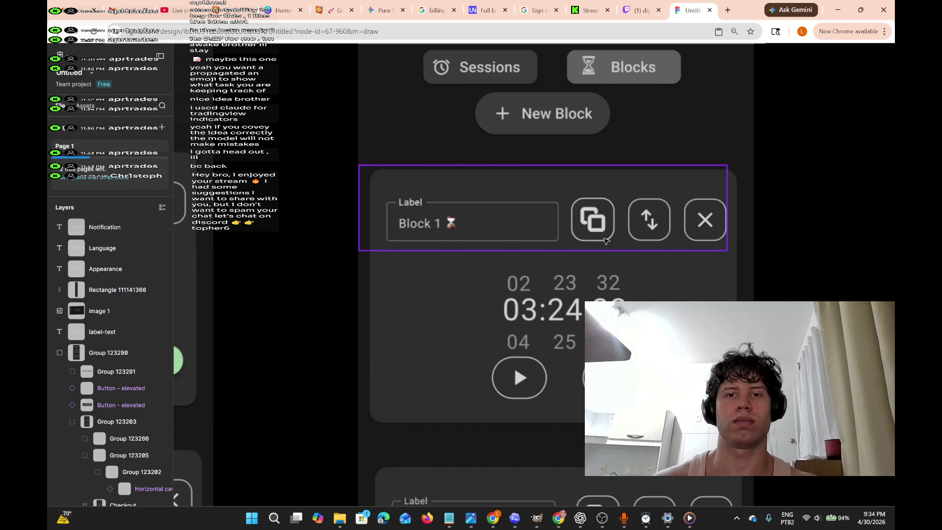
scroll(607, 241, right, 2)
scroll(585, 243, down, 3)
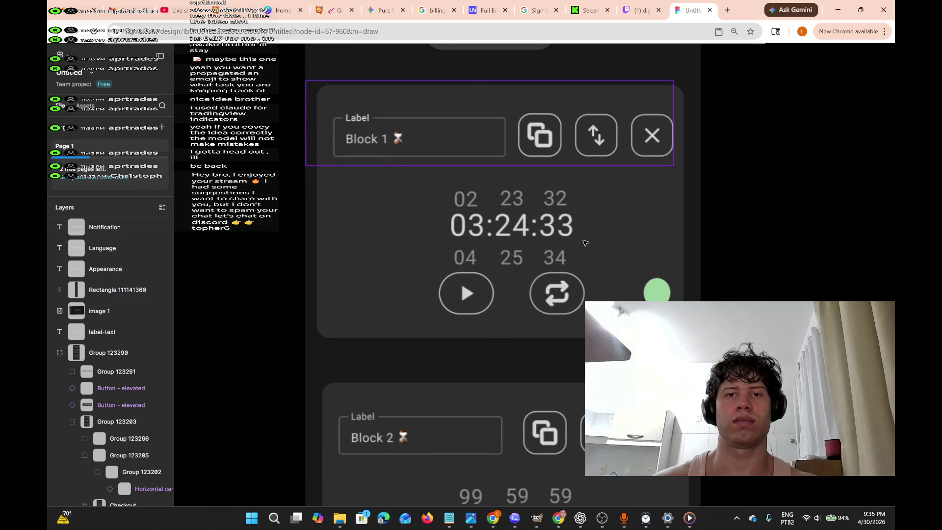
scroll(585, 243, right, 2)
scroll(583, 243, down, 2)
scroll(583, 243, down, 1)
scroll(583, 243, left, 1)
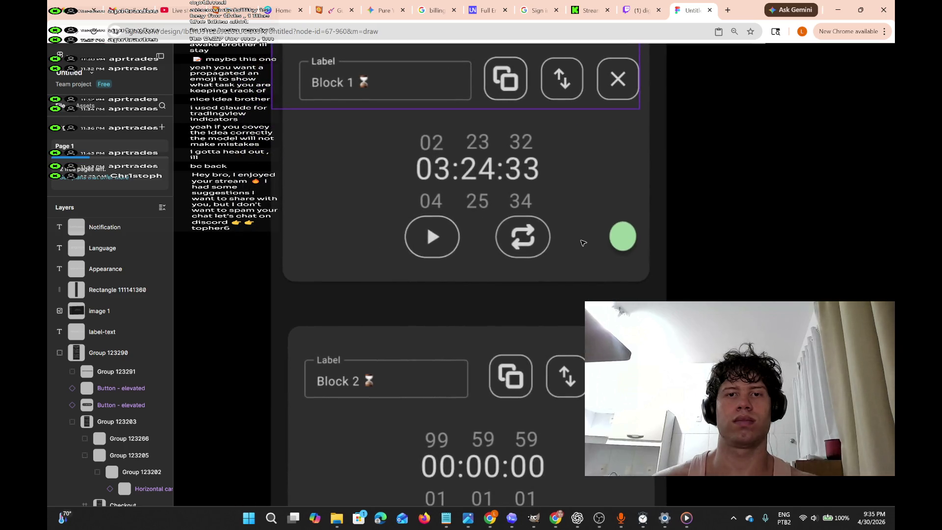
scroll(583, 243, left, 1)
scroll(583, 243, down, 2)
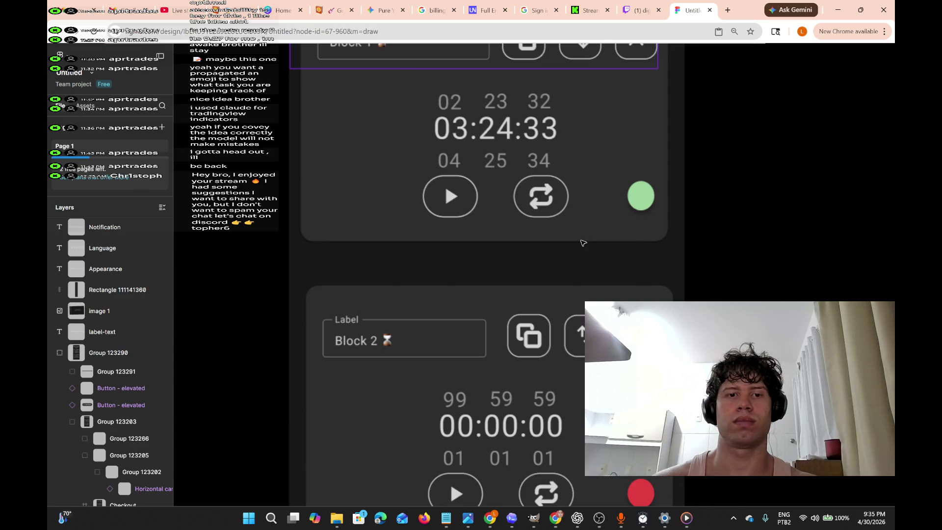
scroll(583, 243, left, 2)
scroll(583, 243, down, 2)
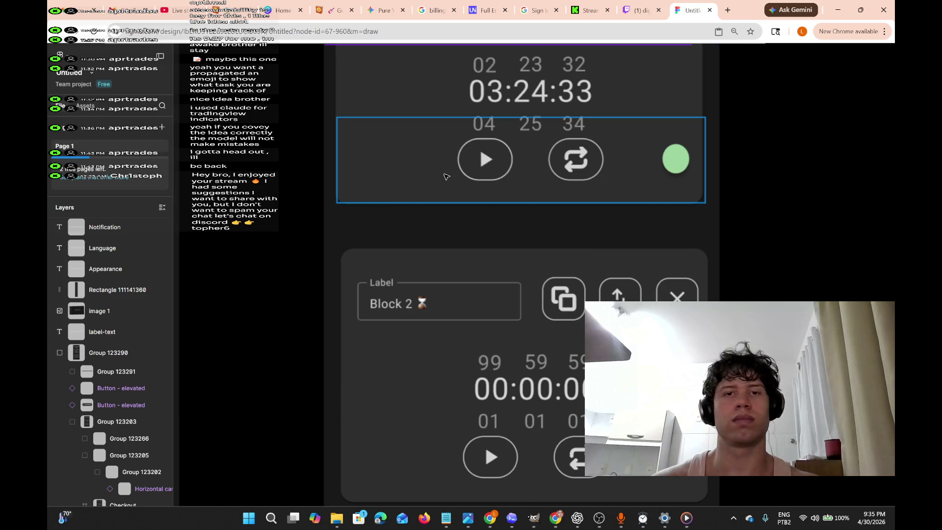
scroll(572, 262, down, 4)
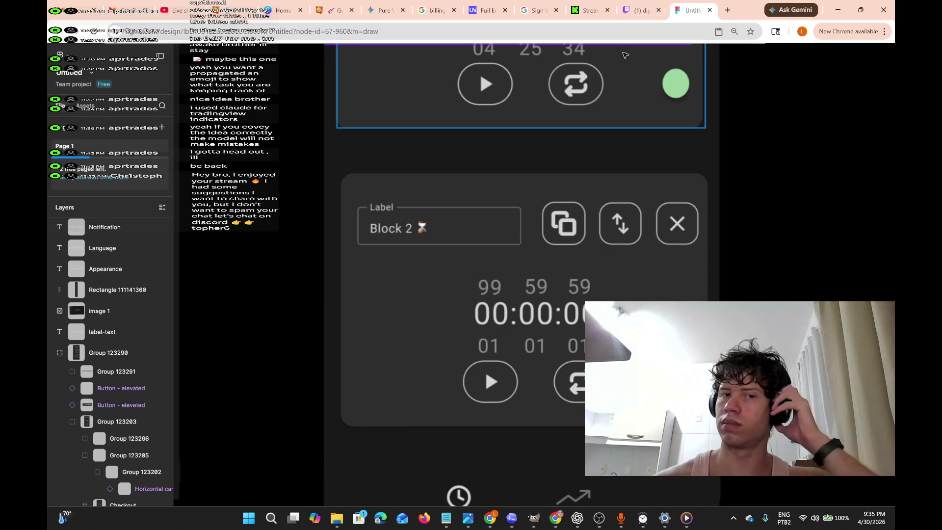
scroll(657, 129, down, 6)
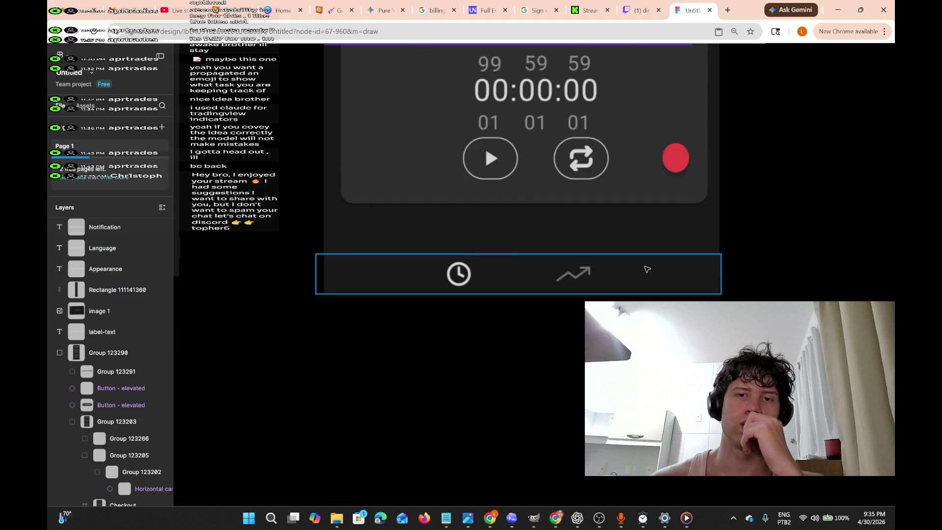
scroll(647, 270, up, 1)
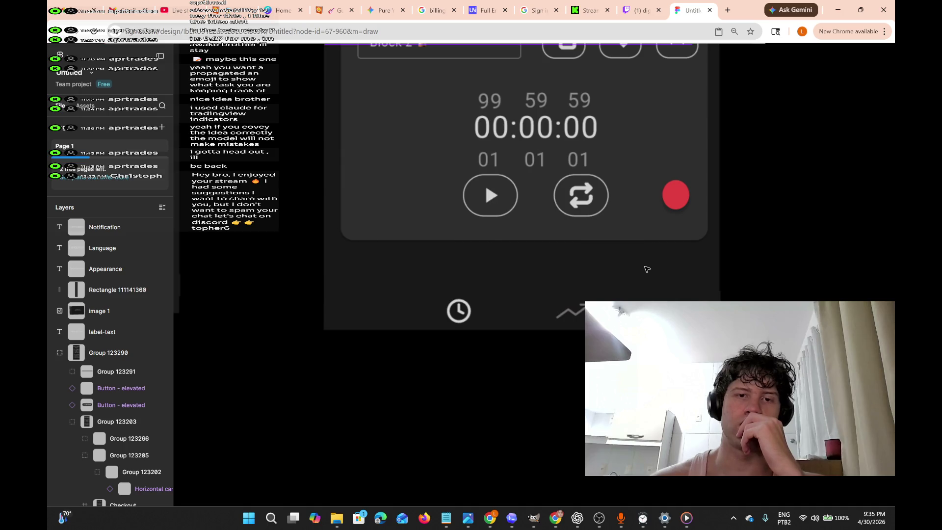
scroll(636, 285, up, 3)
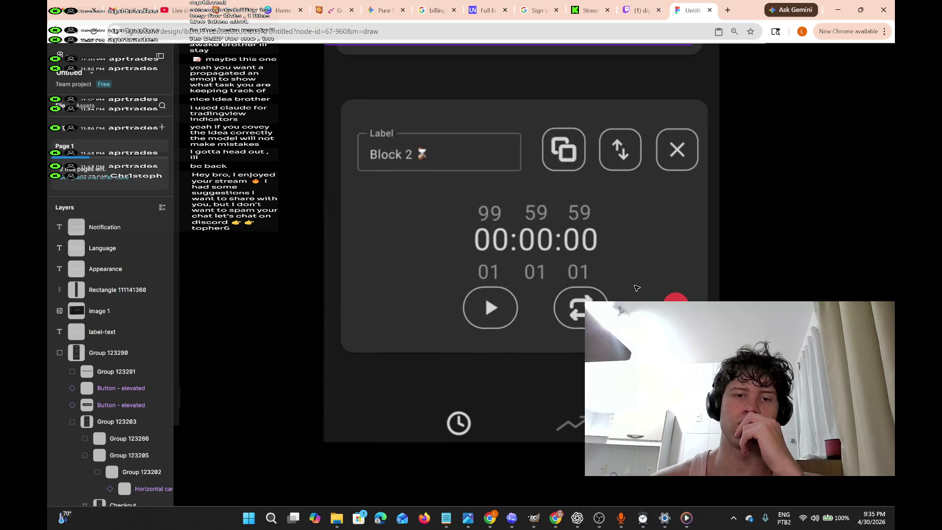
scroll(635, 289, up, 4)
scroll(559, 294, down, 7)
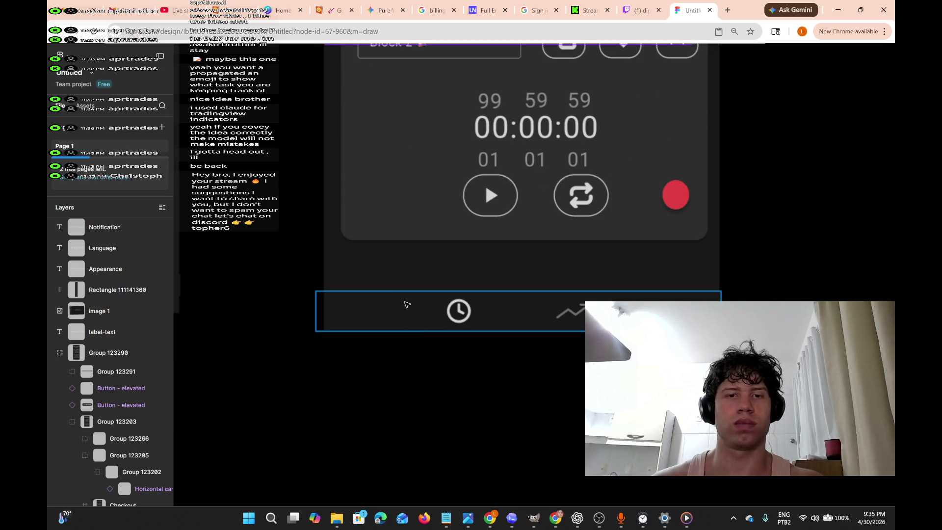
click(452, 316)
scroll(459, 317, down, 3)
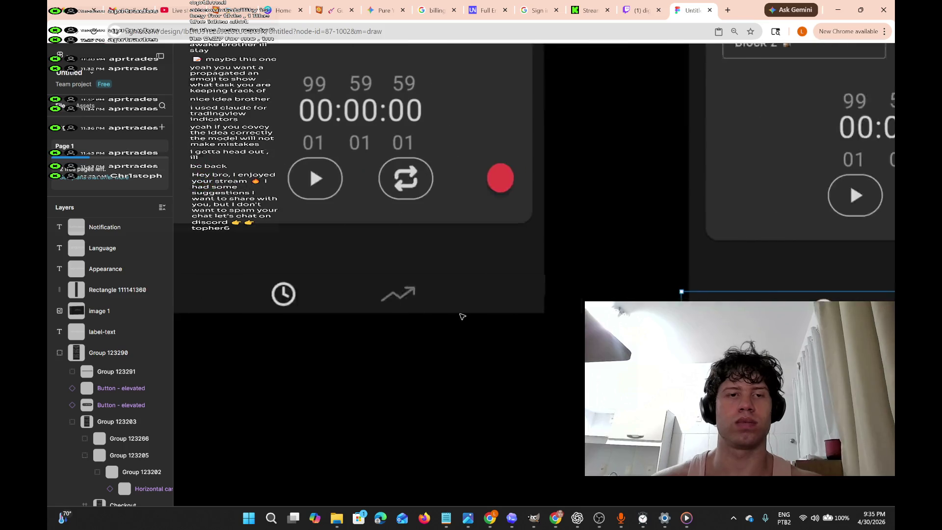
key(shift+1)
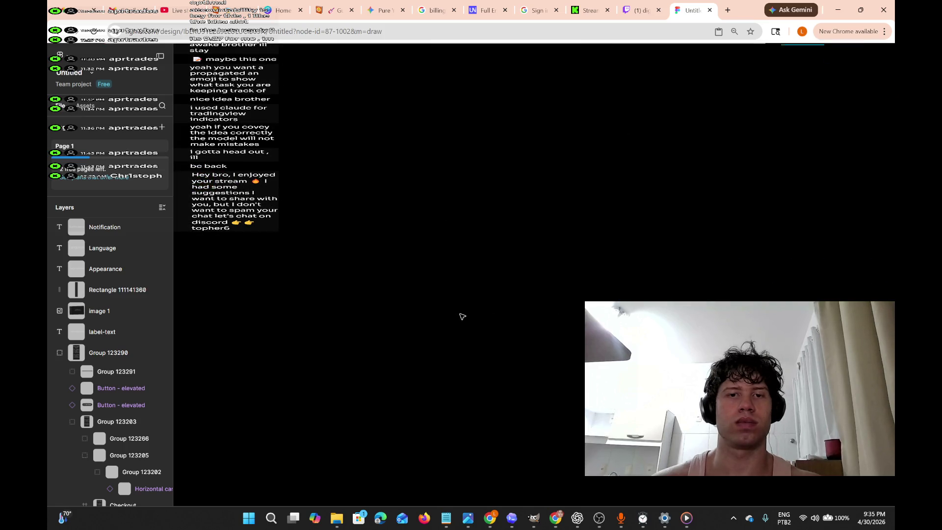
Zoom to the selection and into the Dashboard graph notes text, placing the caret near 'press'.
key(shift+2)
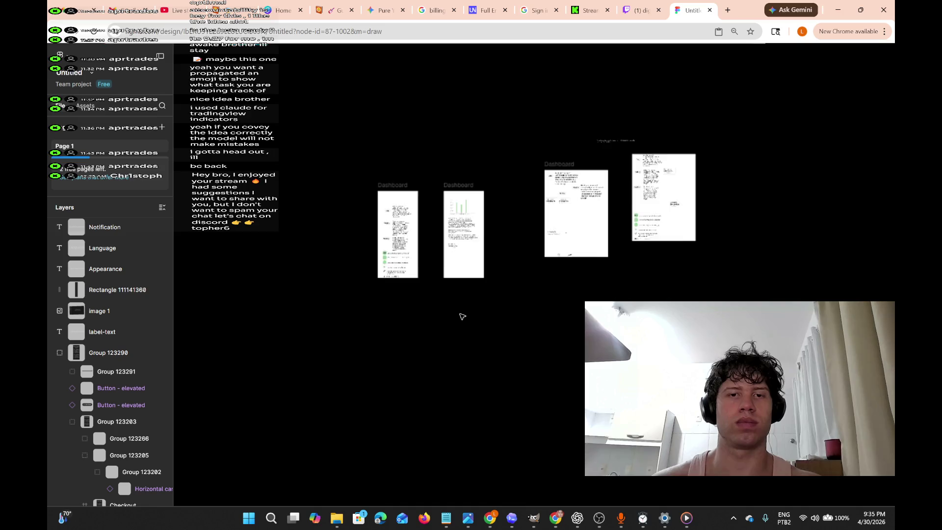
scroll(463, 317, up, 8)
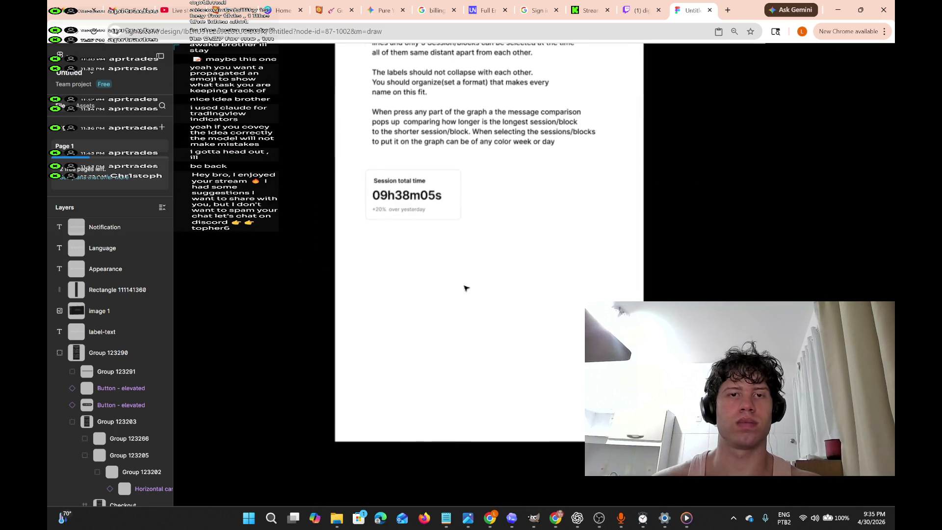
scroll(478, 187, up, 5)
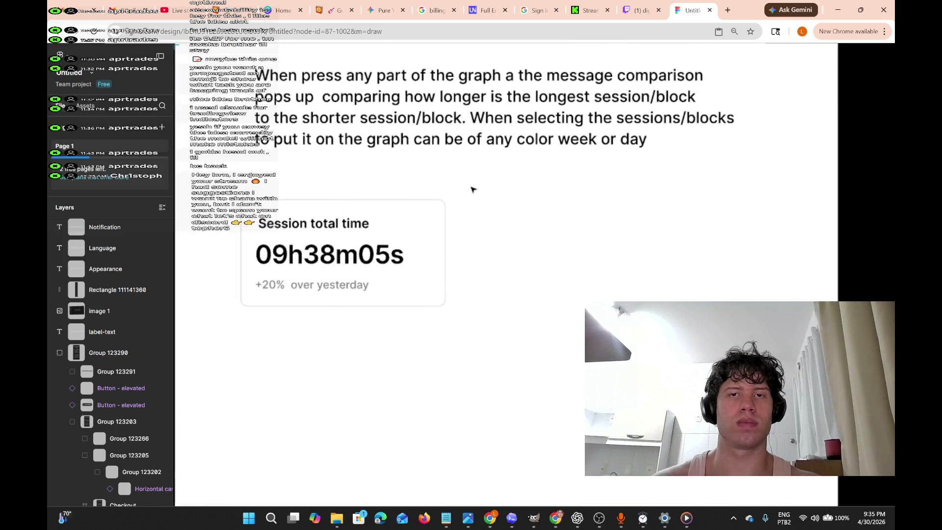
double_click(325, 164)
click(326, 162)
double_click(325, 162)
click(310, 162)
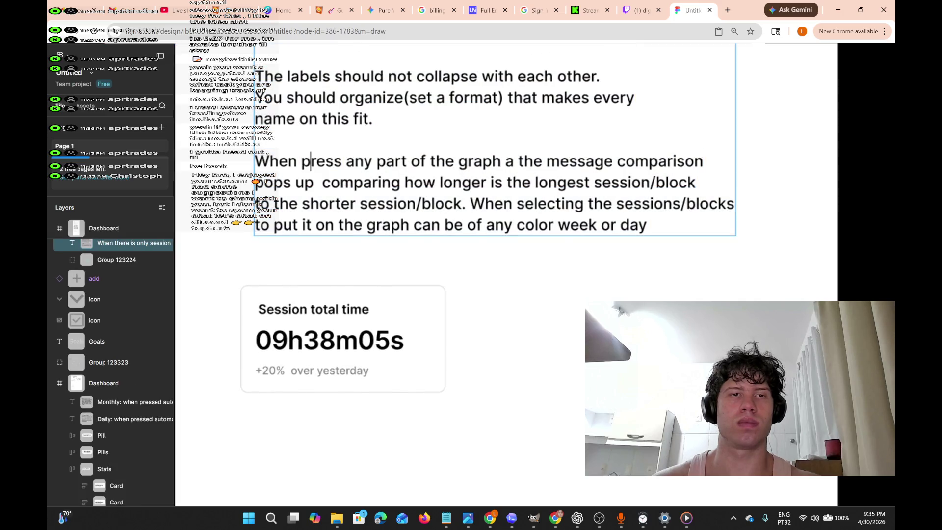
key(Escape)
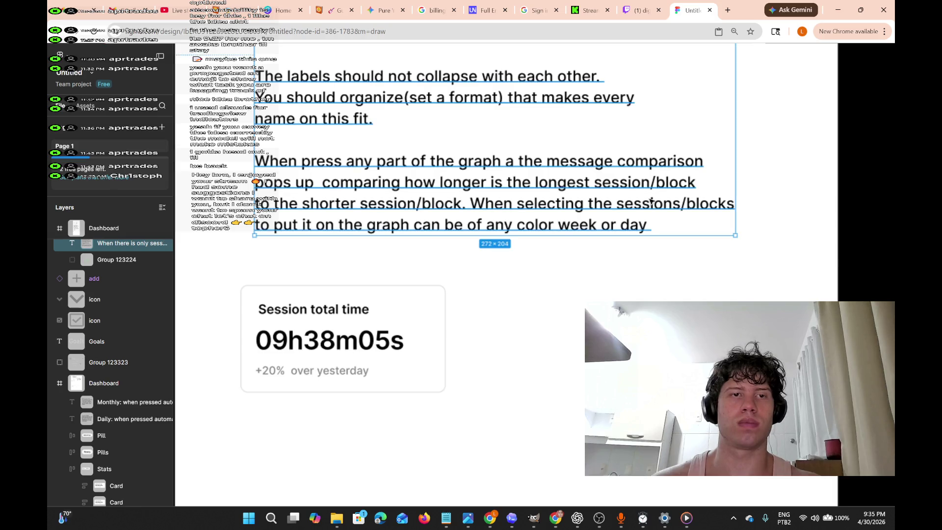
click(681, 234)
click(564, 226)
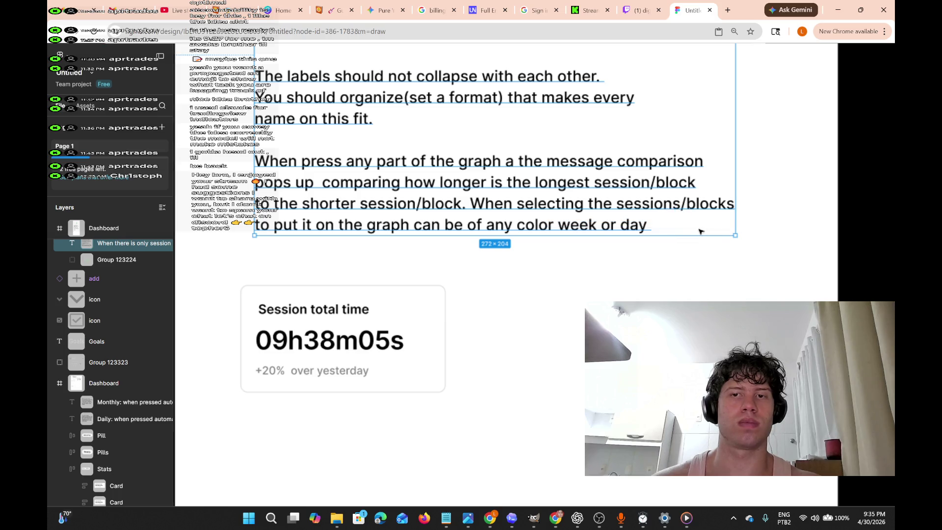
Select the notes paragraph starting at 'When', then finish editing and deselect the text box.
drag(259, 146, 399, 216)
key(Return)
double_click(275, 161)
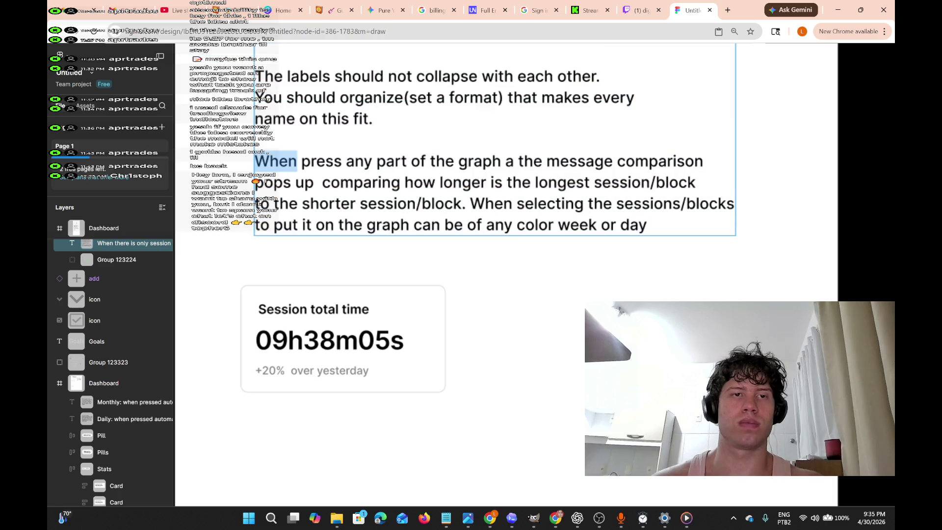
click(278, 161)
mouse_move(255, 161)
mouse_down()
mouse_move(624, 203)
mouse_move(647, 224)
mouse_up()
key(Escape)
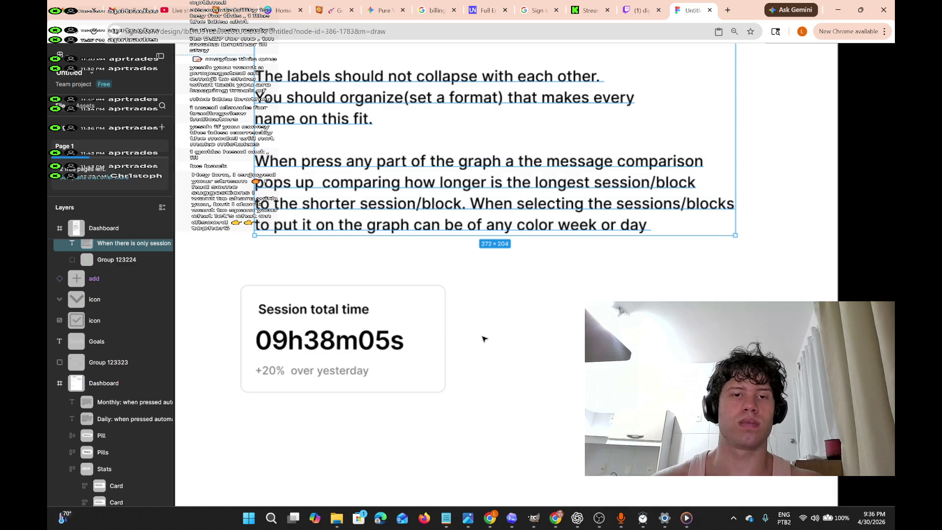
click(485, 340)
scroll(484, 340, down, 3)
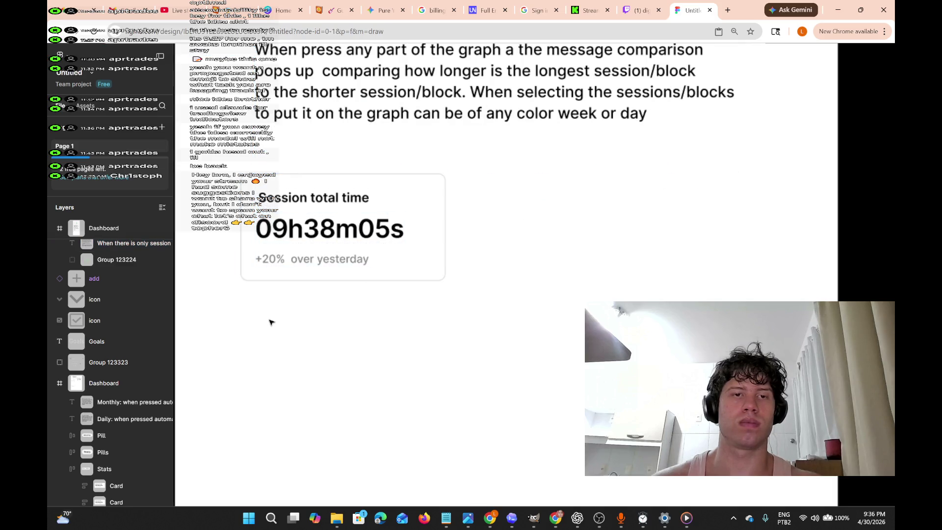
Show the canvas menu's Copy/Paste as submenu beside the Dashboard notes.
right_click(249, 306)
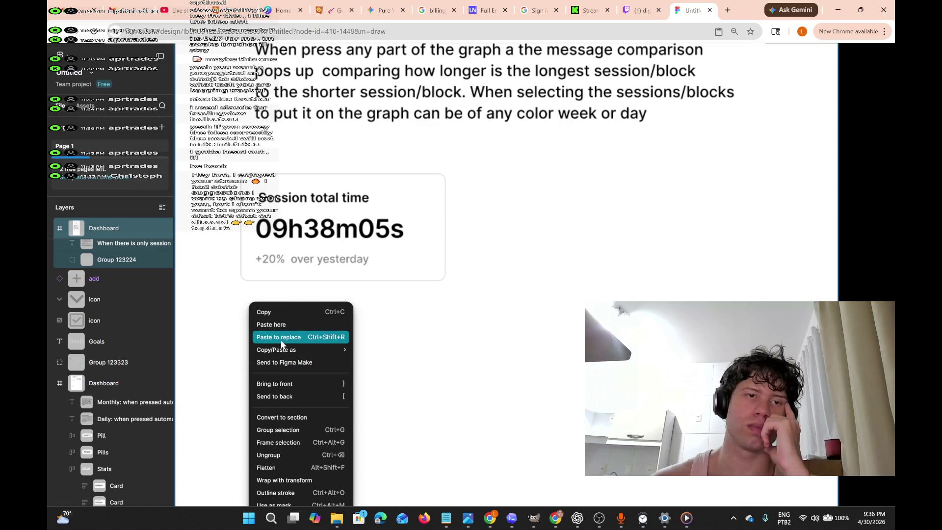
mouse_move(269, 351)
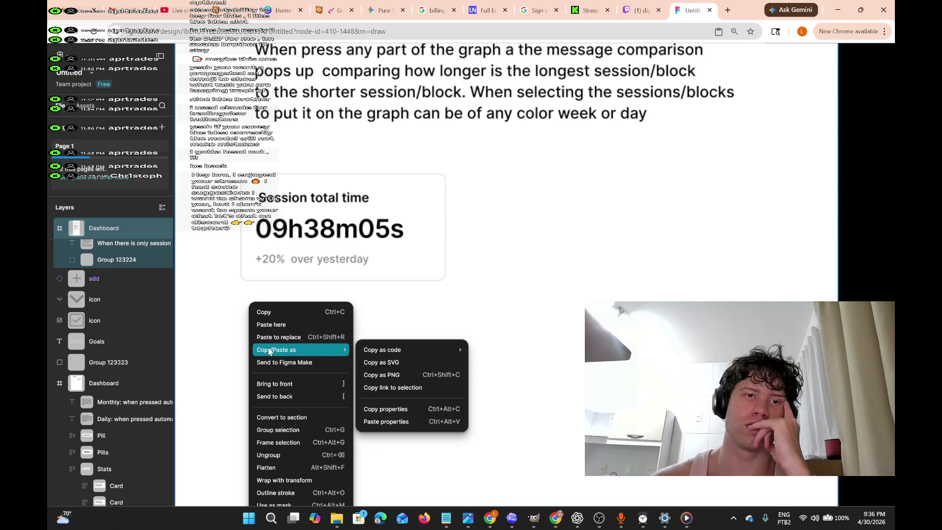
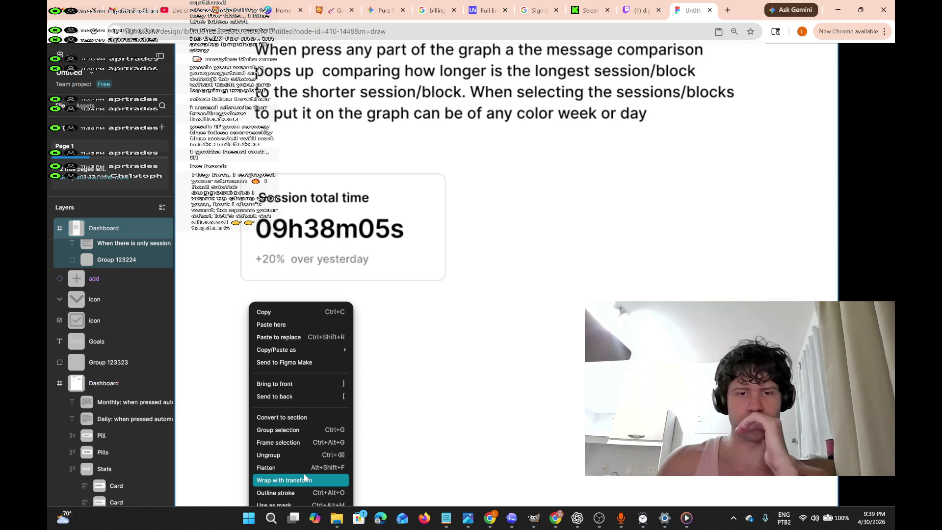
Launch Social Stream Ninja via Windows Search, move its window up, and start adding a Twitch source.
click(270, 518)
text(social stream)
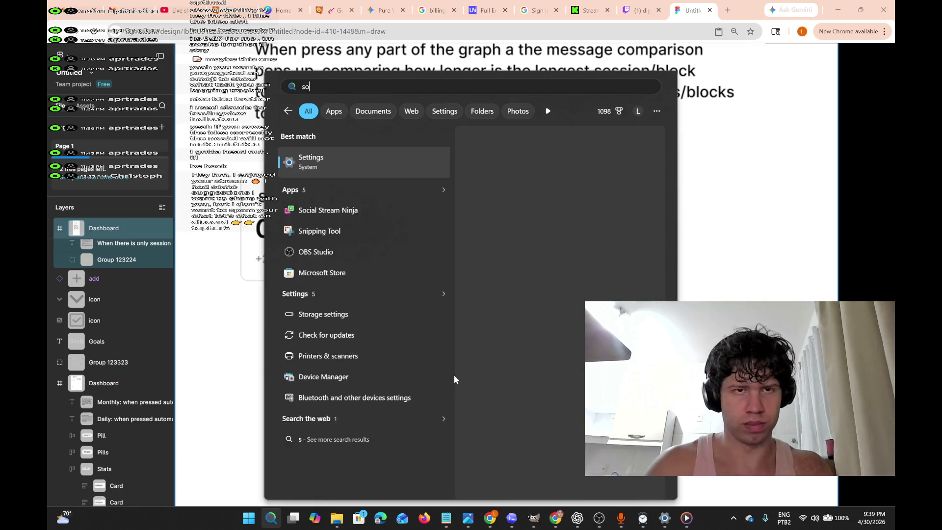
text( ninja)
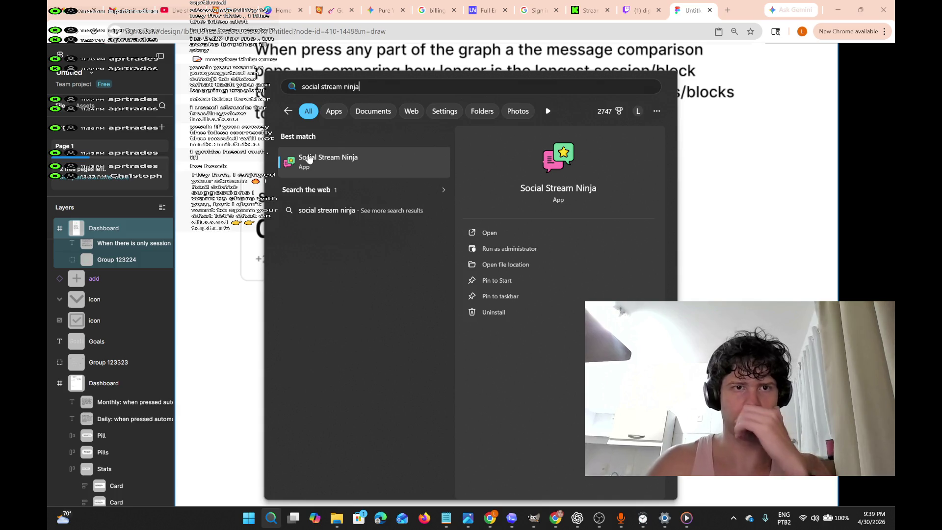
click(307, 171)
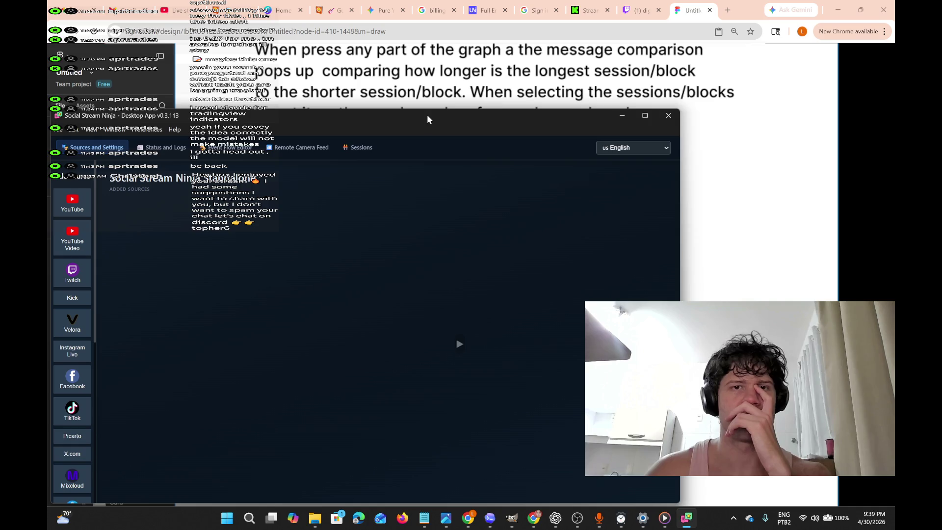
drag(427, 114, 514, 44)
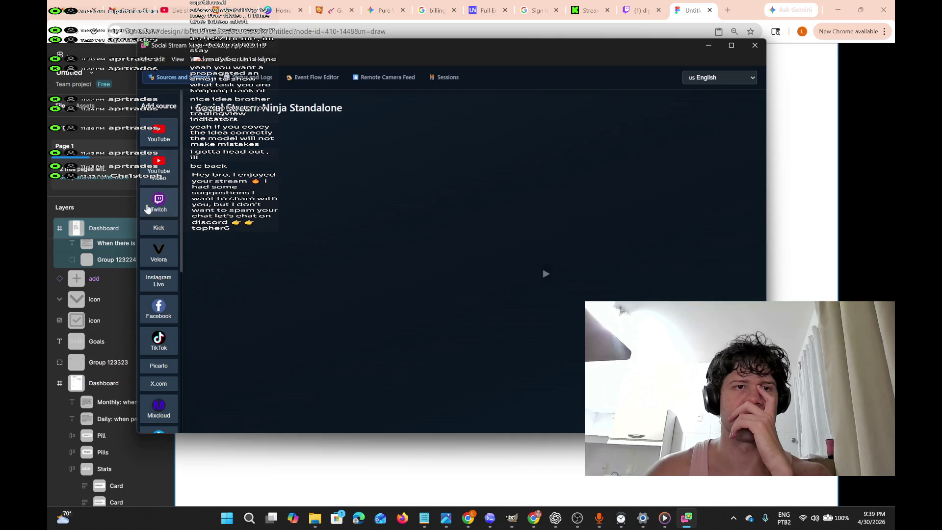
click(157, 204)
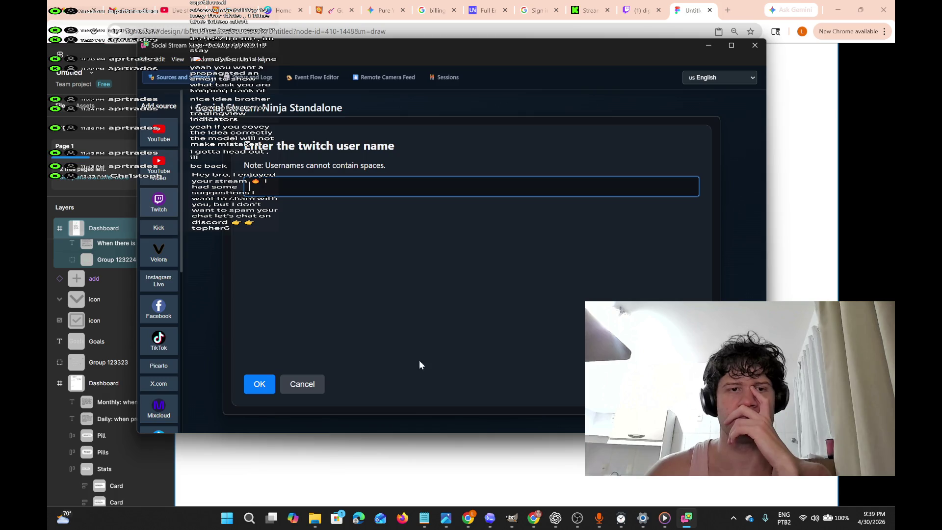
Cancel the Twitch username prompt, activate the existing Twitch source, and list available live streams.
click(316, 373)
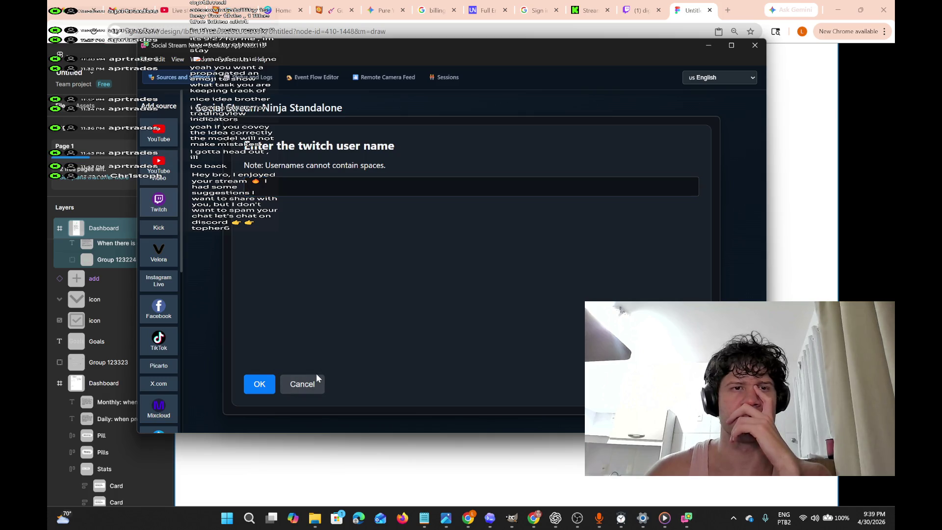
click(305, 384)
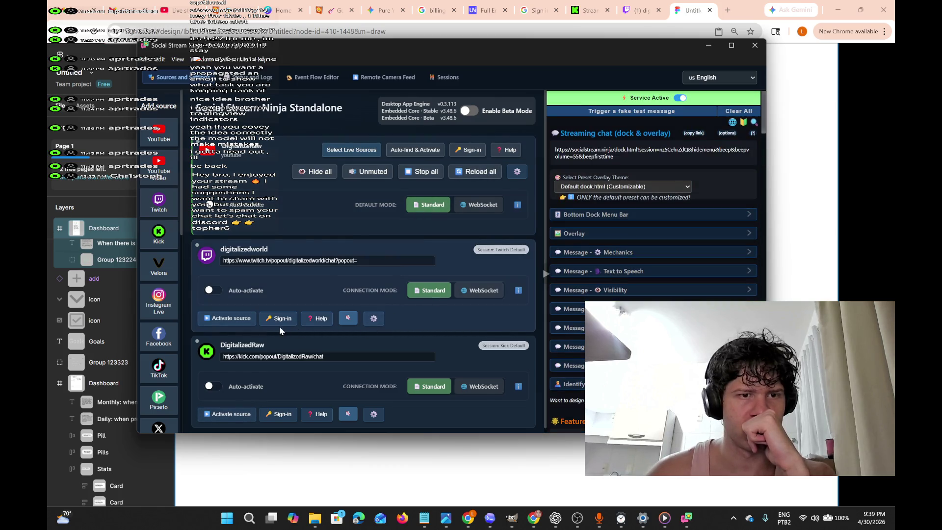
click(241, 317)
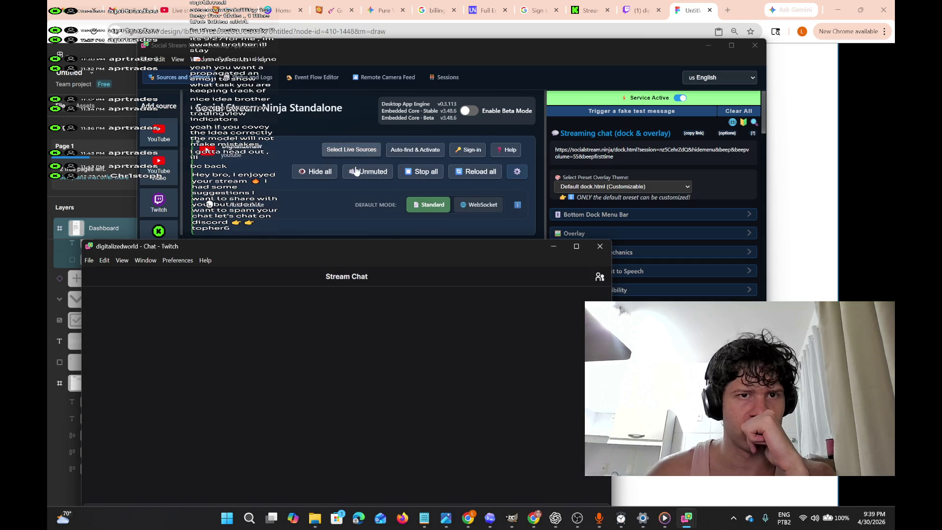
click(362, 151)
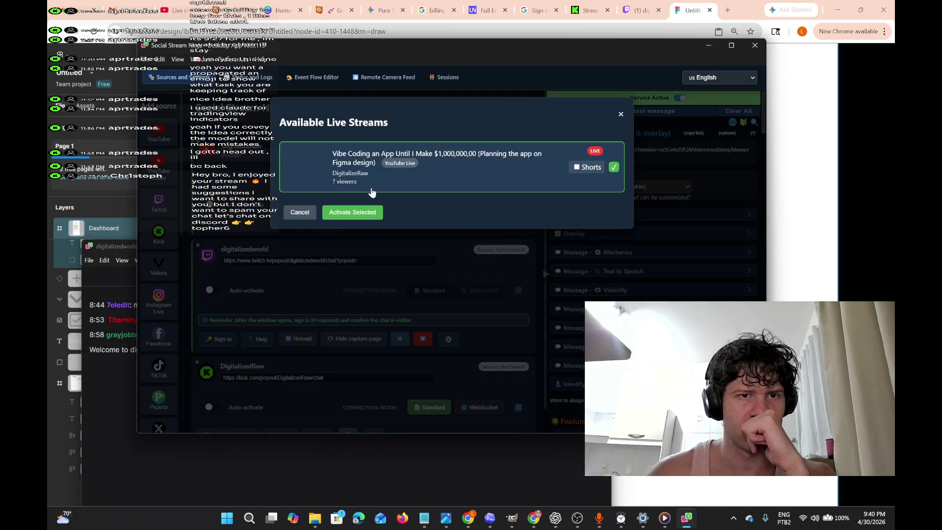
Activate the selected YouTube live stream, minimize its chat popout, and activate the Kick source.
click(356, 216)
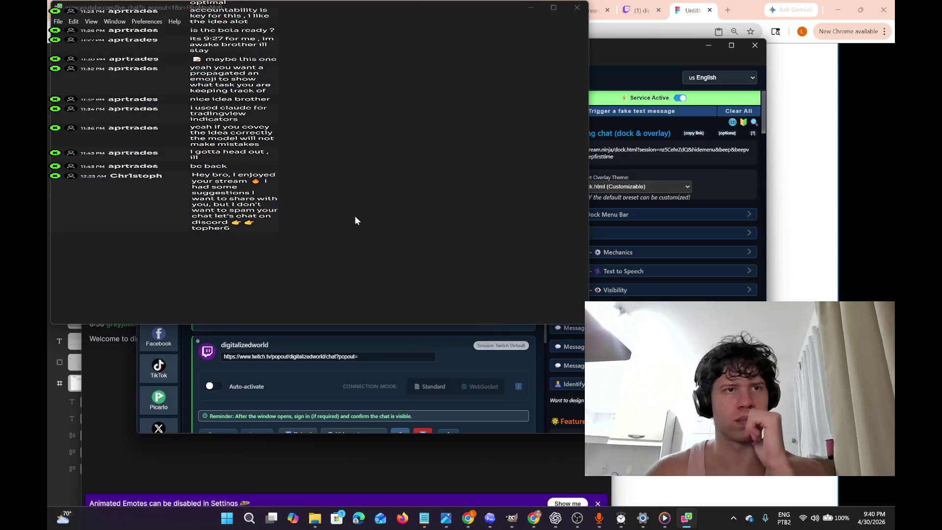
click(529, 8)
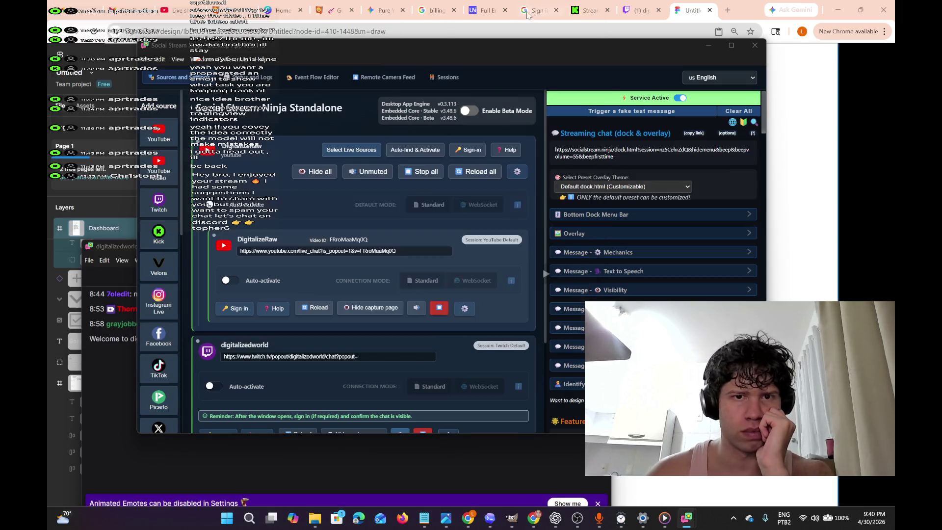
scroll(317, 299, down, 3)
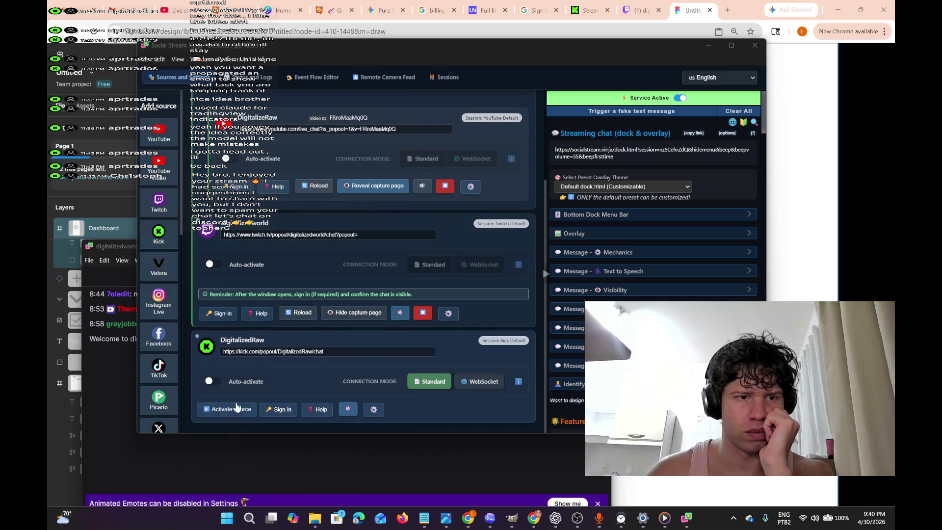
click(237, 412)
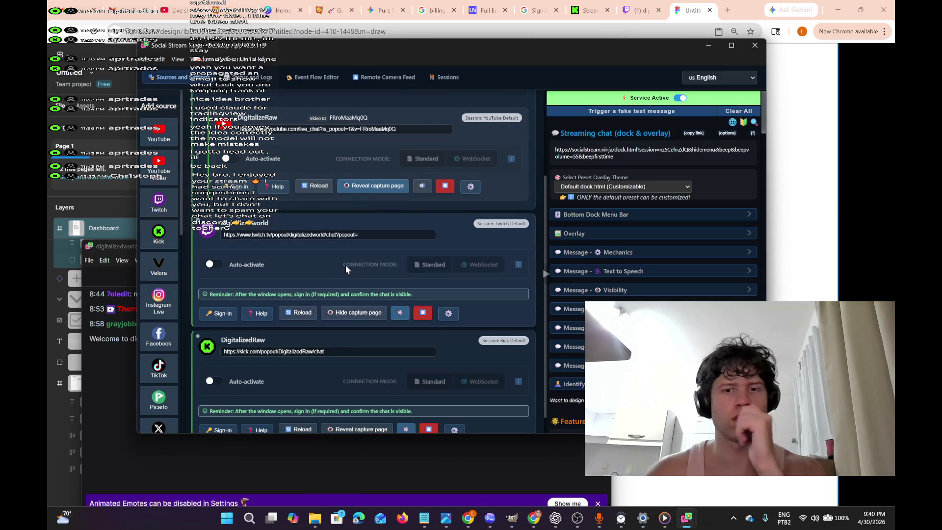
scroll(446, 321, up, 3)
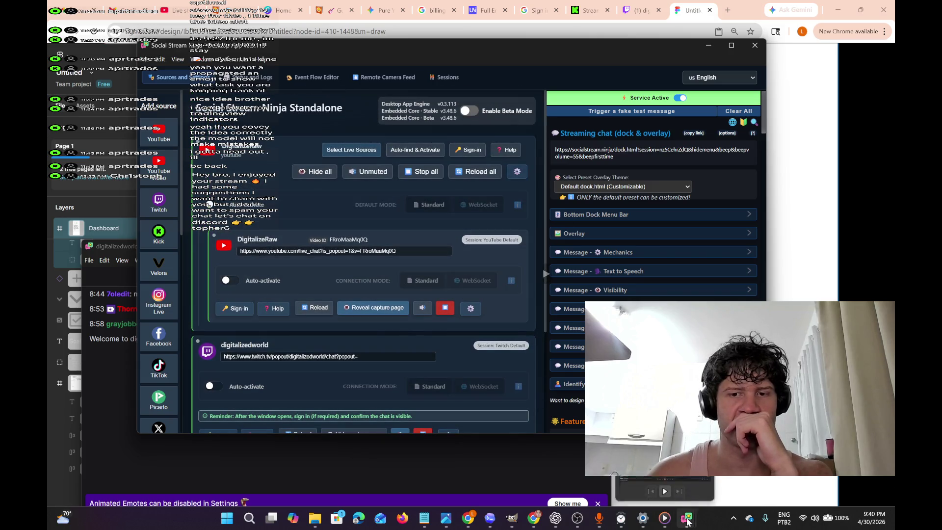
Bring the Twitch chat window forward and reposition it on screen.
mouse_move(687, 518)
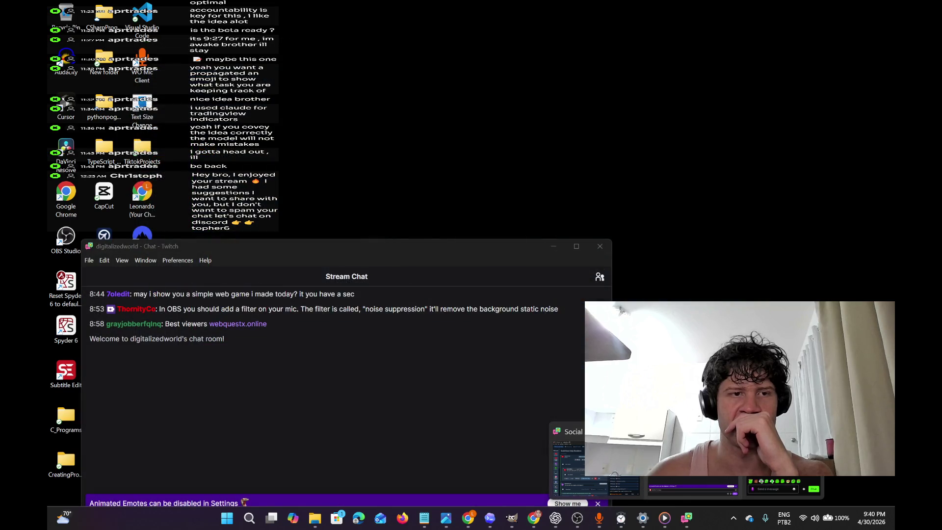
click(693, 464)
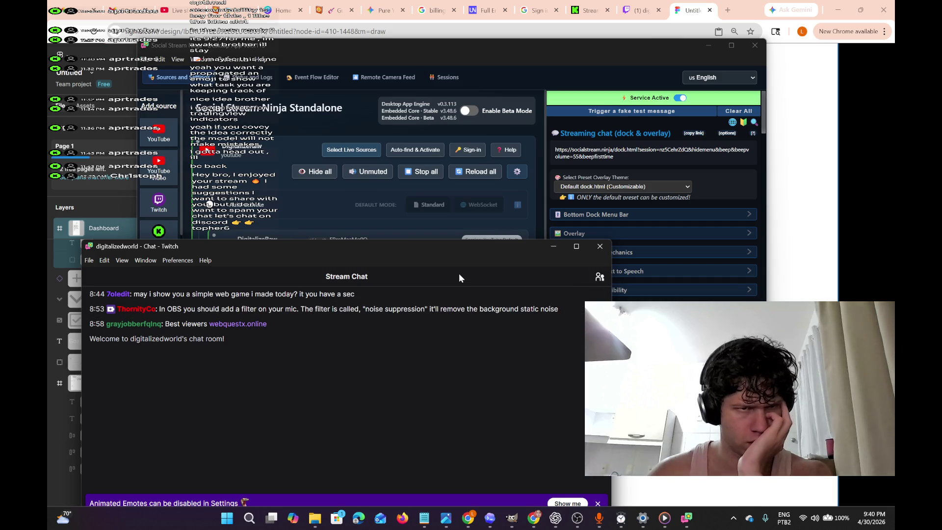
mouse_move(454, 283)
mouse_down()
mouse_move(496, 119)
mouse_move(479, 134)
mouse_up()
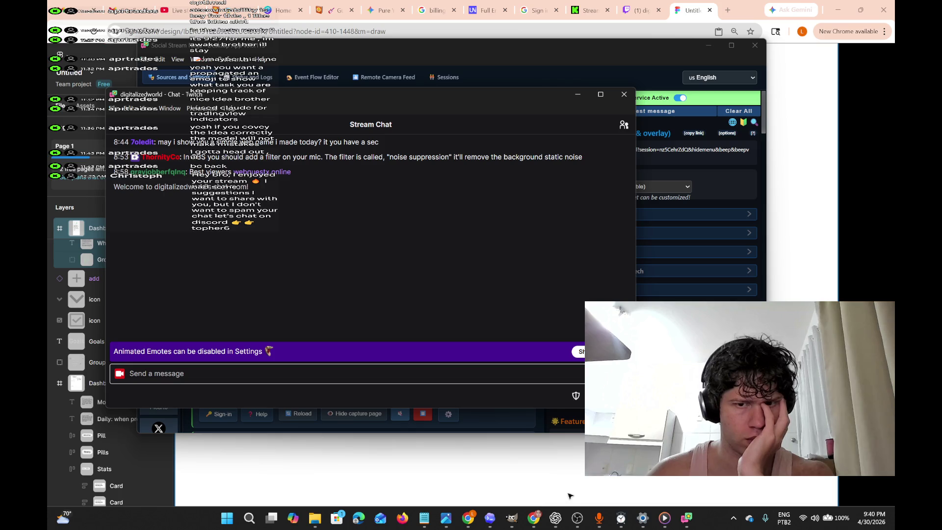
mouse_move(694, 524)
click(594, 489)
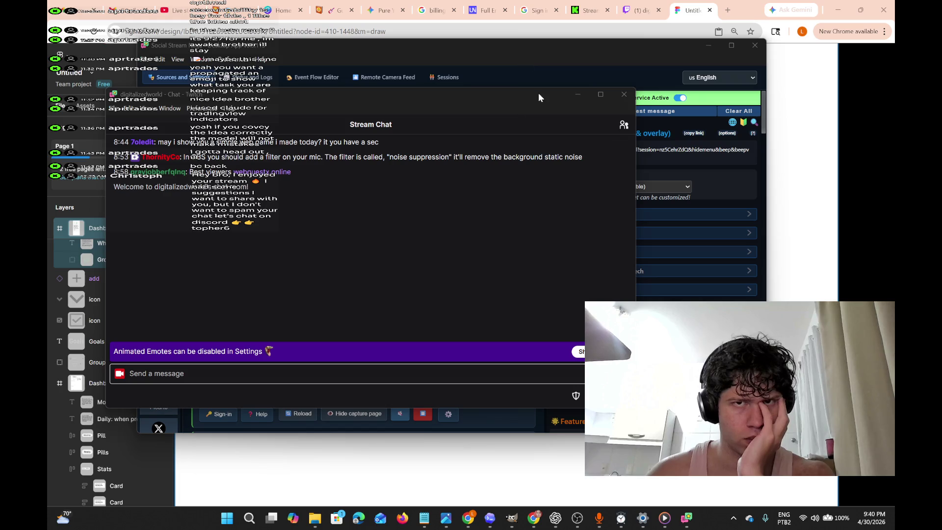
drag(538, 92, 469, 180)
Close the Twitch chat window and return to the Social Stream Ninja sources list.
mouse_move(688, 525)
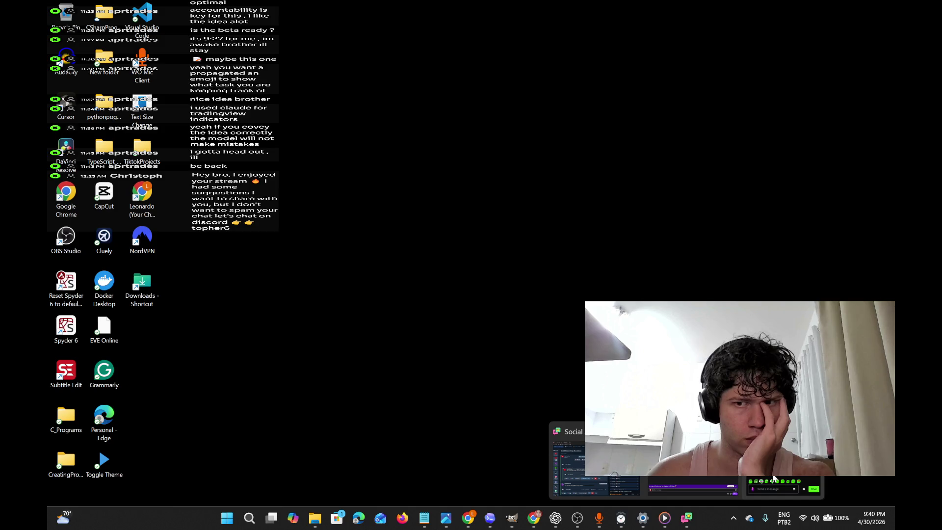
click(774, 479)
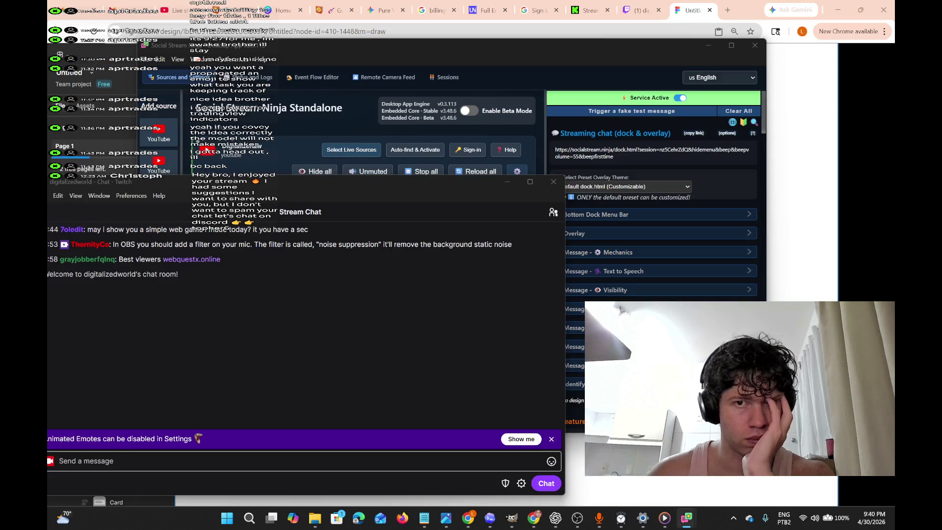
mouse_move(687, 520)
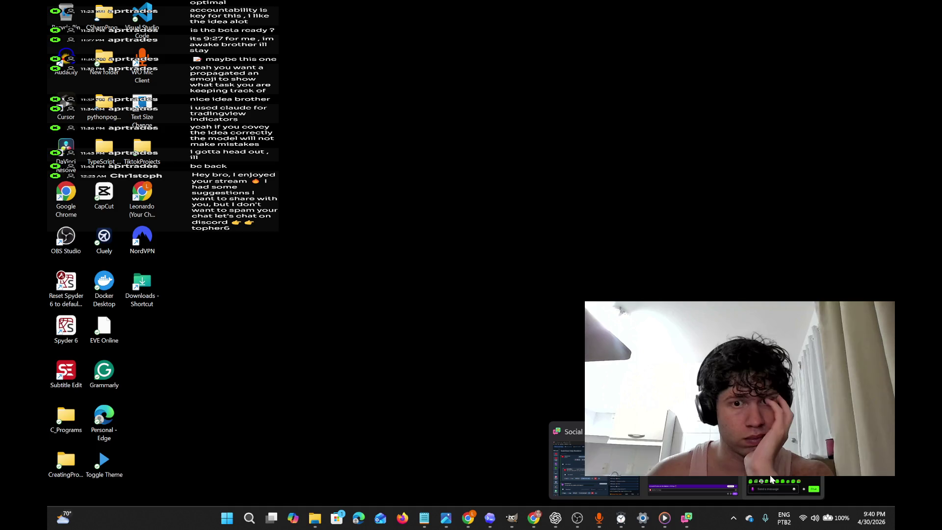
click(772, 478)
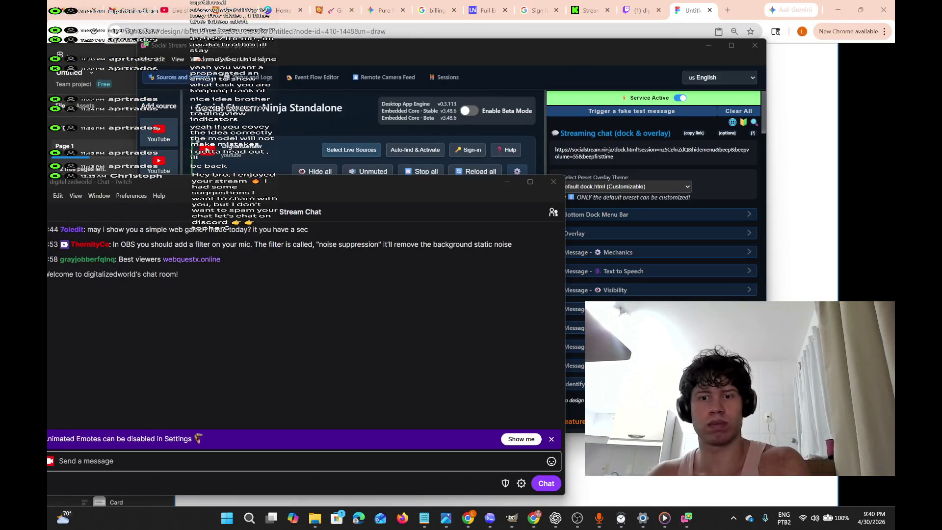
mouse_move(687, 520)
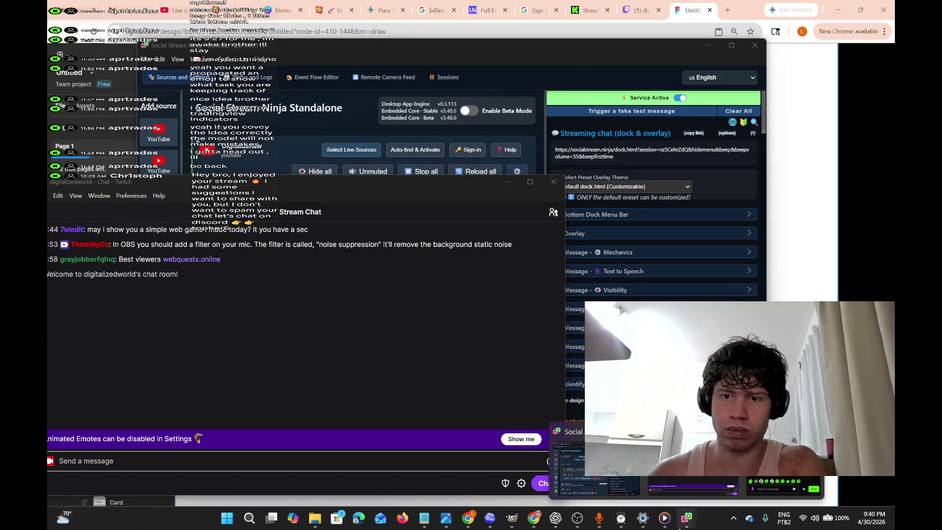
mouse_move(760, 481)
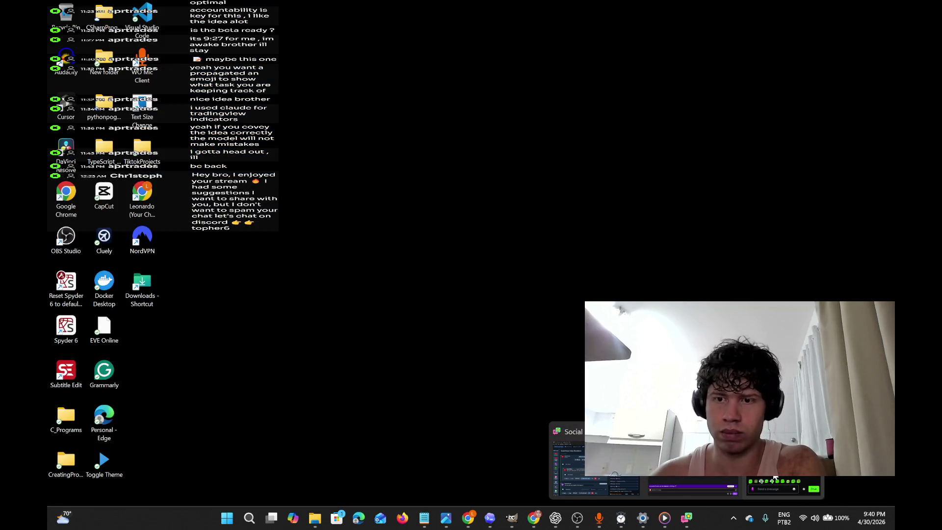
click(760, 481)
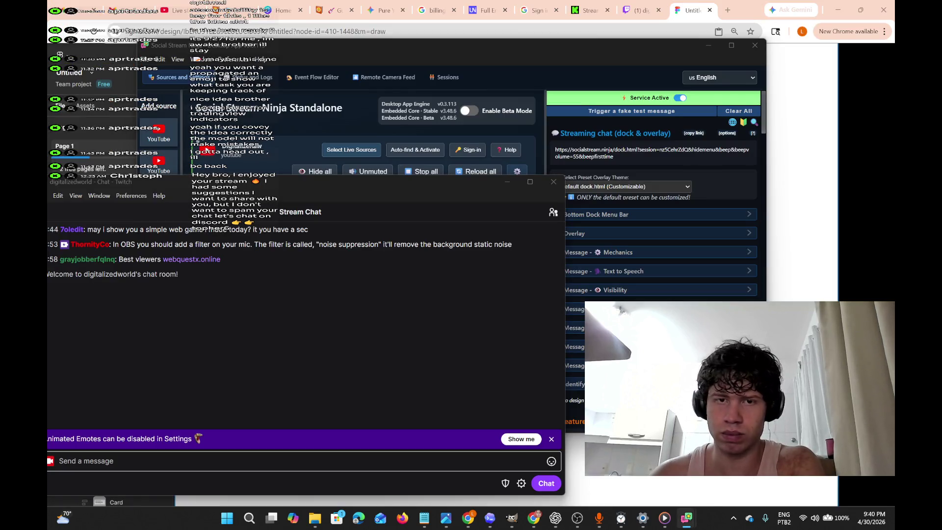
click(549, 189)
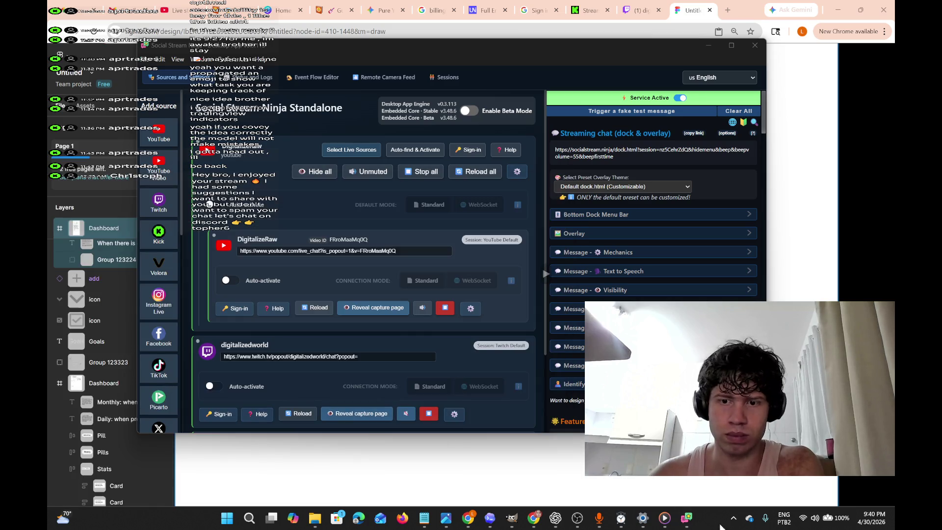
mouse_move(690, 520)
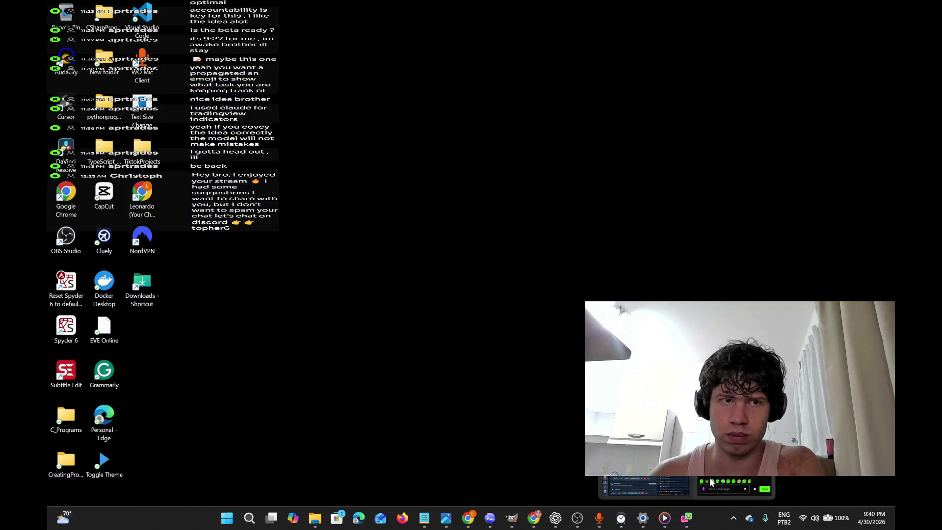
click(704, 492)
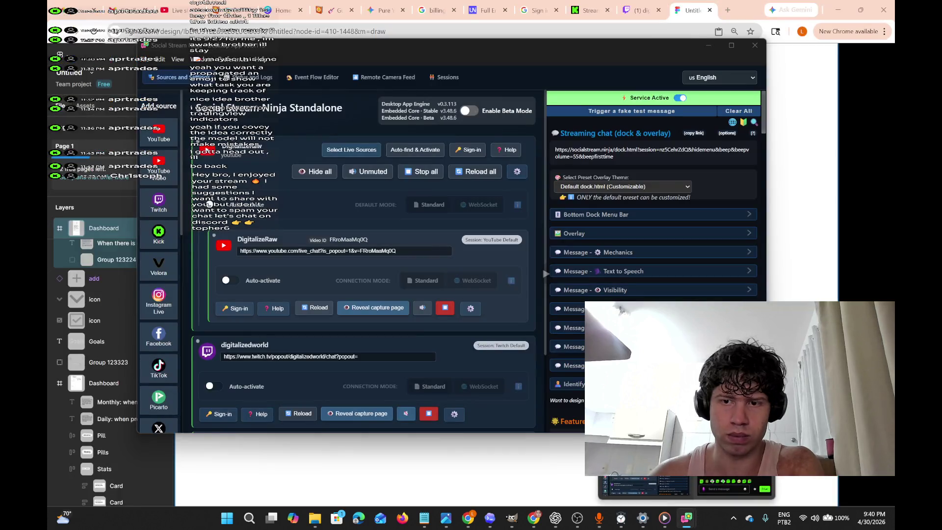
scroll(222, 388, down, 2)
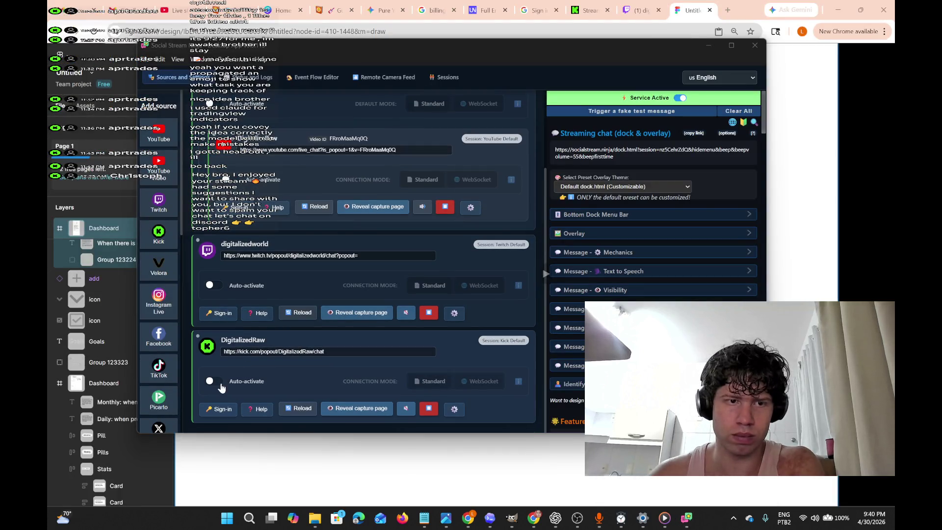
Toggle the Kick capture page and close the popped-out Twitch chat window.
click(331, 414)
click(332, 414)
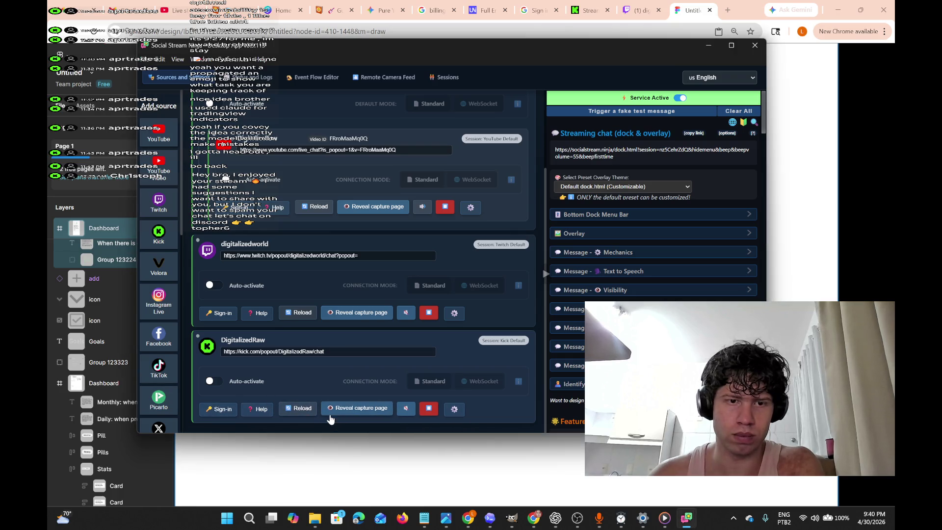
click(332, 414)
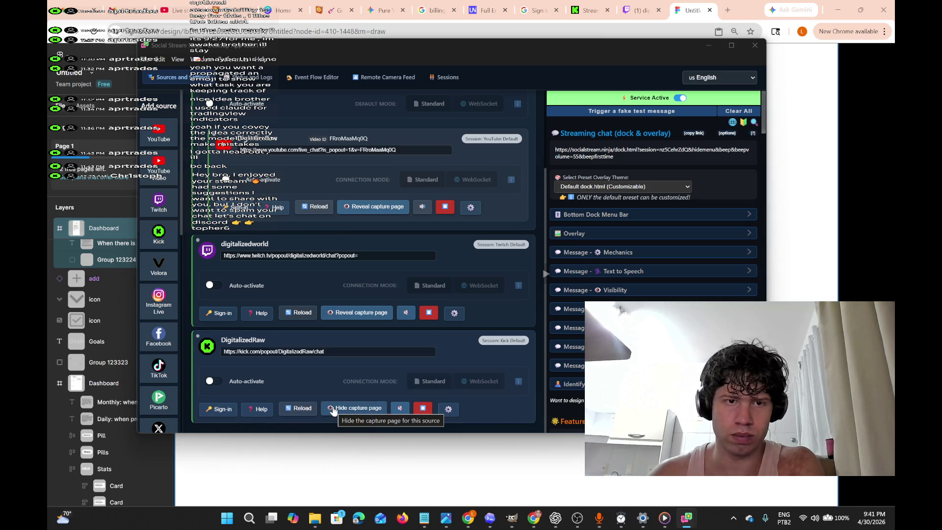
click(357, 313)
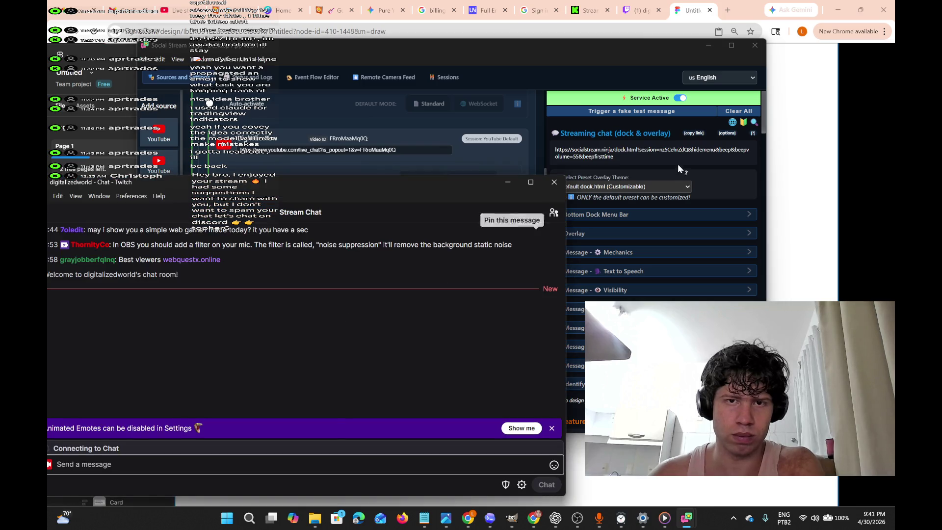
click(558, 182)
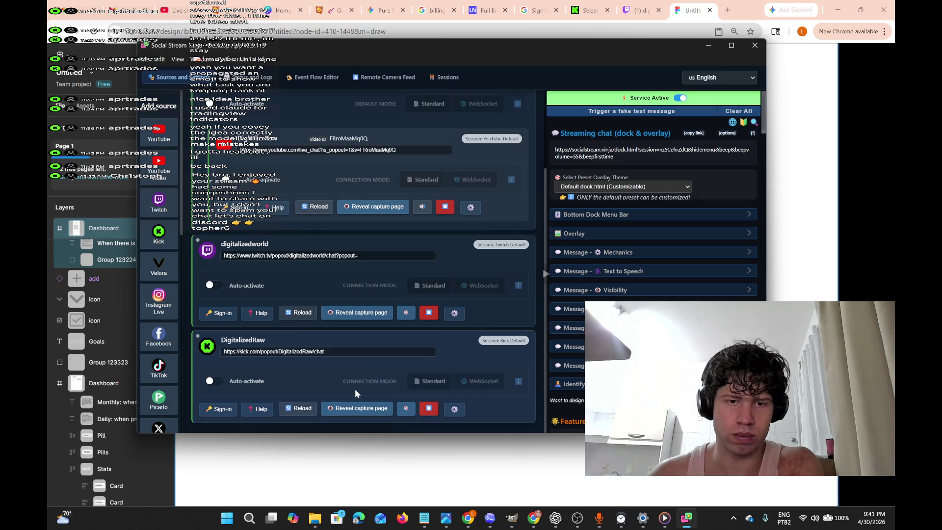
Reveal and then hide the Kick source's capture page, returning to the open windows.
click(357, 407)
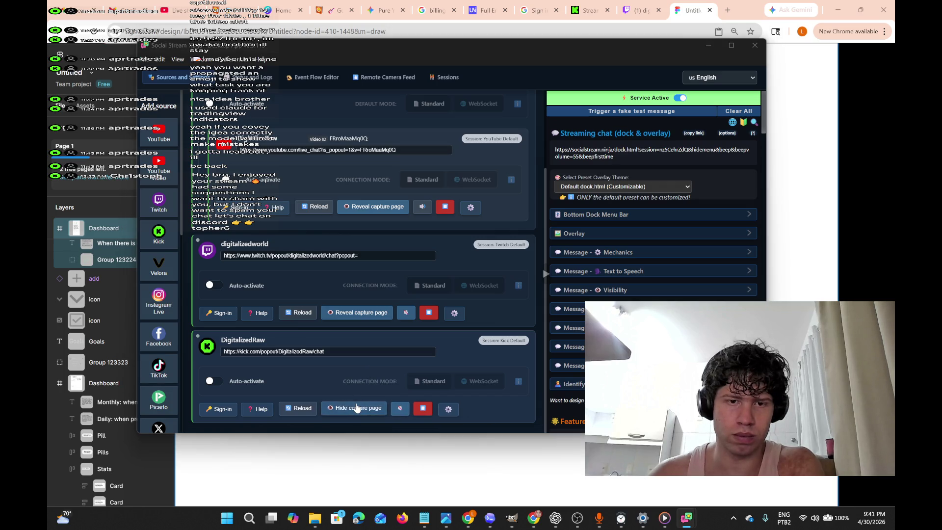
mouse_move(683, 524)
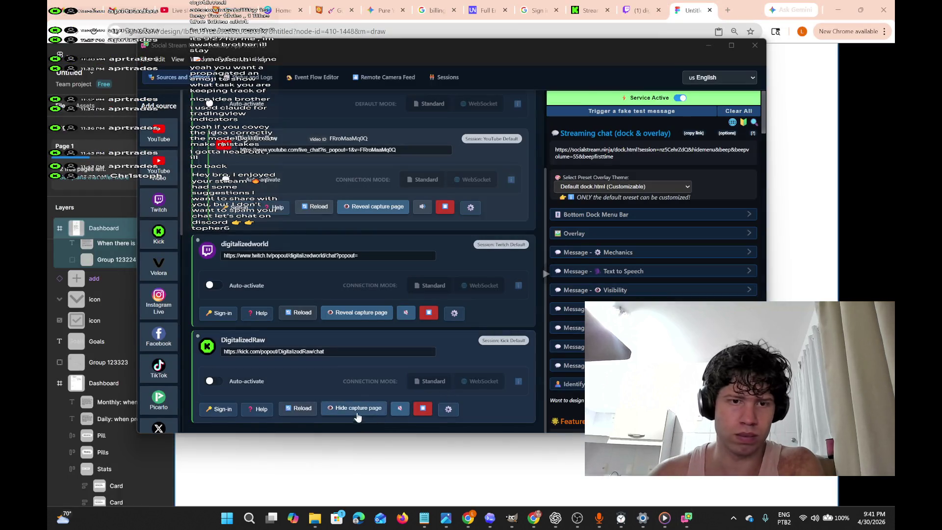
click(353, 407)
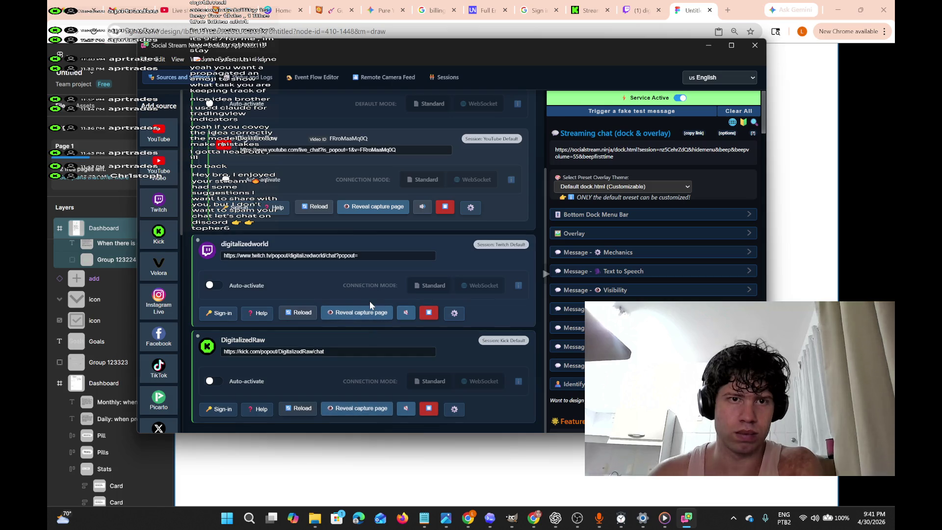
scroll(370, 302, up, 2)
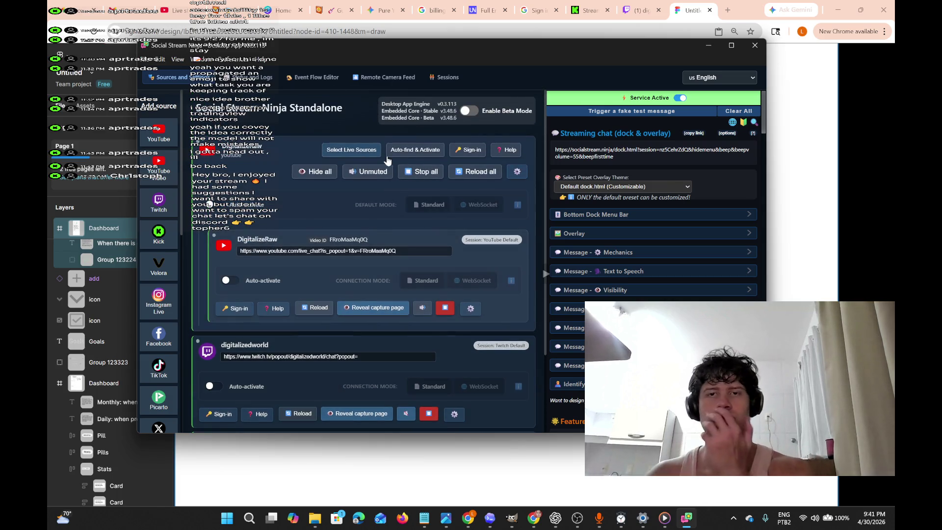
mouse_move(687, 518)
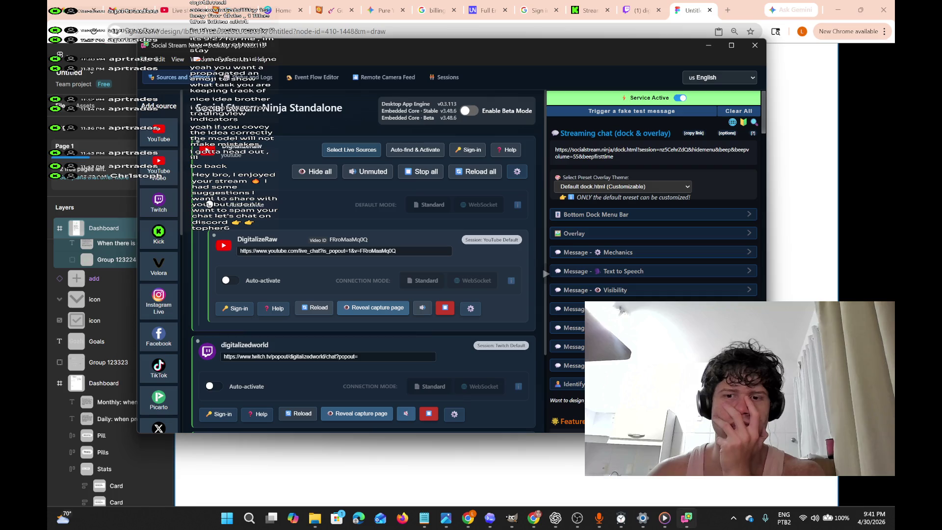
click(690, 483)
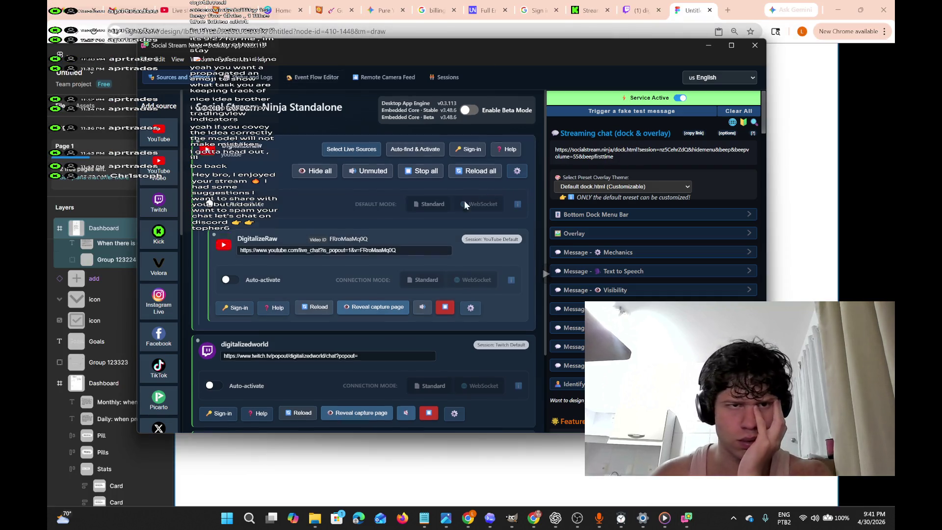
Review the overlay theme presets, keeping the Default dock.html (Customizable) theme.
scroll(465, 200, down, 2)
scroll(370, 252, up, 3)
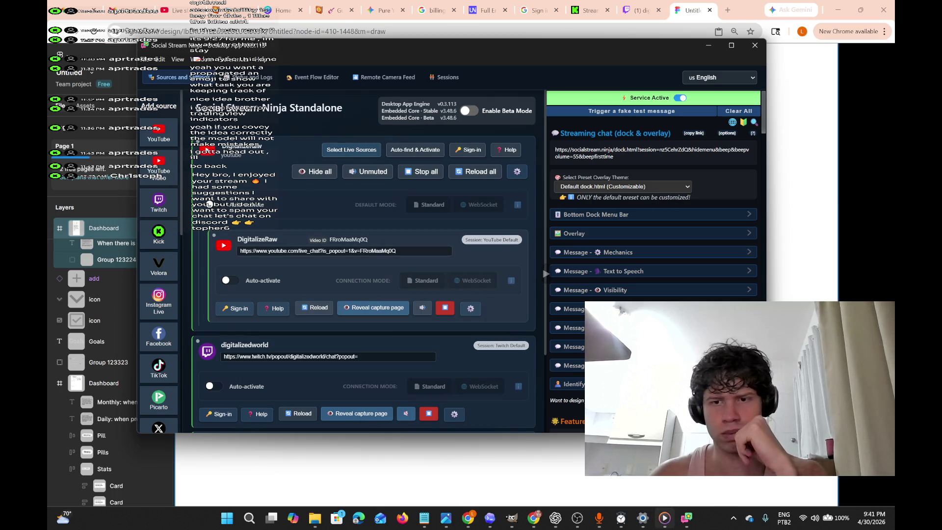
mouse_move(683, 527)
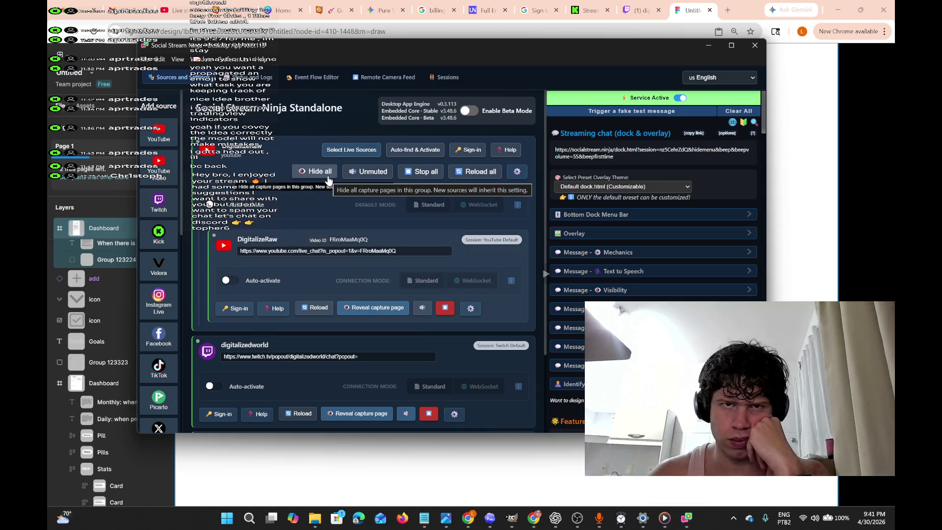
scroll(374, 264, down, 1)
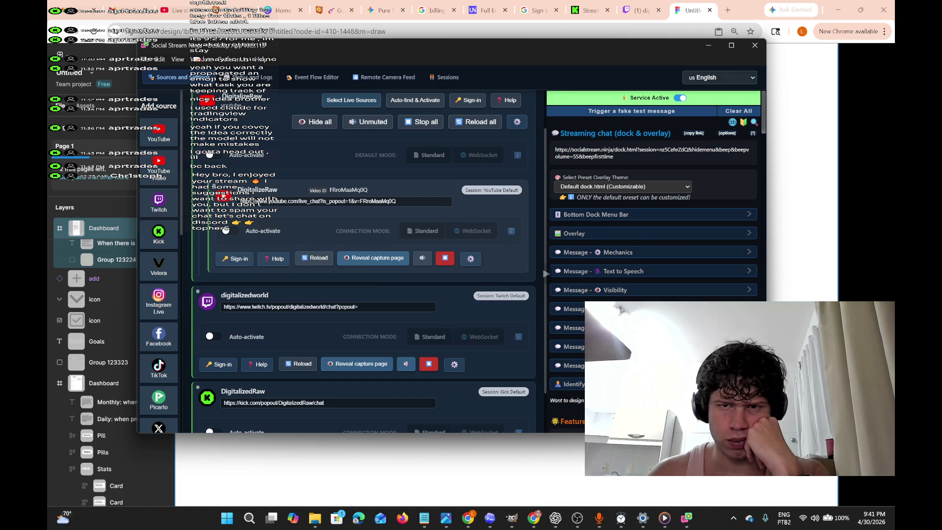
click(673, 188)
click(673, 188)
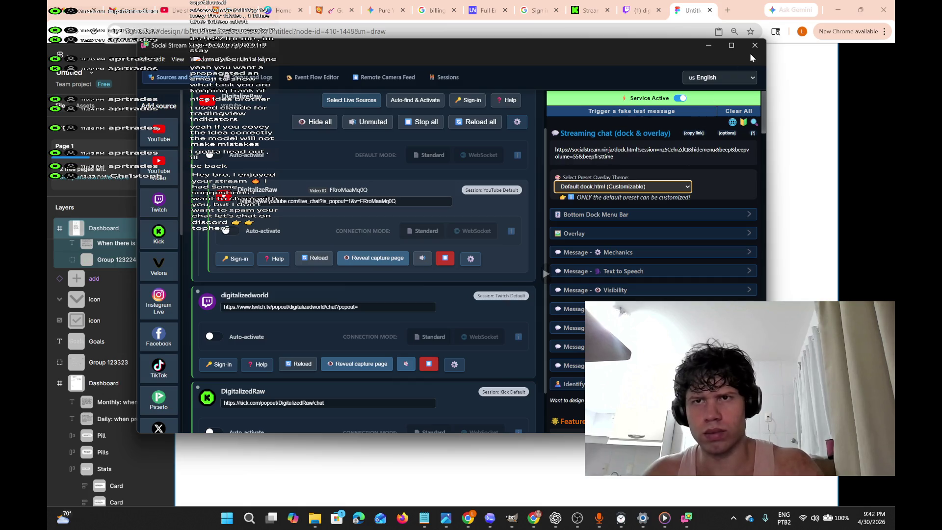
Maximize the Social Stream Ninja window and scroll through the settings panel.
click(732, 45)
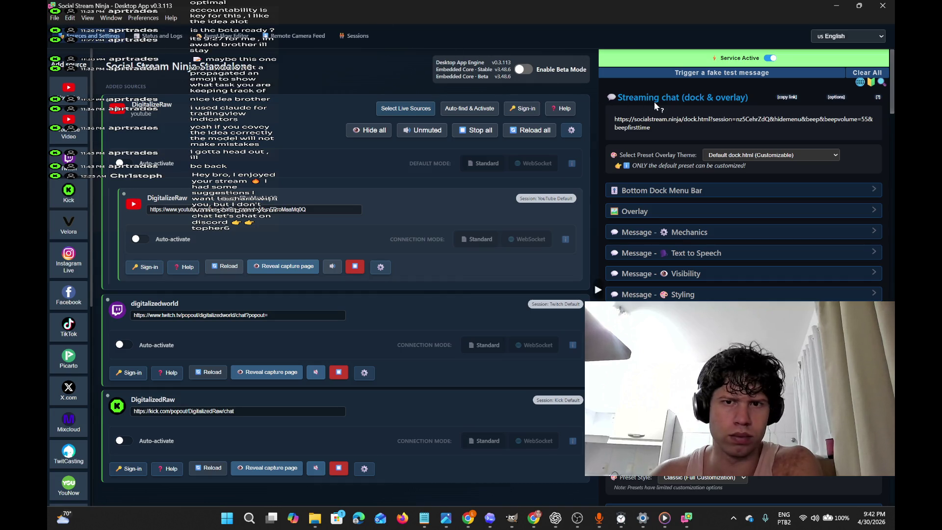
scroll(821, 101, down, 15)
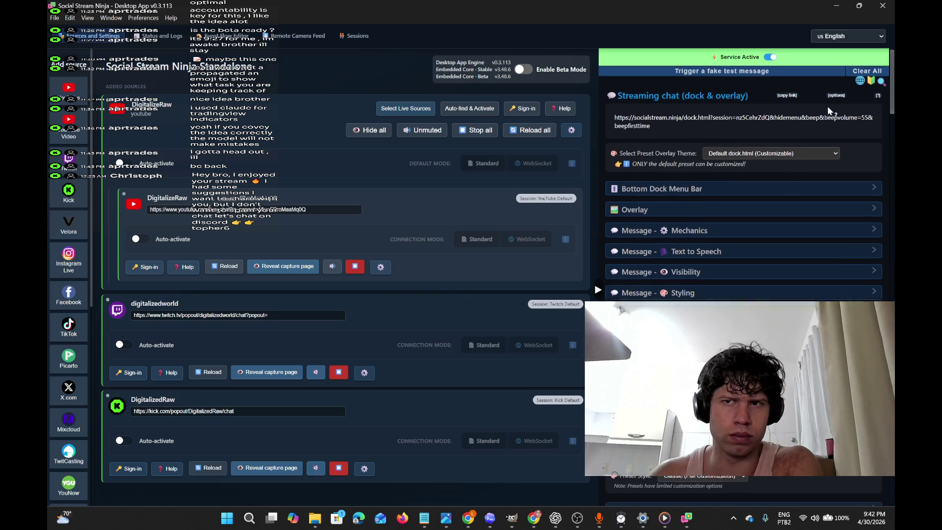
scroll(746, 268, down, 3)
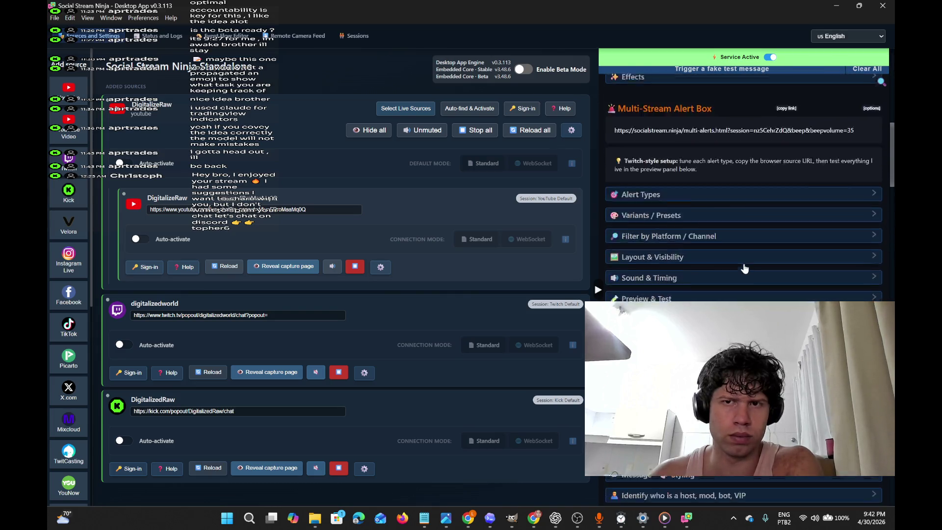
scroll(745, 268, up, 4)
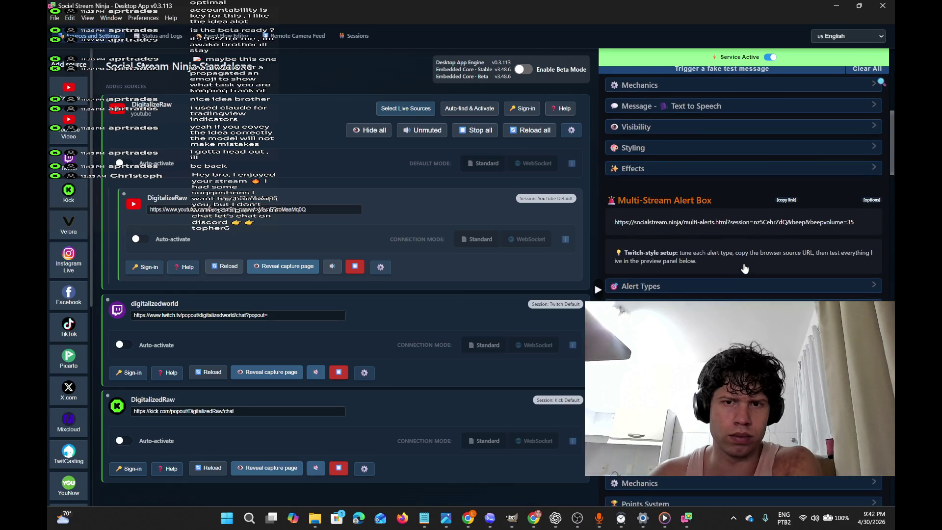
scroll(712, 301, down, 3)
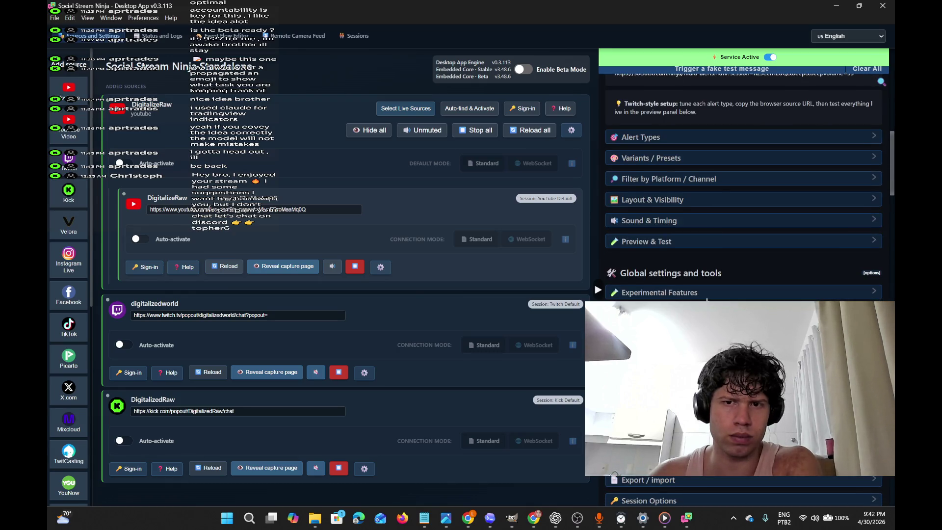
scroll(743, 196, down, 4)
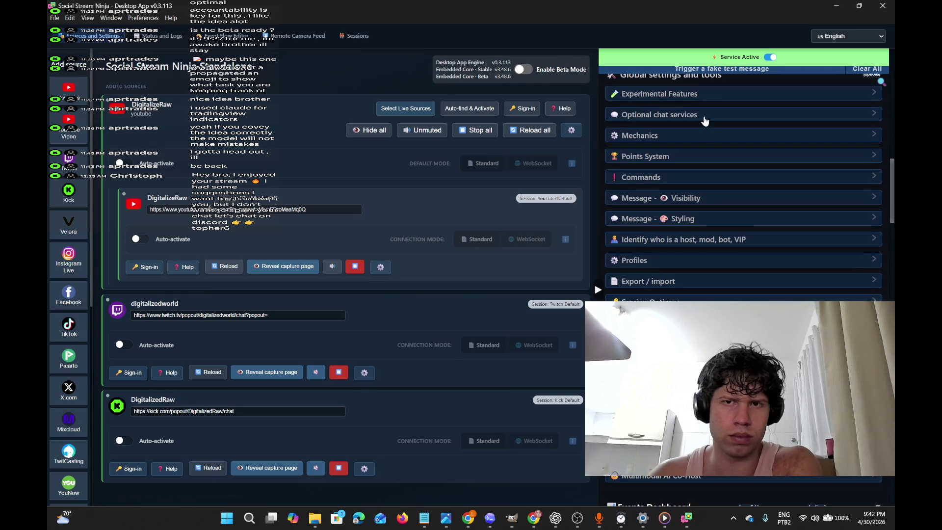
Expand the Mechanics section and scroll through its chat options.
click(703, 140)
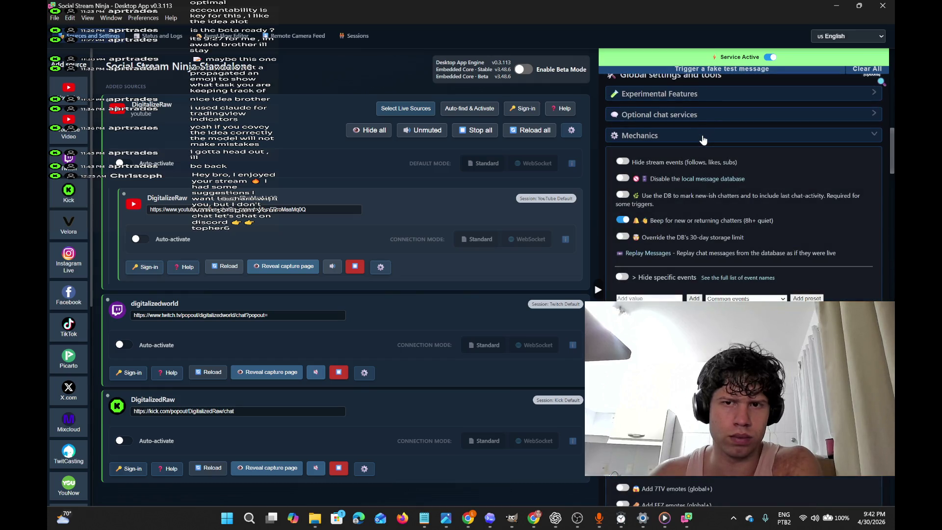
scroll(684, 169, down, 1)
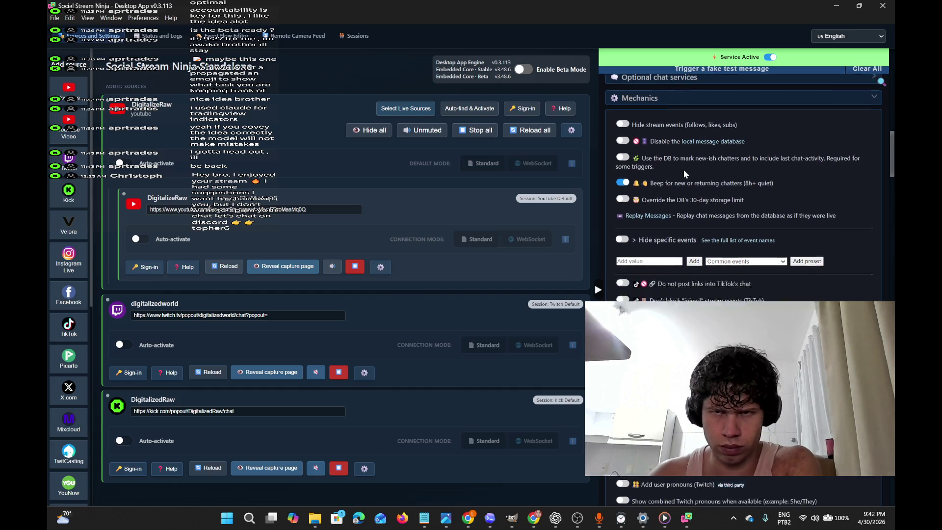
scroll(684, 169, down, 3)
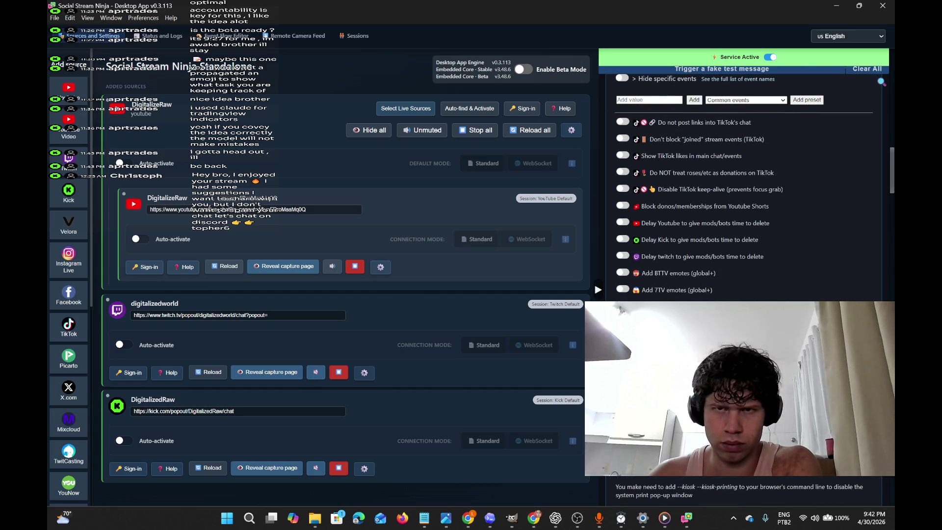
scroll(744, 186, down, 2)
scroll(743, 187, down, 3)
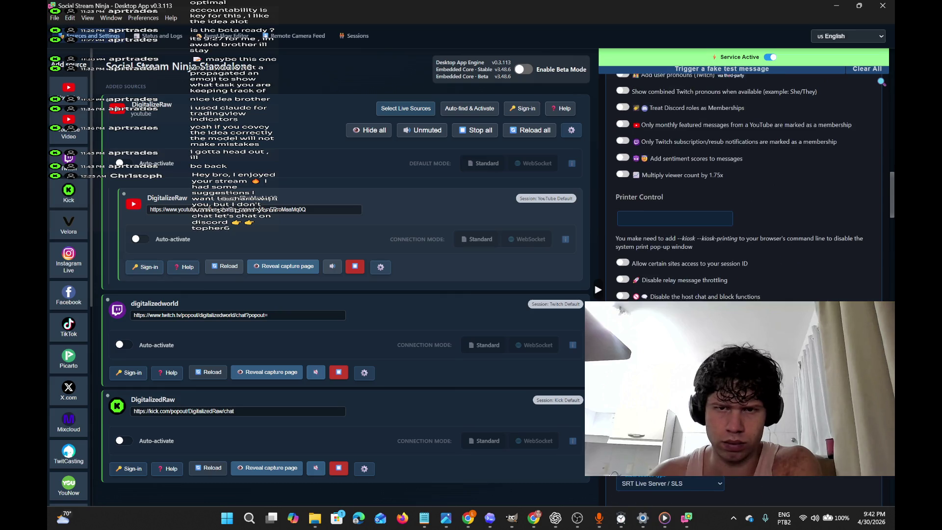
scroll(744, 186, down, 4)
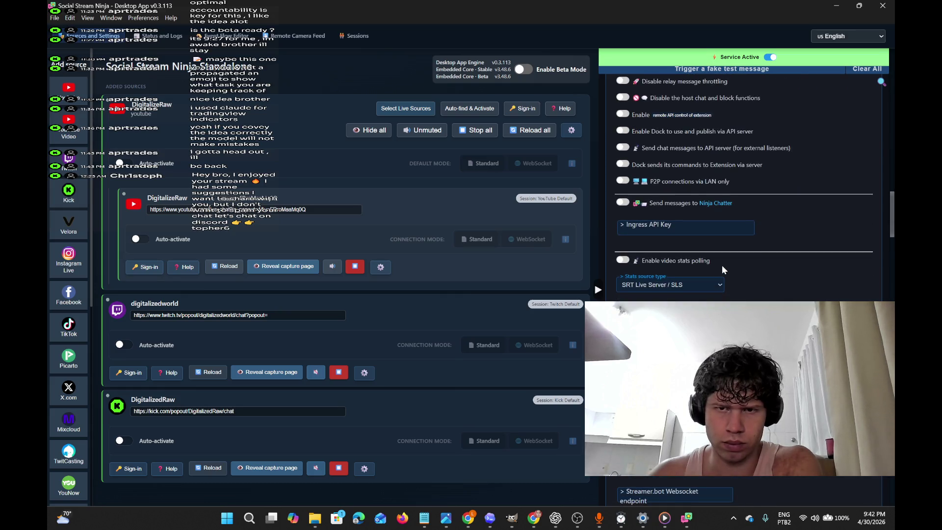
scroll(722, 267, down, 7)
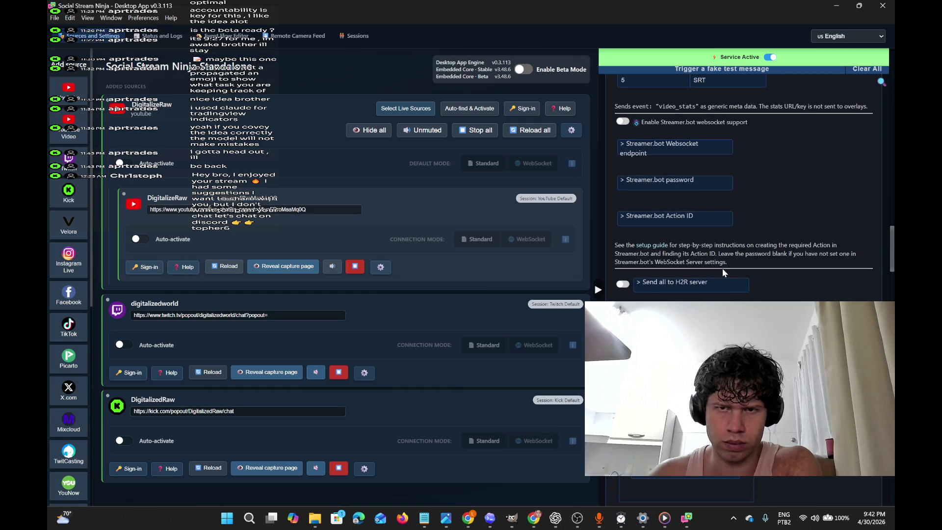
scroll(722, 268, down, 4)
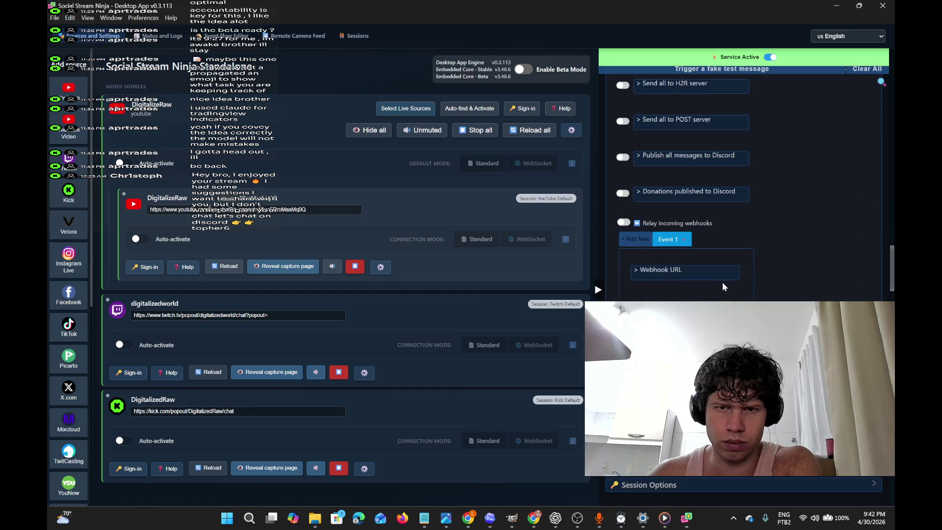
scroll(723, 286, down, 2)
scroll(726, 296, down, 4)
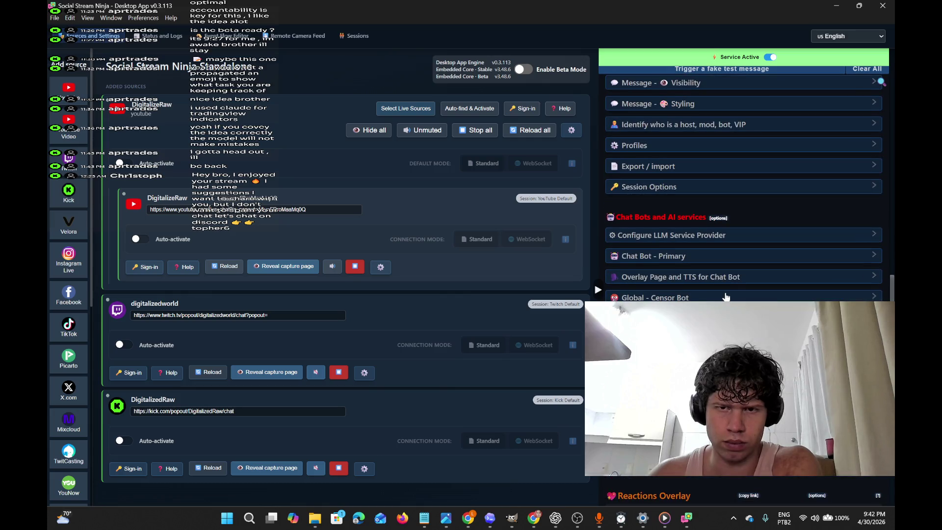
scroll(726, 297, down, 4)
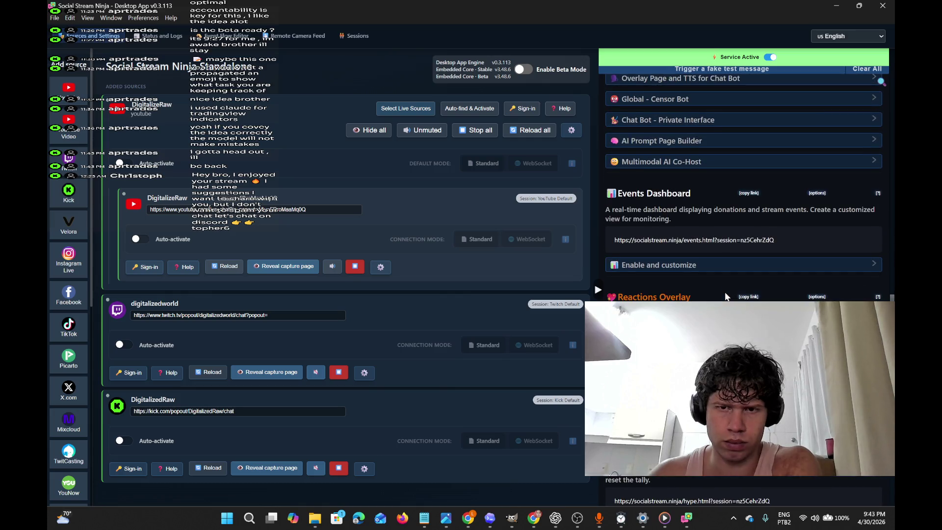
scroll(726, 297, down, 13)
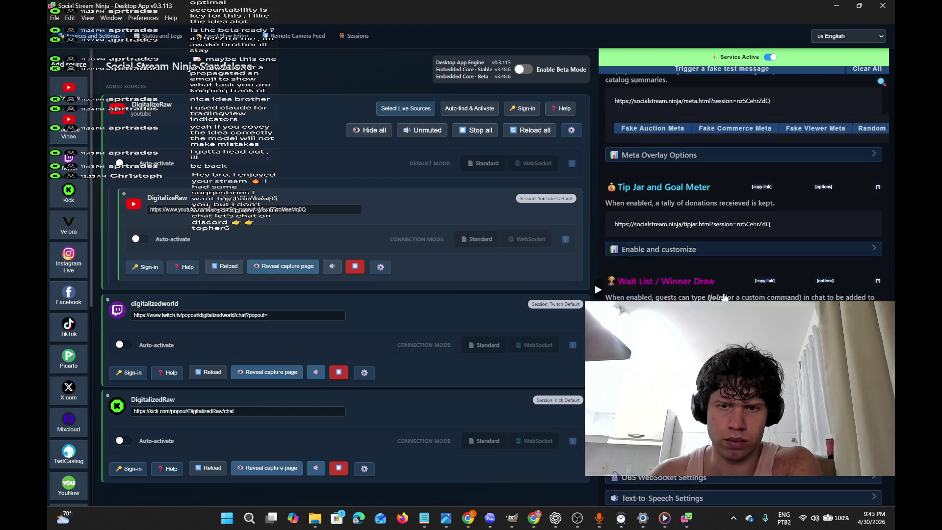
scroll(725, 297, down, 5)
scroll(727, 296, up, 8)
scroll(725, 297, down, 10)
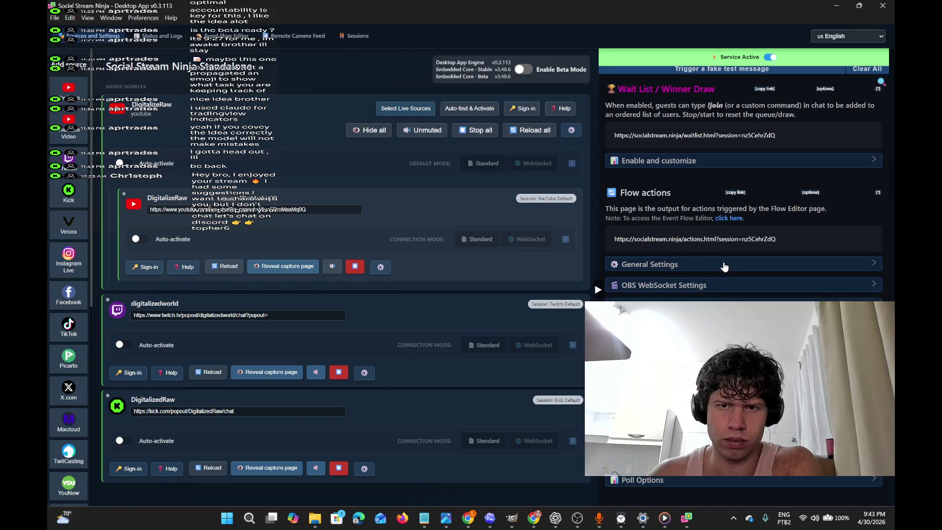
Expand the General Settings for flow actions.
click(725, 267)
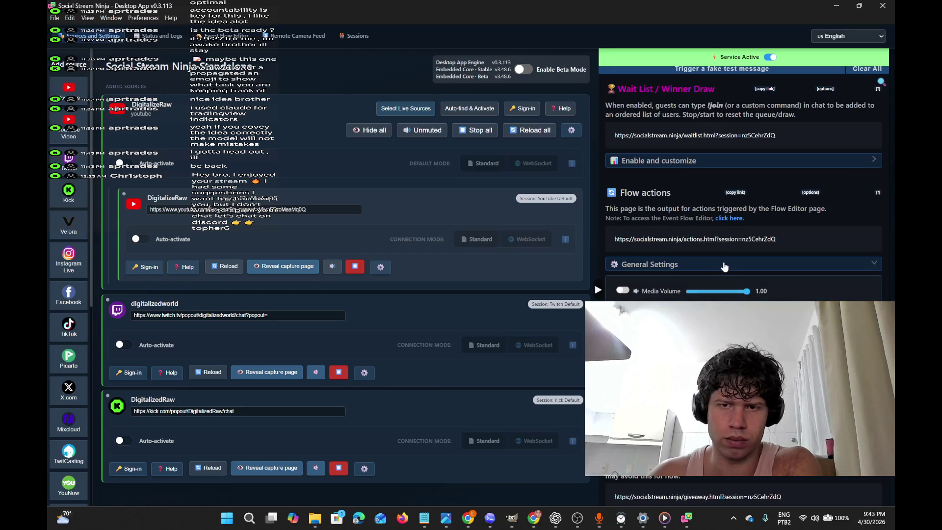
scroll(723, 266, up, 2)
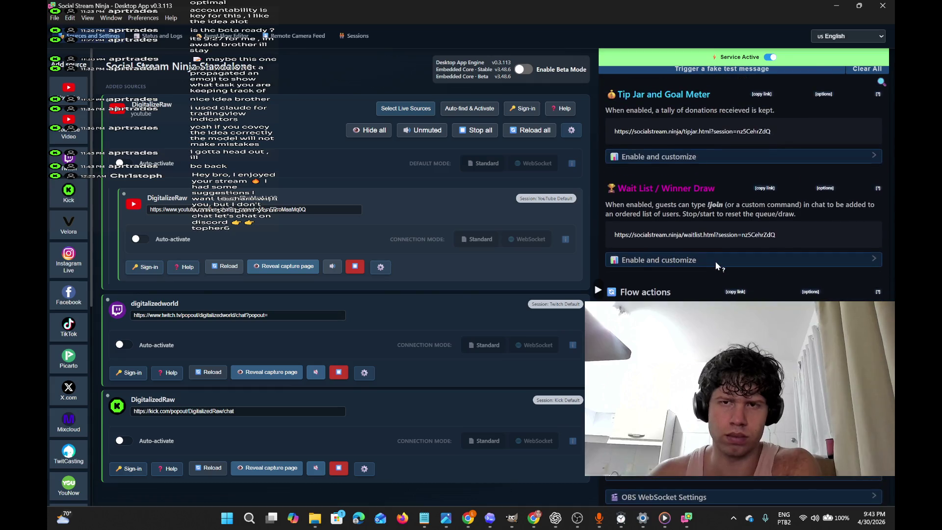
mouse_move(695, 243)
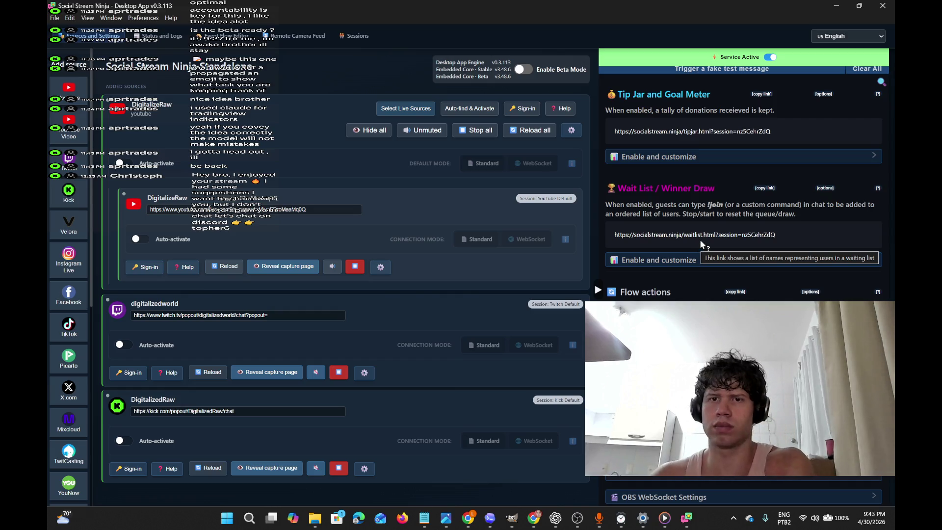
Scroll back to the top of the settings and bring the Chrome Suno window forward.
scroll(700, 240, up, 8)
scroll(678, 244, up, 8)
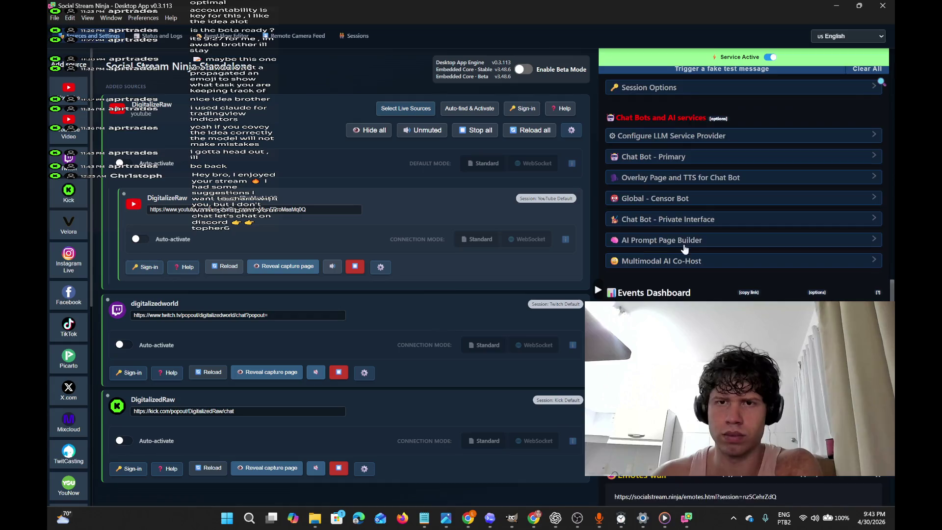
scroll(683, 253, up, 3)
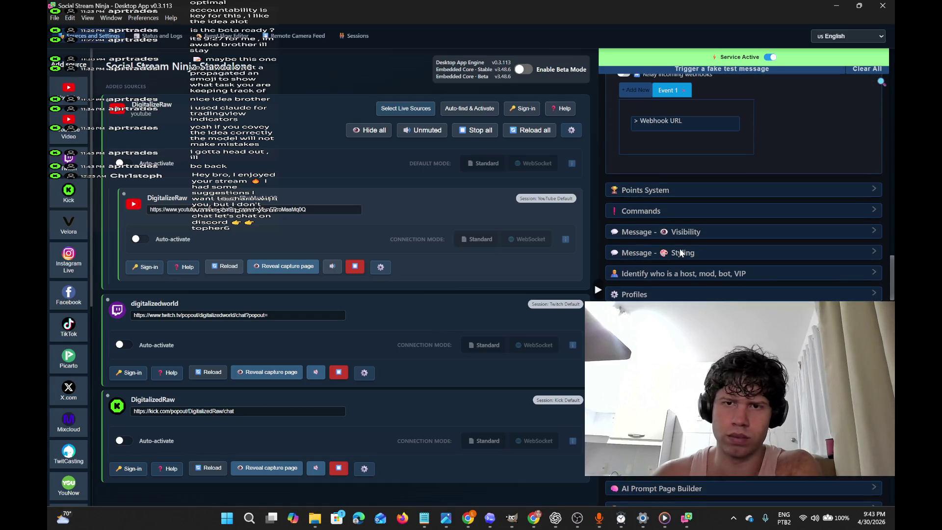
scroll(700, 231, up, 8)
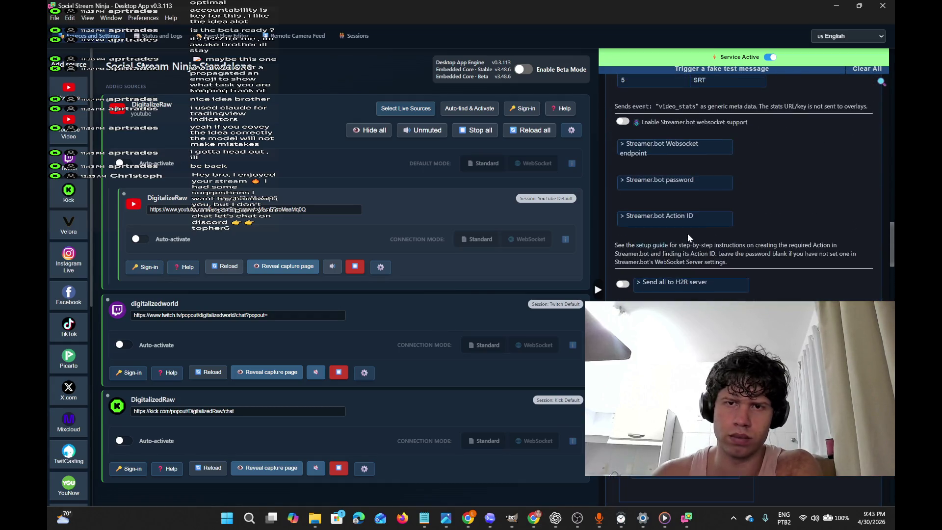
scroll(688, 234, up, 6)
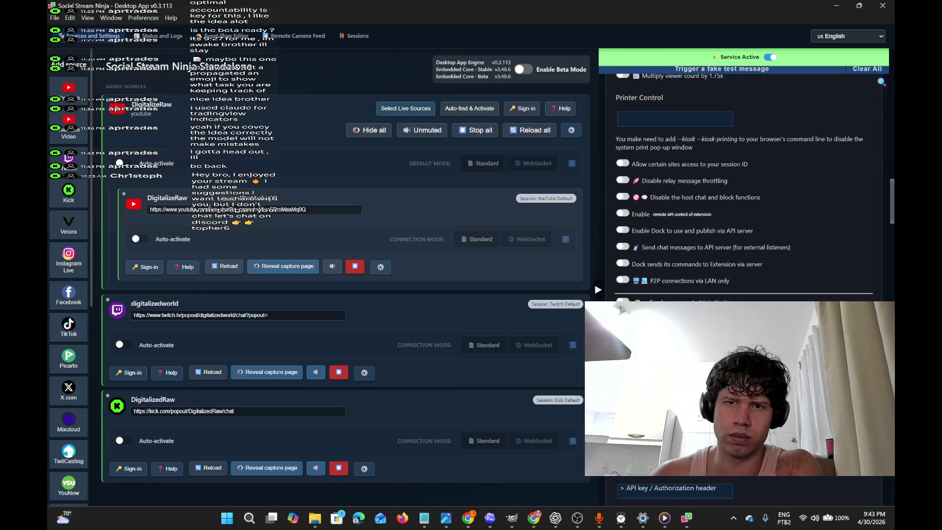
scroll(681, 242, up, 3)
scroll(681, 244, up, 6)
scroll(681, 241, up, 15)
scroll(667, 252, up, 6)
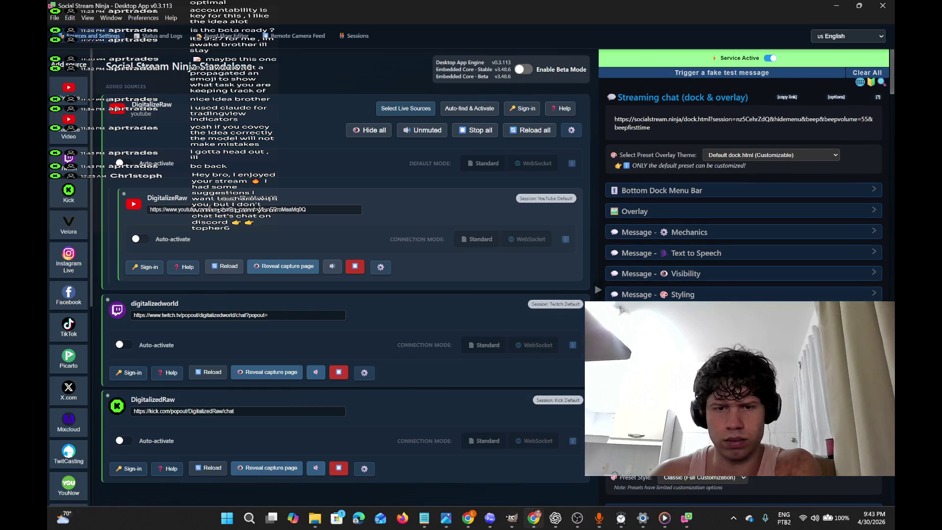
mouse_move(534, 518)
click(540, 491)
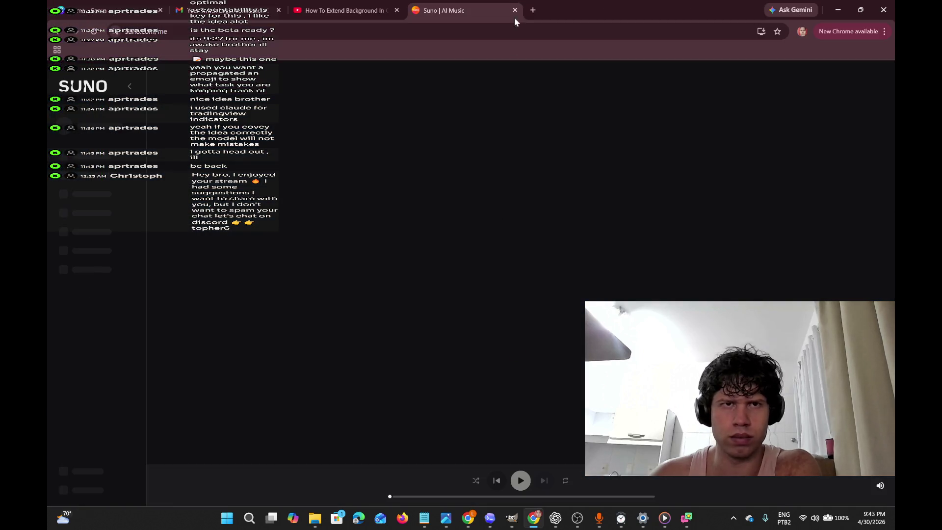
Bring up the Figma window, view the YouTube Studio Live tab, and start a new Chrome tab.
mouse_move(512, 521)
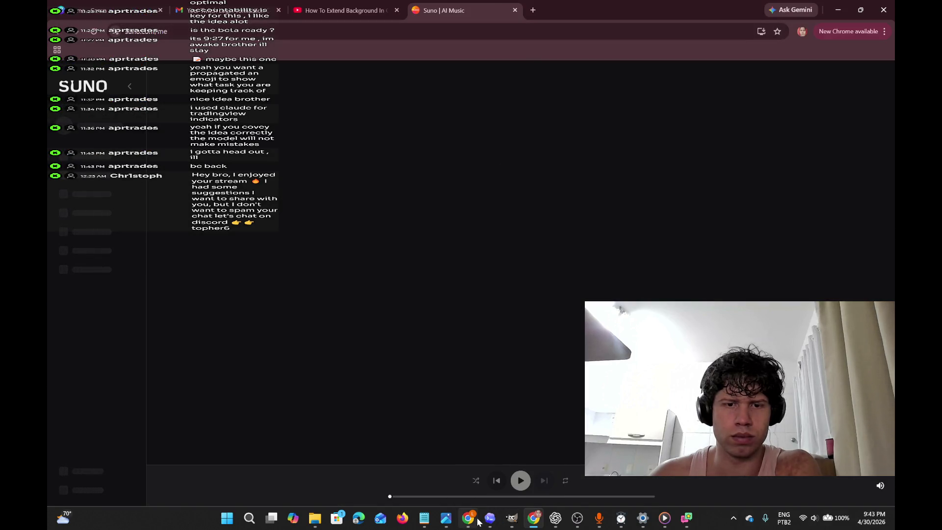
mouse_move(468, 518)
click(472, 485)
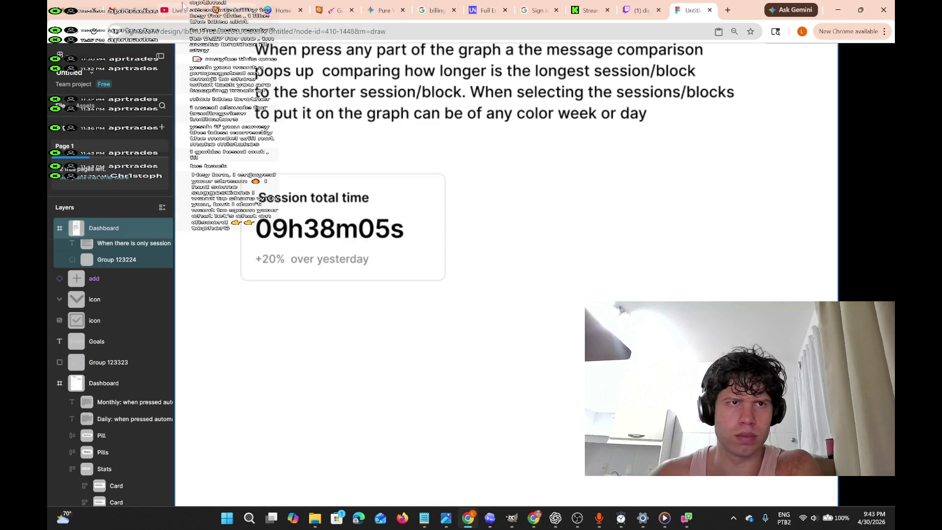
click(181, 10)
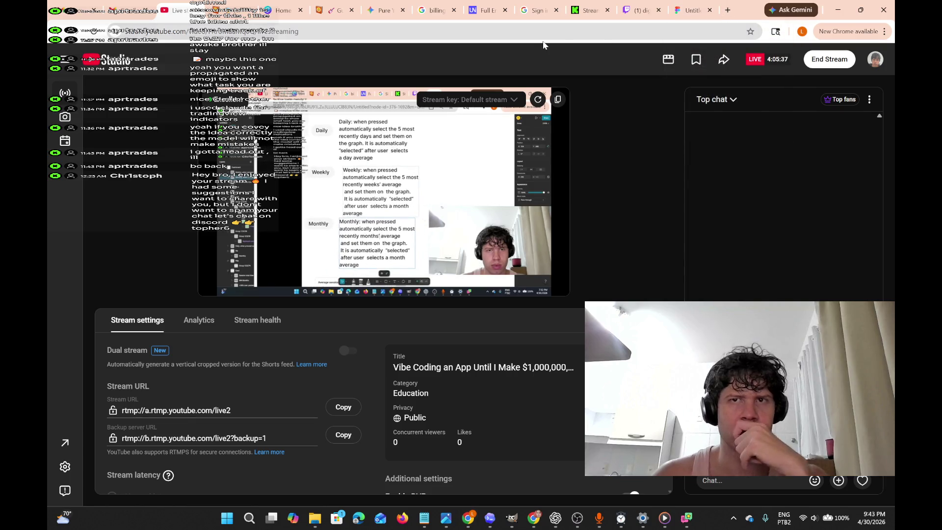
click(728, 10)
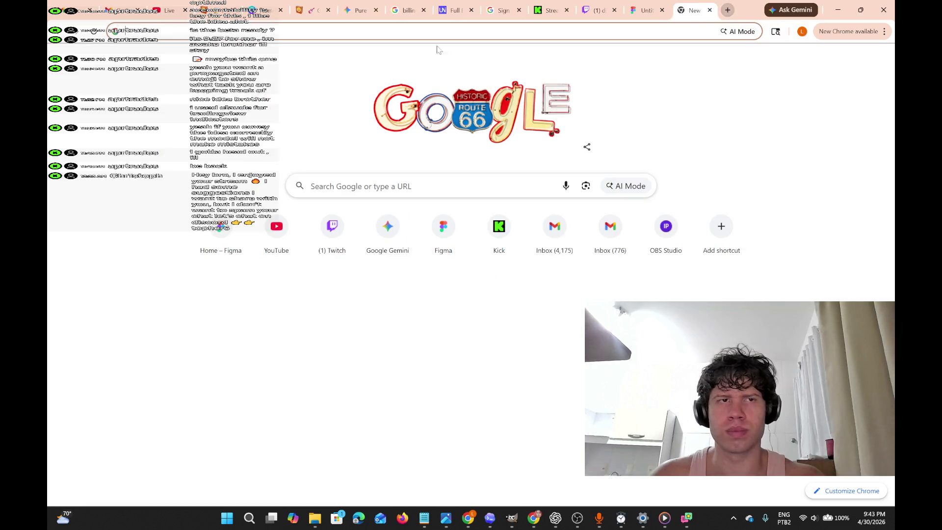
Load youtube.com and go to the watch history page.
text(youtube)
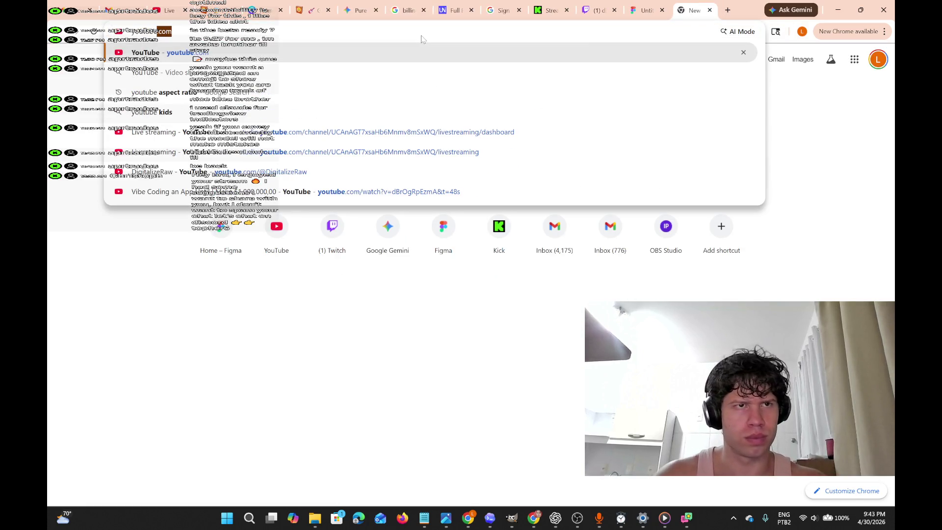
text(.coj)
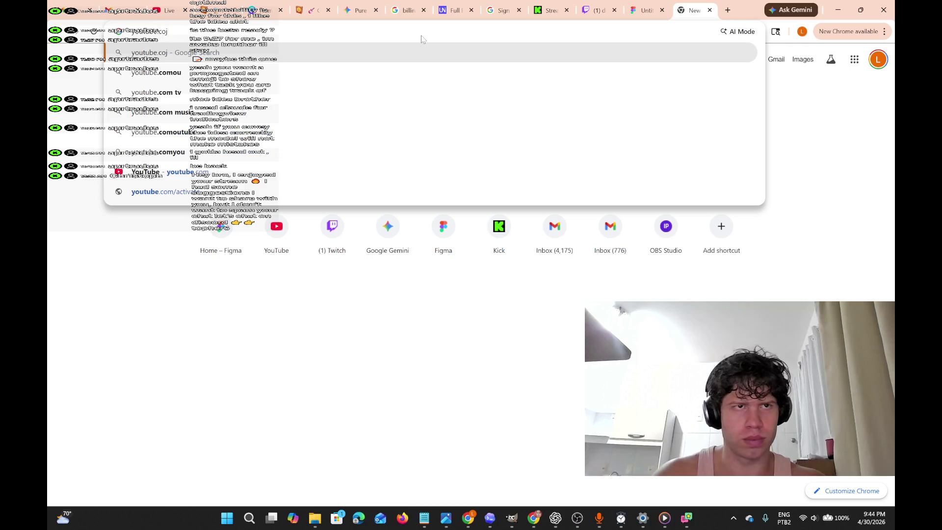
key(BackSpace)
text(m)
key(Return)
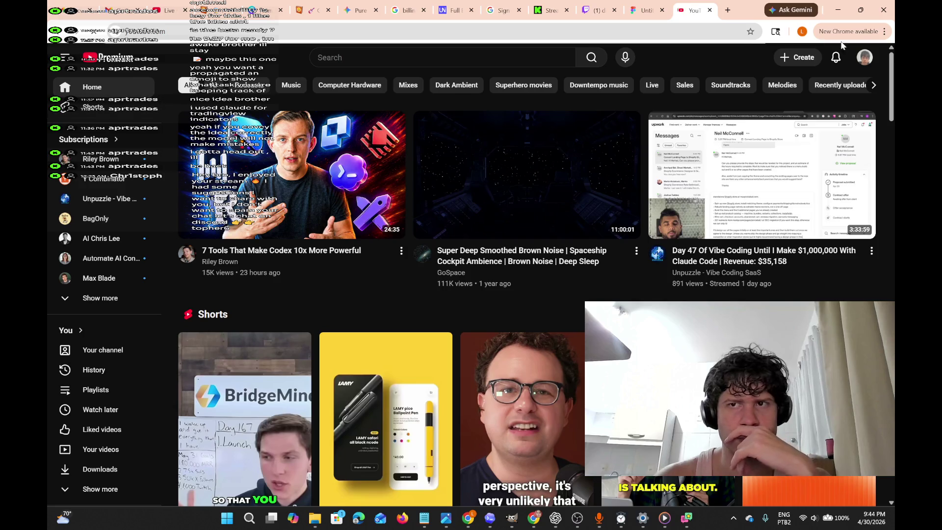
click(865, 58)
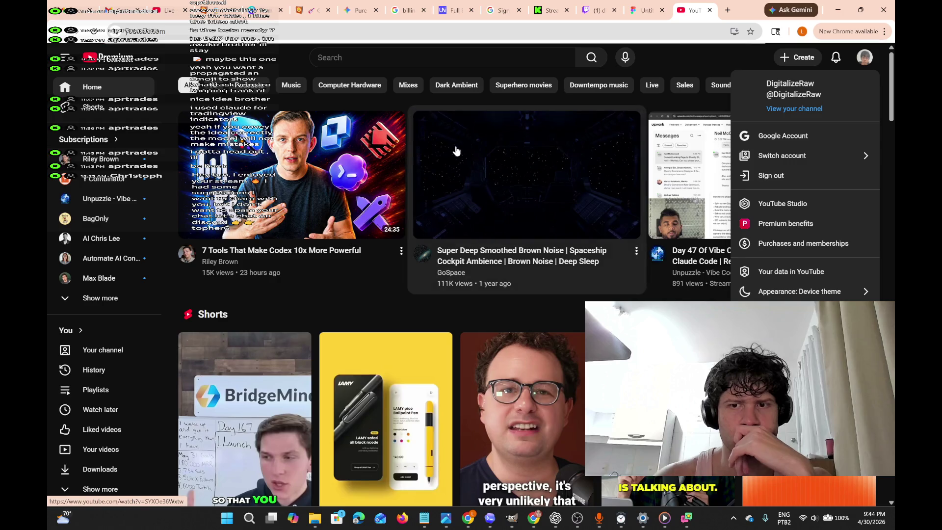
click(67, 59)
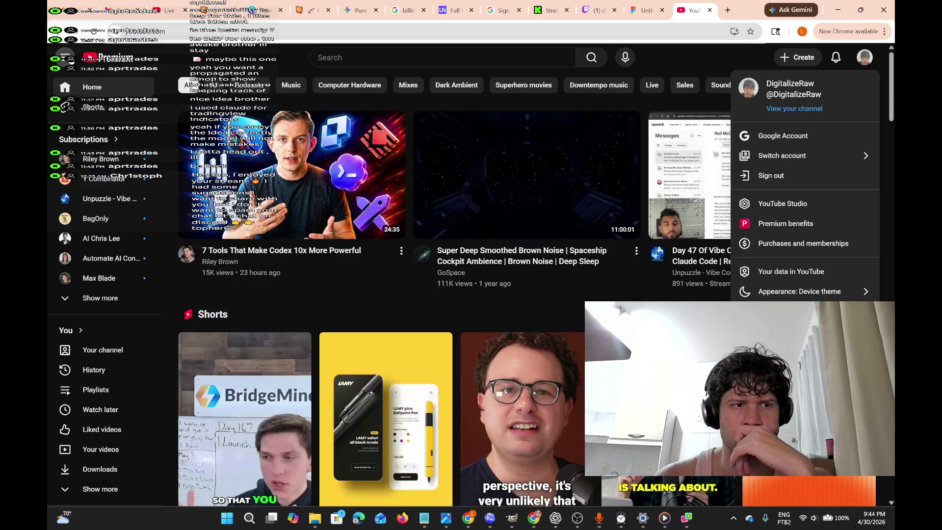
click(67, 58)
click(109, 372)
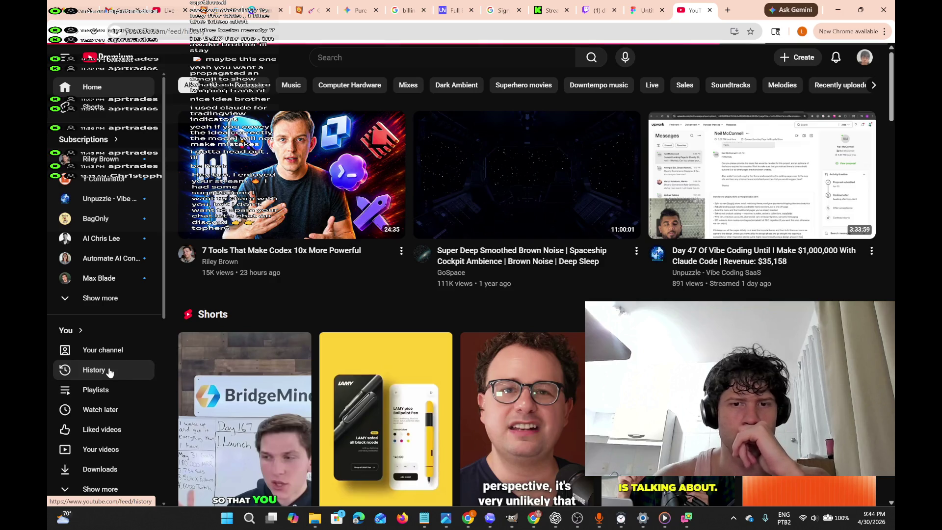
click(109, 372)
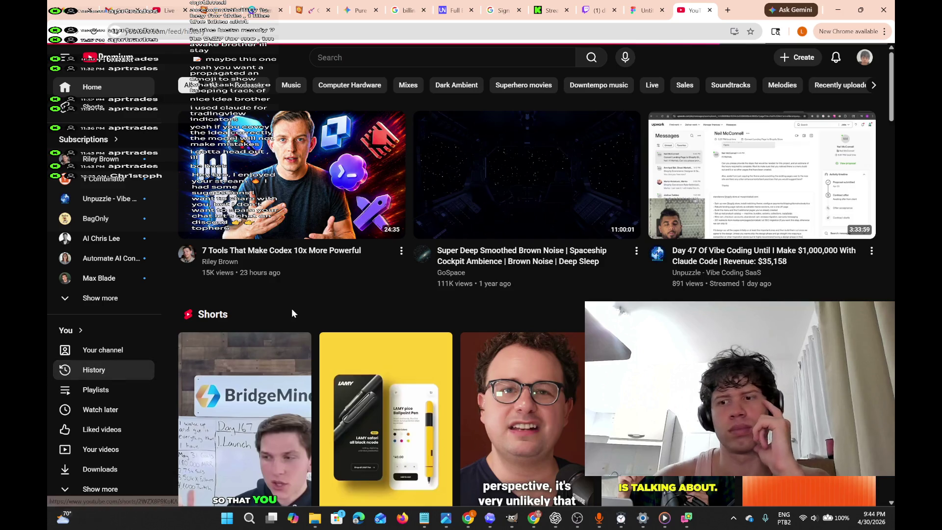
click(82, 371)
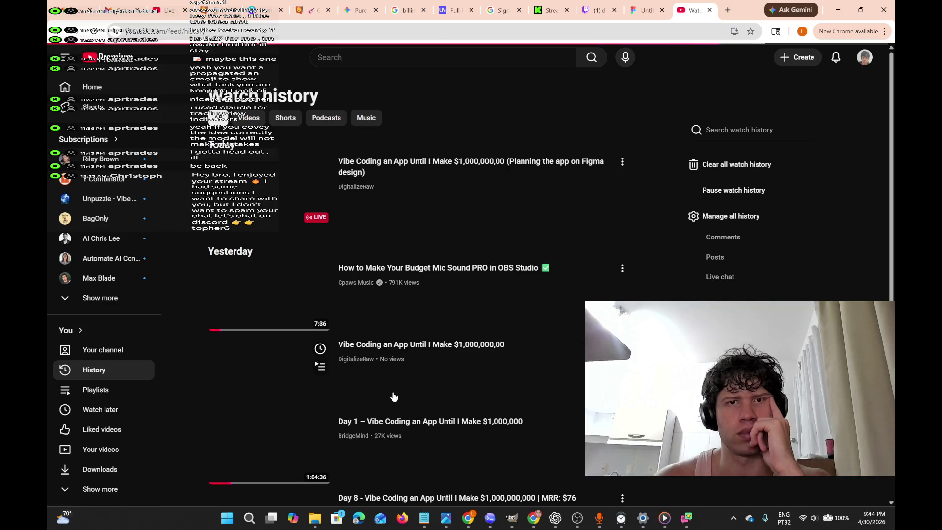
Scroll the history and play MediaTech's How to Use Social Stream Ninja in OBS tutorial.
scroll(393, 396, down, 1)
scroll(393, 397, down, 8)
scroll(394, 397, down, 2)
scroll(393, 396, up, 3)
scroll(393, 397, down, 4)
scroll(394, 396, down, 10)
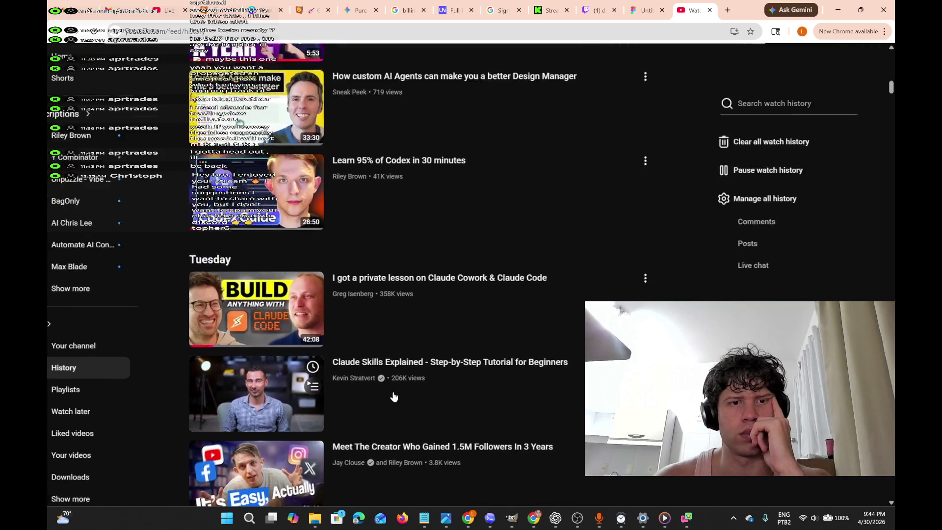
scroll(394, 396, down, 8)
scroll(394, 397, down, 7)
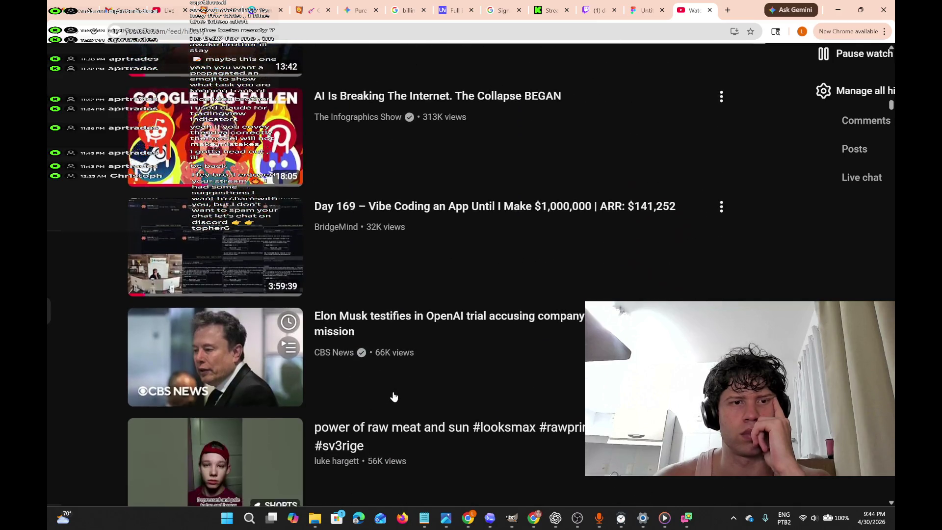
scroll(393, 397, down, 10)
scroll(394, 397, down, 12)
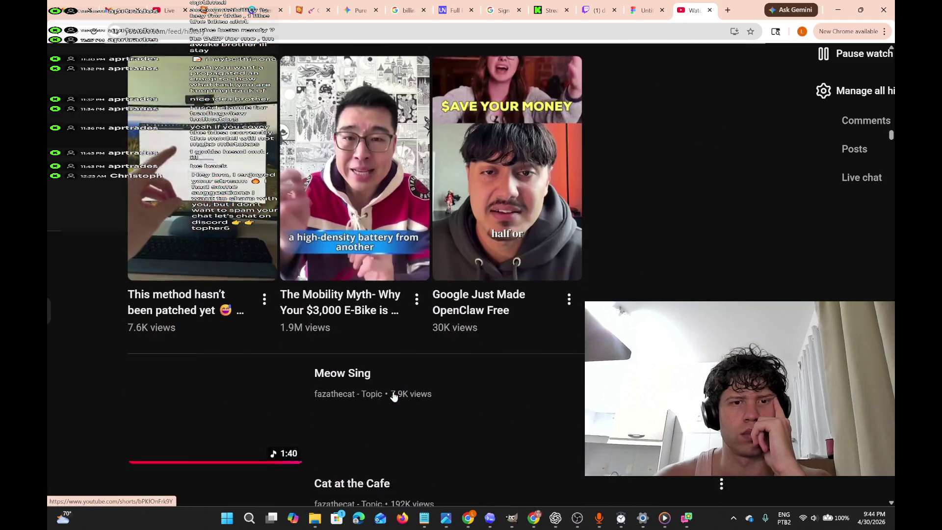
scroll(394, 396, down, 12)
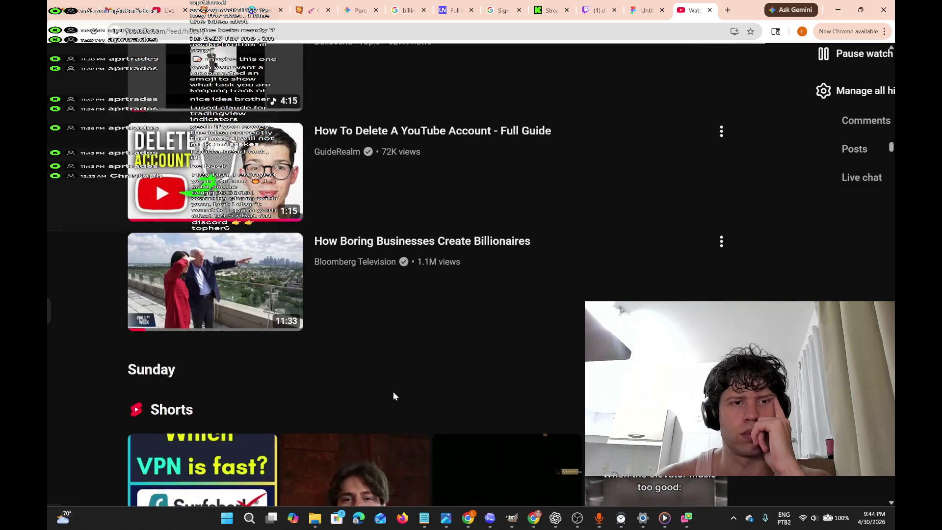
scroll(393, 396, down, 3)
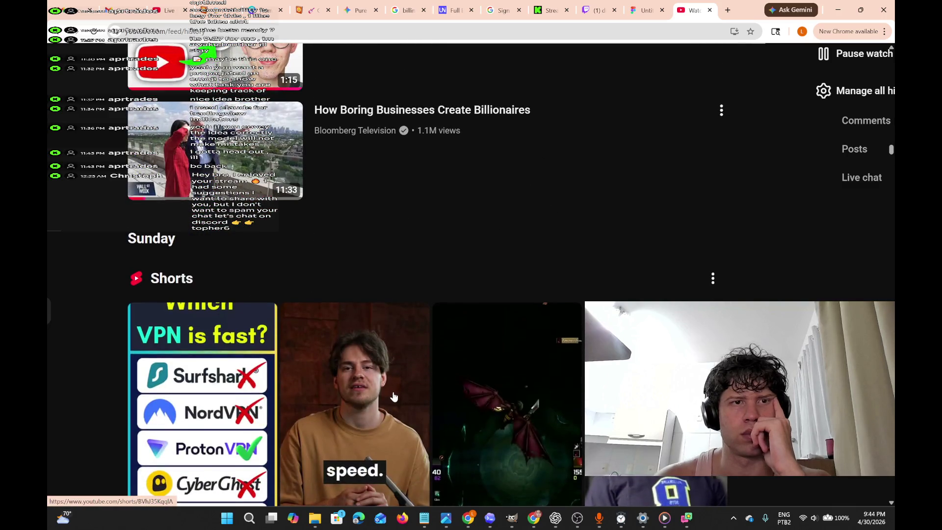
scroll(393, 397, down, 3)
scroll(394, 396, down, 15)
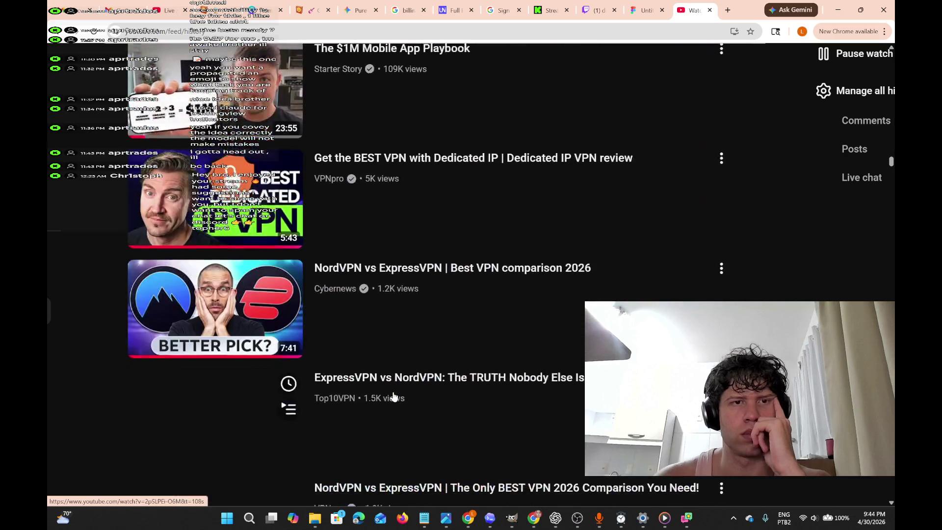
scroll(394, 397, down, 10)
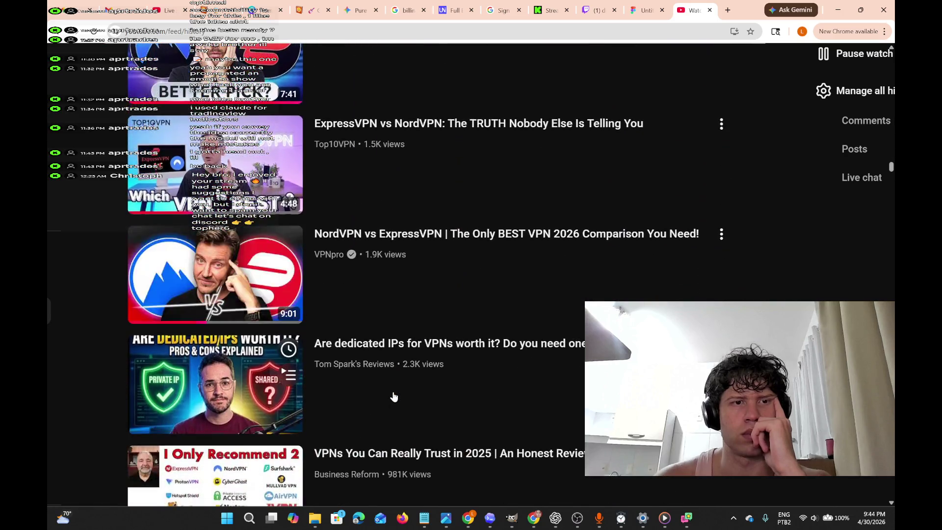
scroll(394, 396, down, 2)
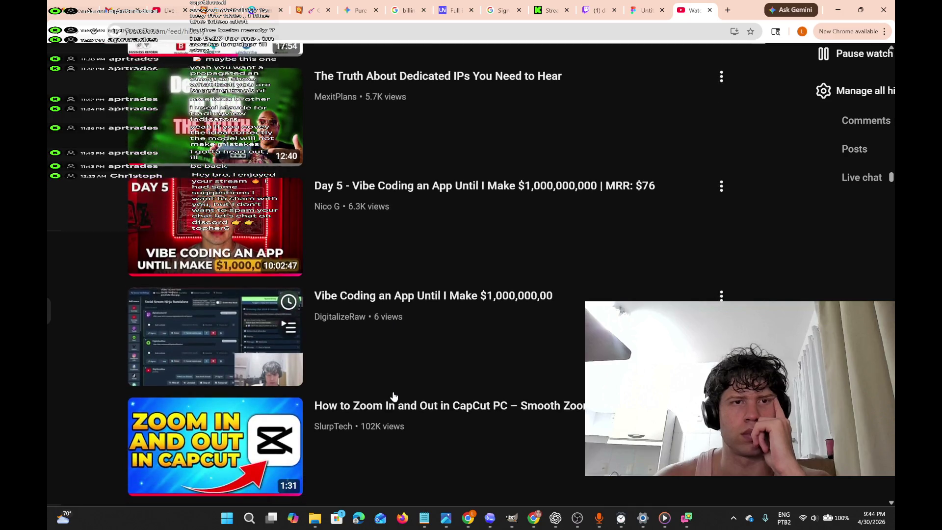
scroll(394, 395, down, 7)
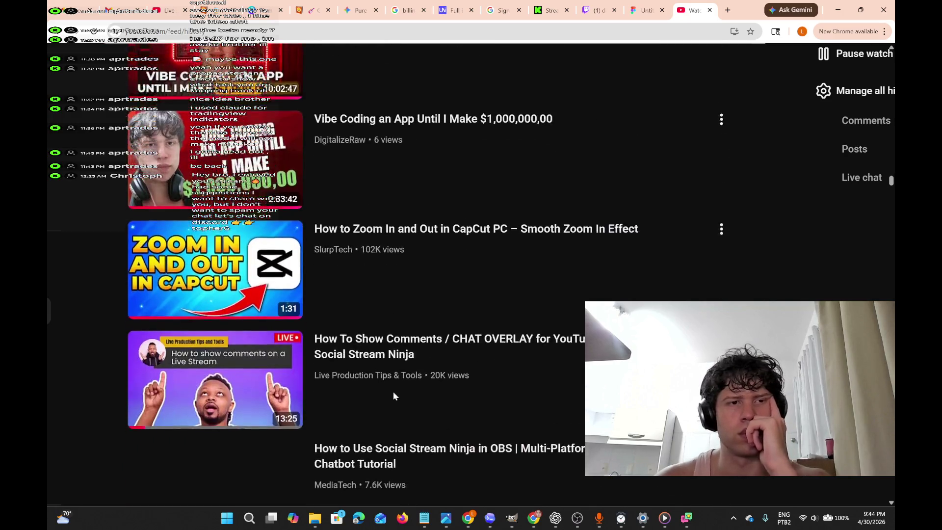
scroll(394, 396, down, 3)
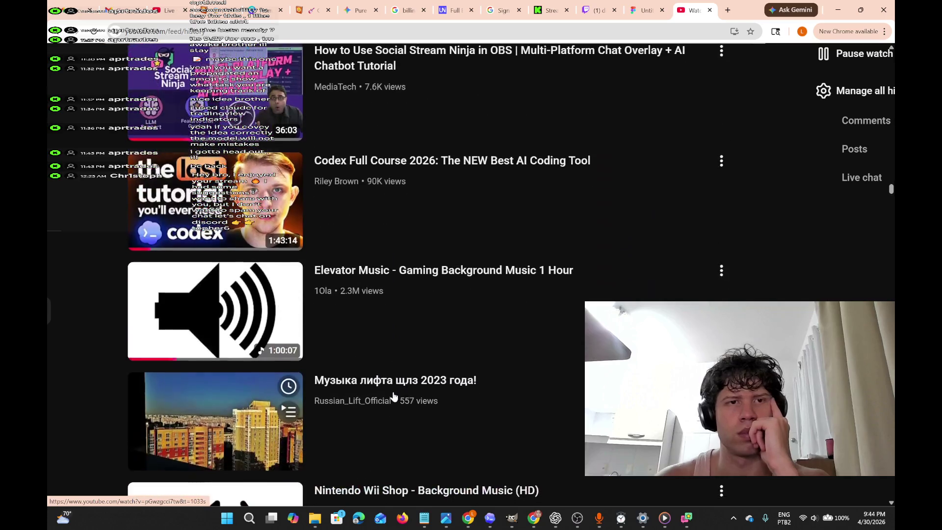
scroll(393, 395, up, 2)
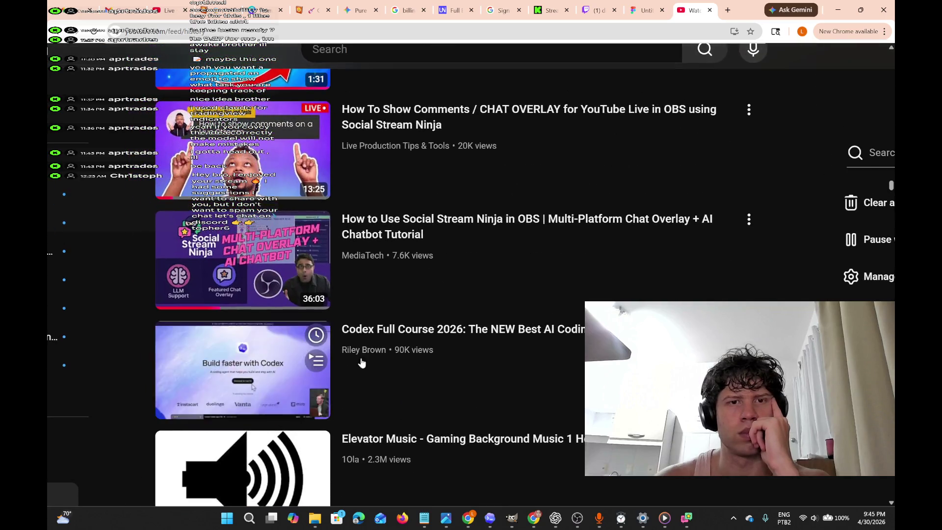
scroll(274, 284, up, 2)
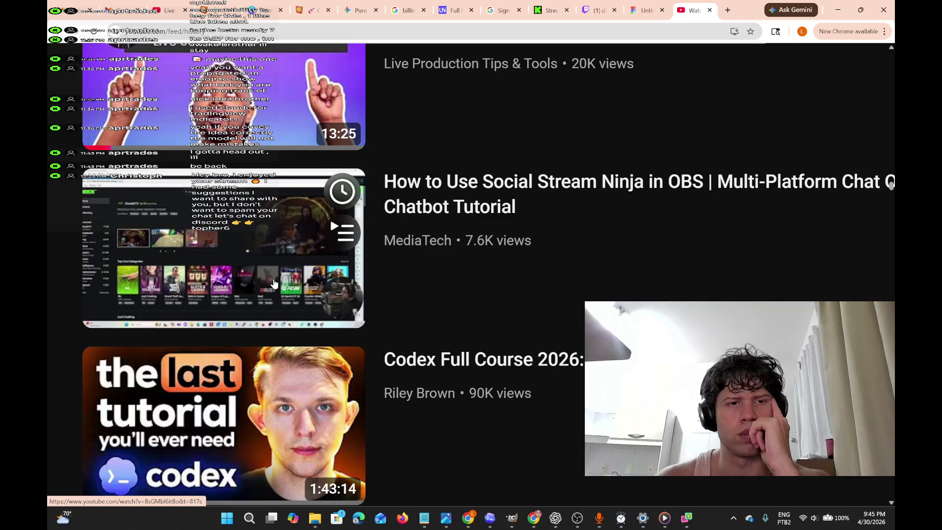
click(274, 283)
Skip ahead in the tutorial and open the playback speed options.
mouse_move(270, 438)
mouse_down()
mouse_move(246, 440)
mouse_move(342, 442)
mouse_move(153, 437)
mouse_up()
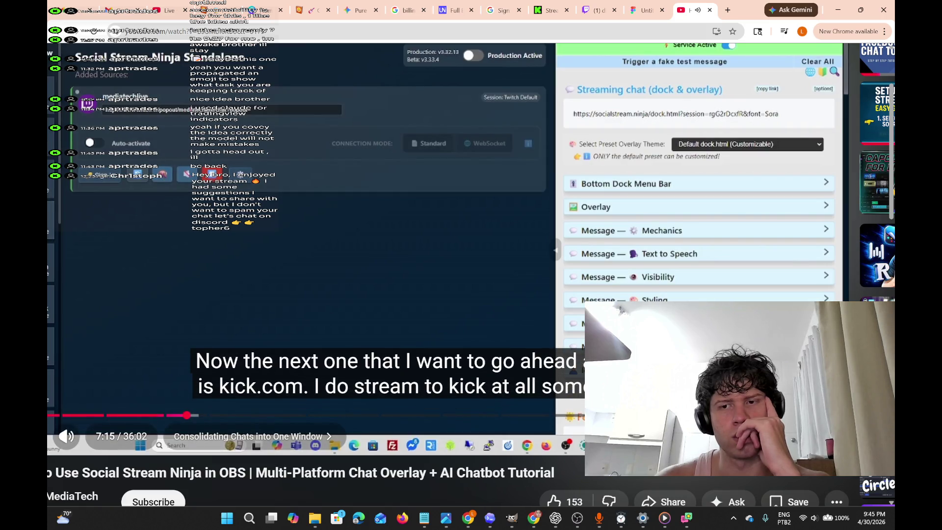
click(751, 436)
click(726, 326)
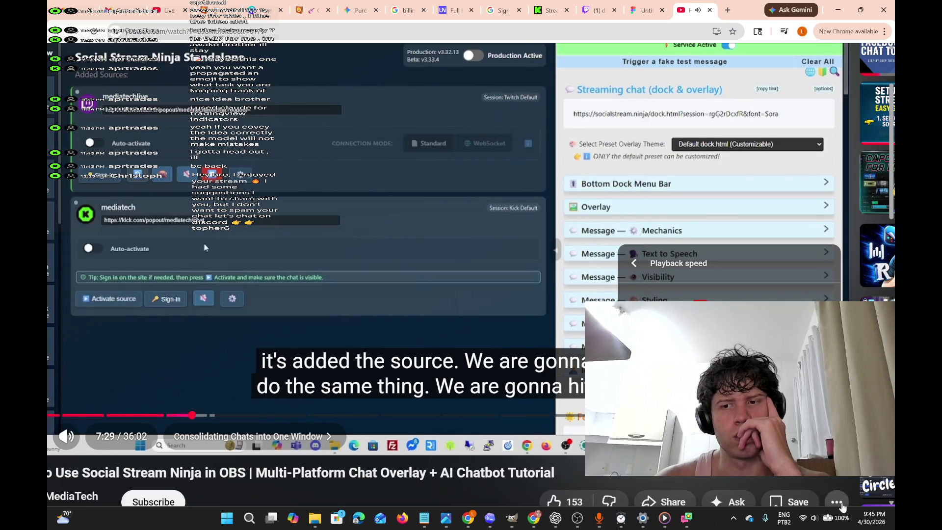
Toggle the video to full screen and back, then scroll the watch page.
key(f)
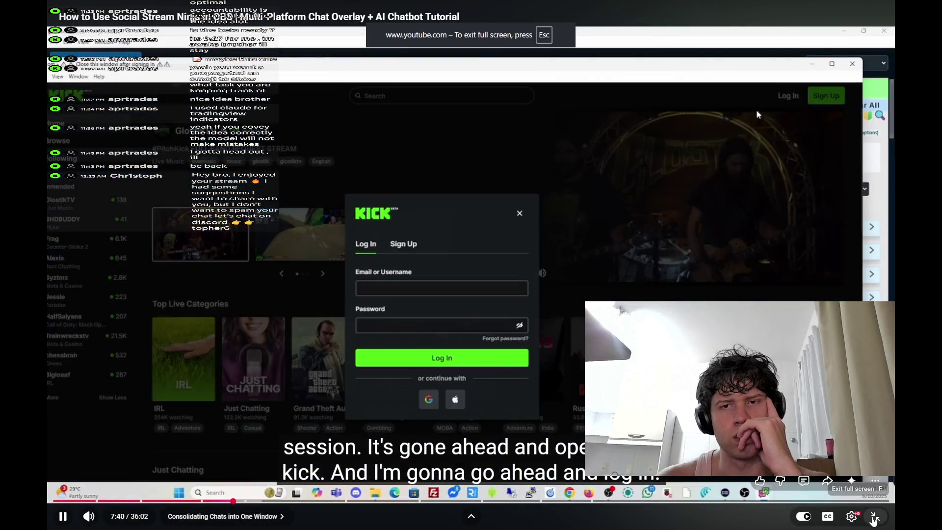
click(874, 517)
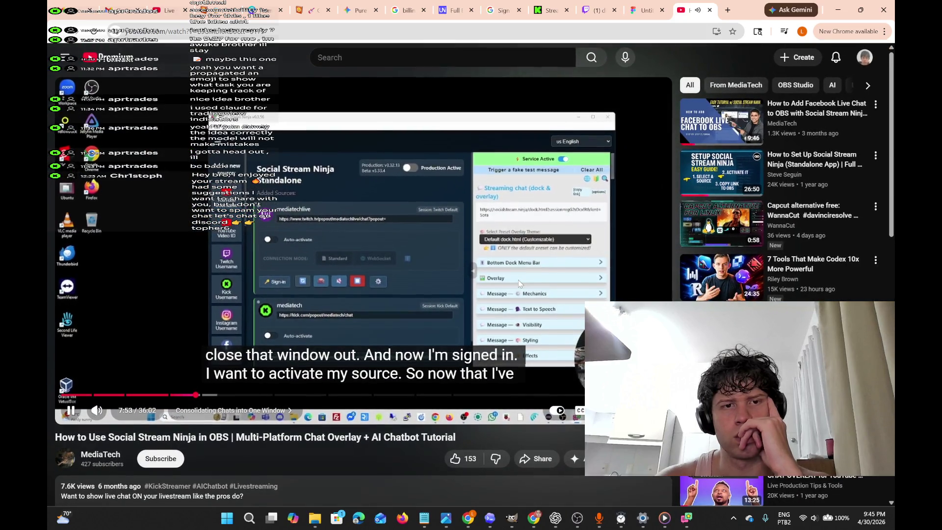
scroll(518, 279, down, 2)
scroll(517, 278, down, 1)
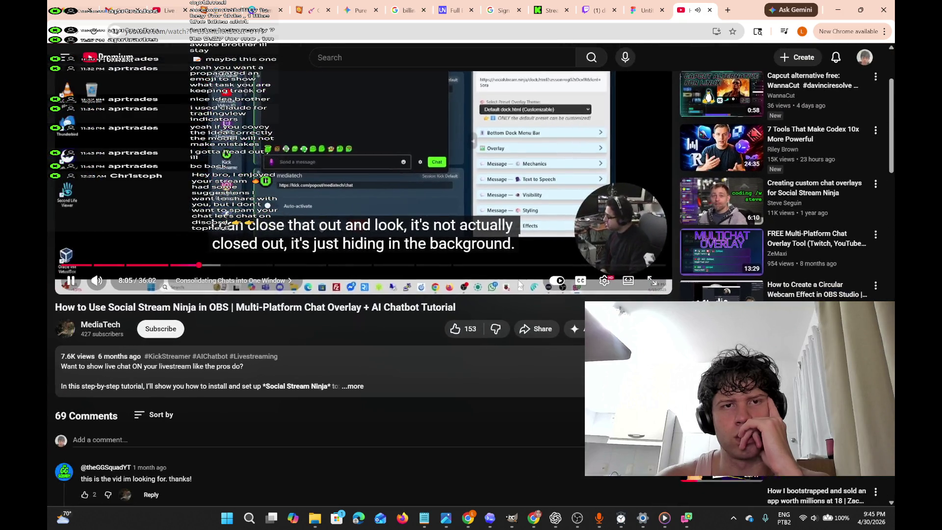
scroll(518, 281, up, 1)
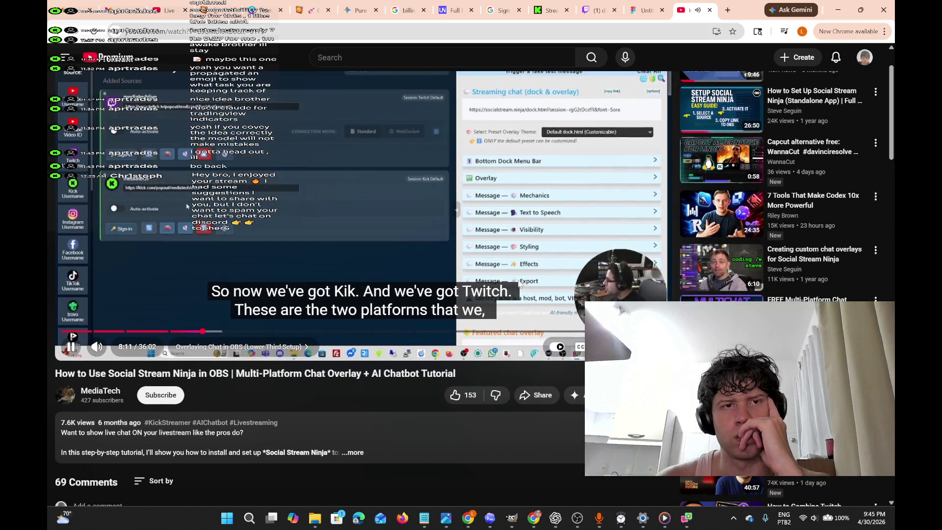
scroll(519, 280, up, 1)
scroll(519, 284, up, 1)
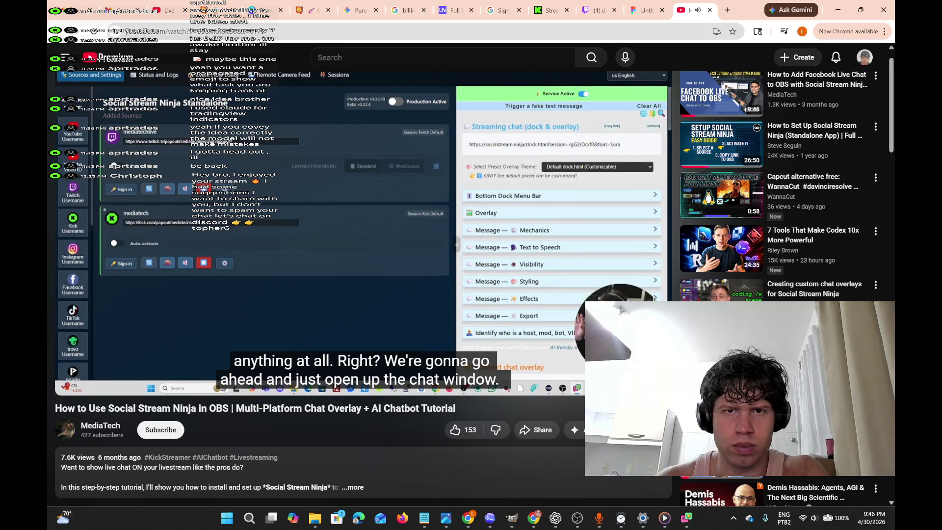
Pause the tutorial and open the streaming chat dock in its own Dashboard window.
key(k)
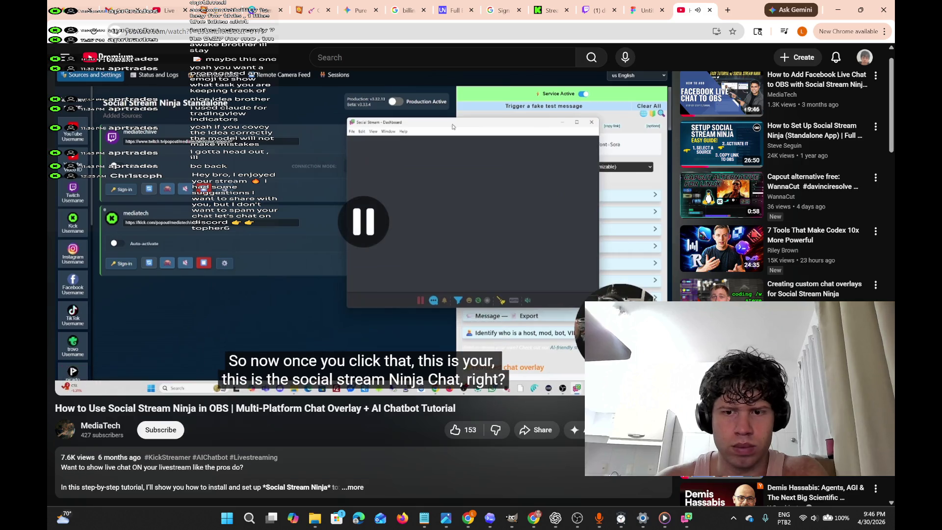
click(686, 517)
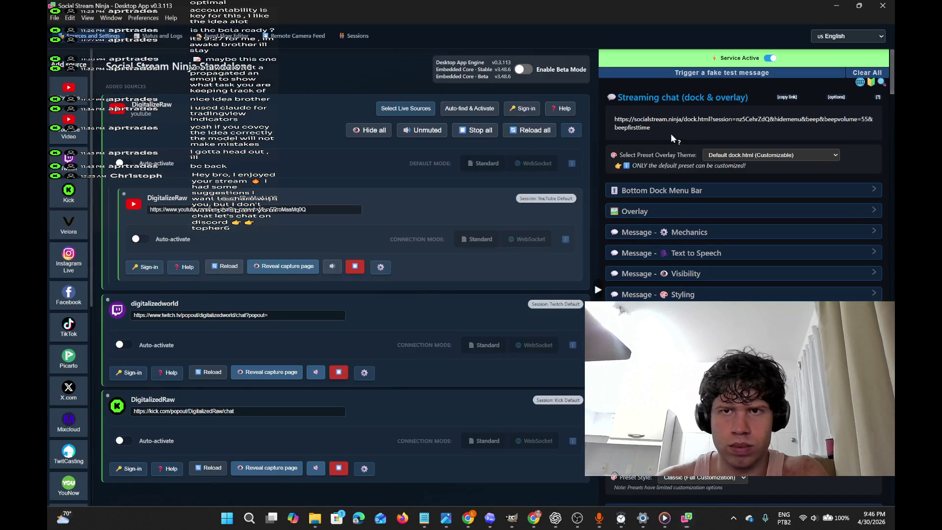
click(673, 123)
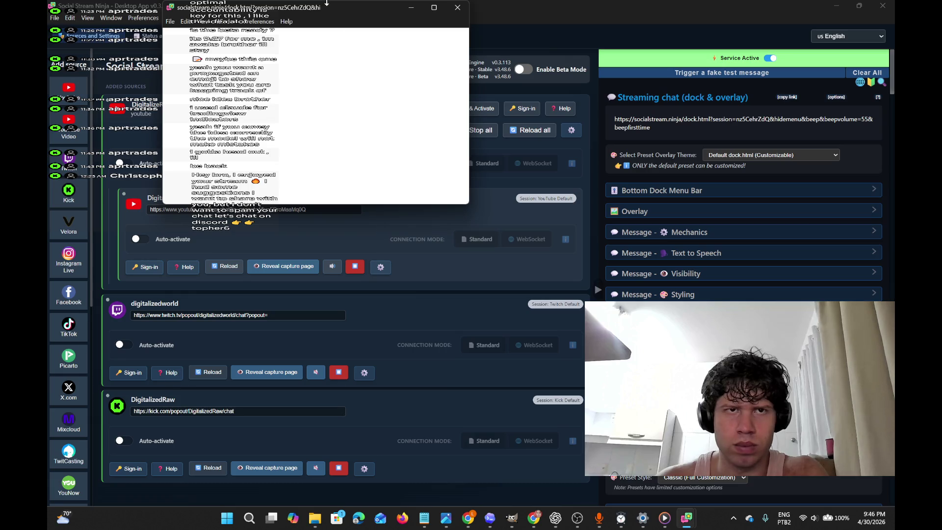
Position and widen the Dashboard window over the tutorial, then restore the main app window.
drag(343, 6, 514, 89)
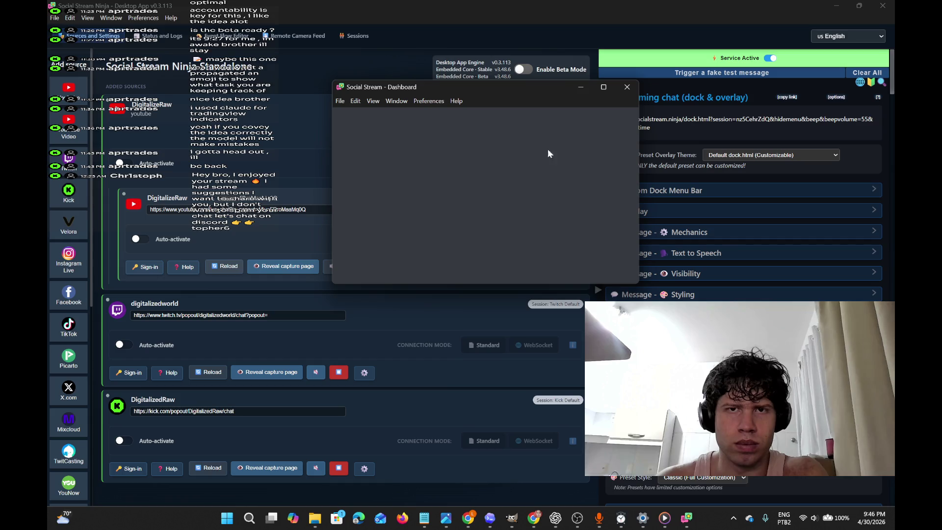
mouse_move(639, 217)
mouse_down()
mouse_move(793, 236)
mouse_move(643, 258)
mouse_move(672, 326)
mouse_move(701, 326)
mouse_up()
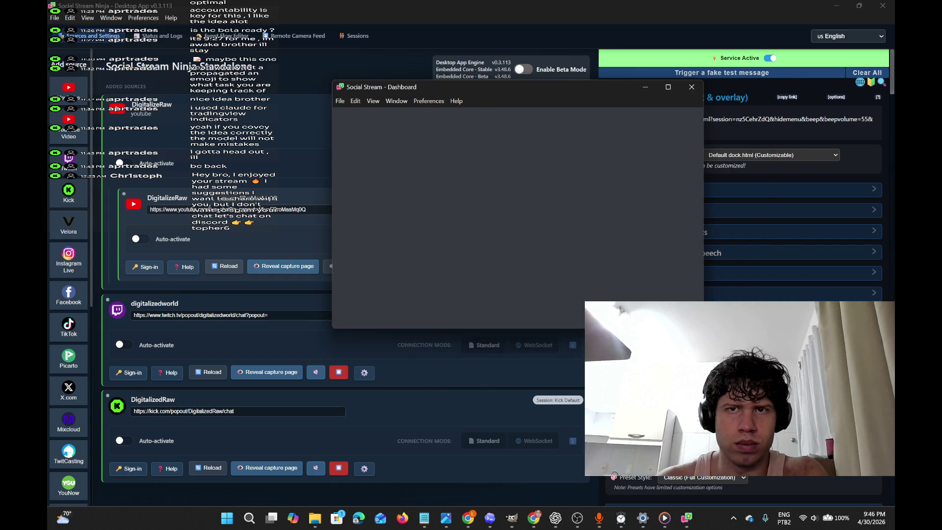
click(838, 5)
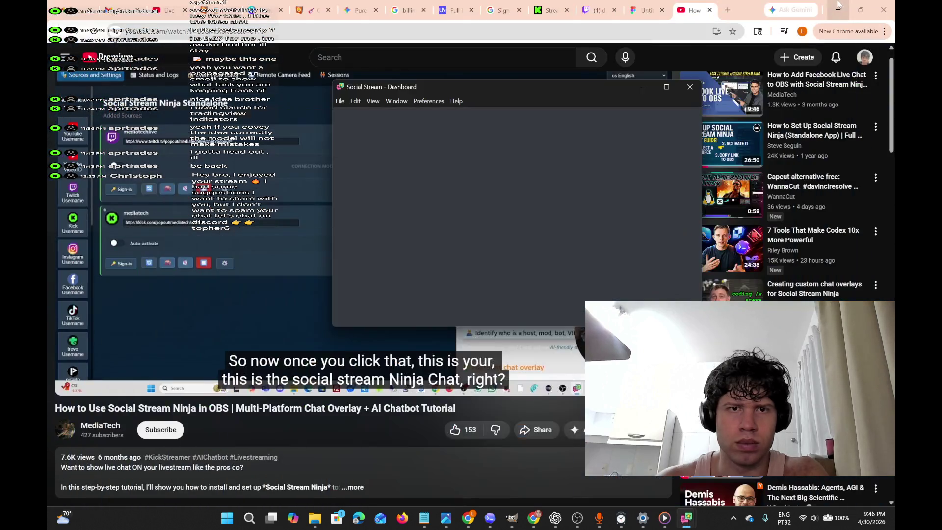
mouse_move(602, 88)
mouse_down()
mouse_move(716, 196)
mouse_move(713, 219)
mouse_up()
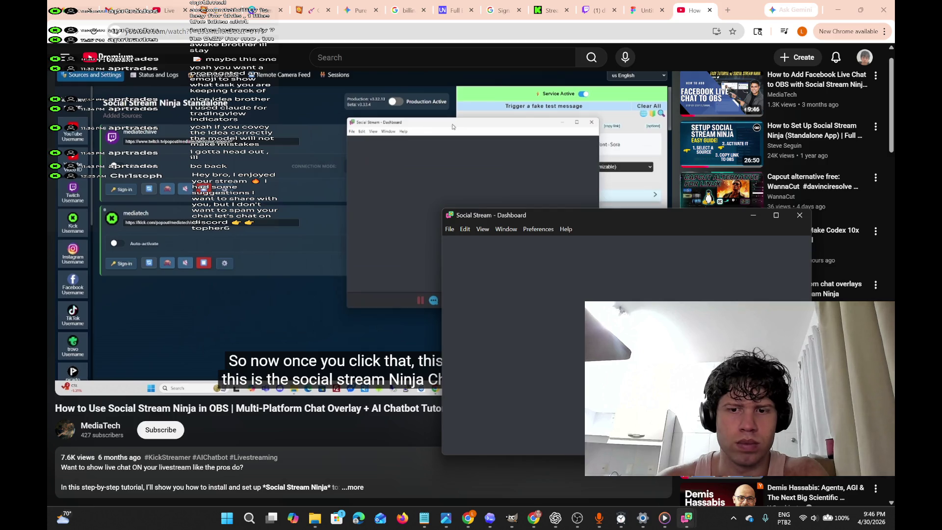
mouse_move(686, 518)
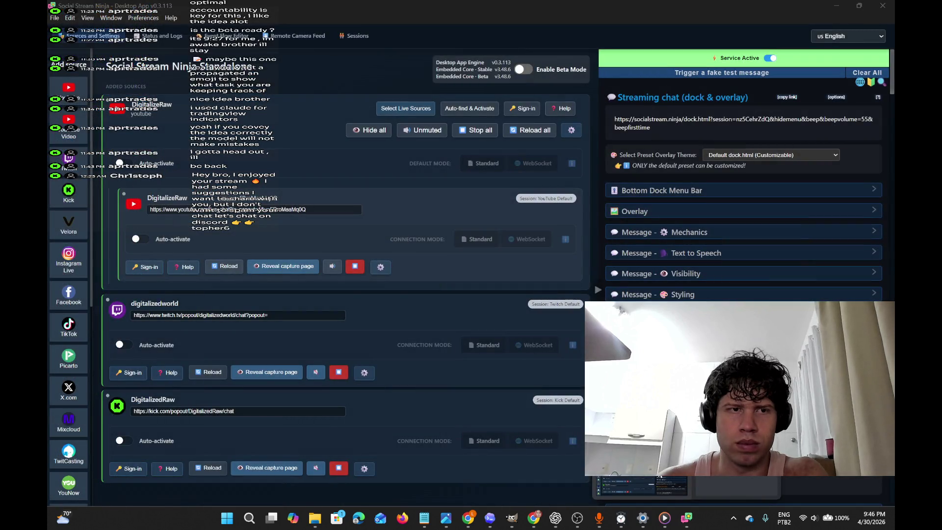
click(660, 476)
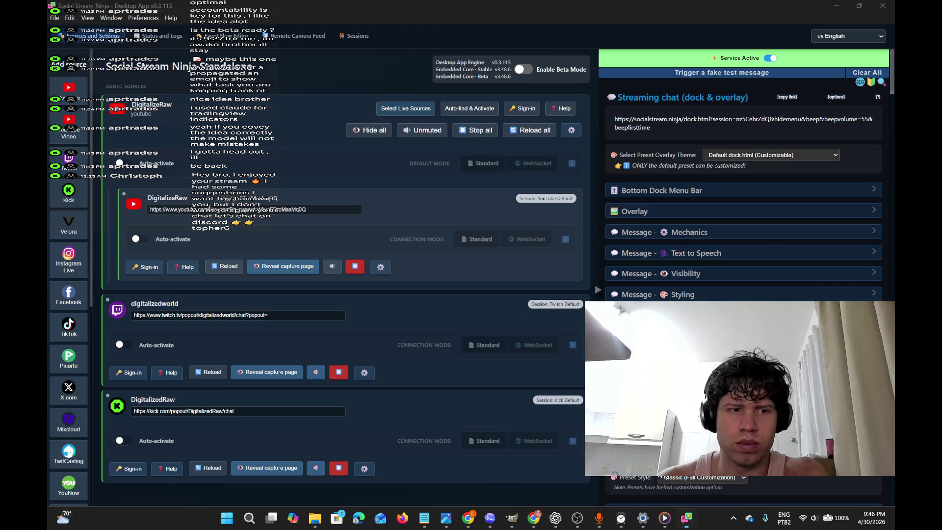
Sign the Kick source in by keeping the existing login session, then close the Kick window.
click(127, 472)
click(465, 261)
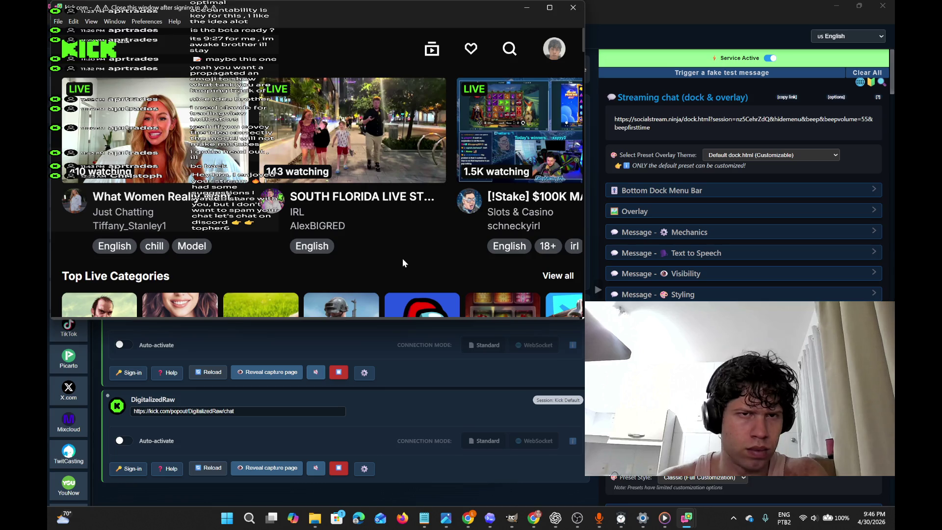
click(574, 7)
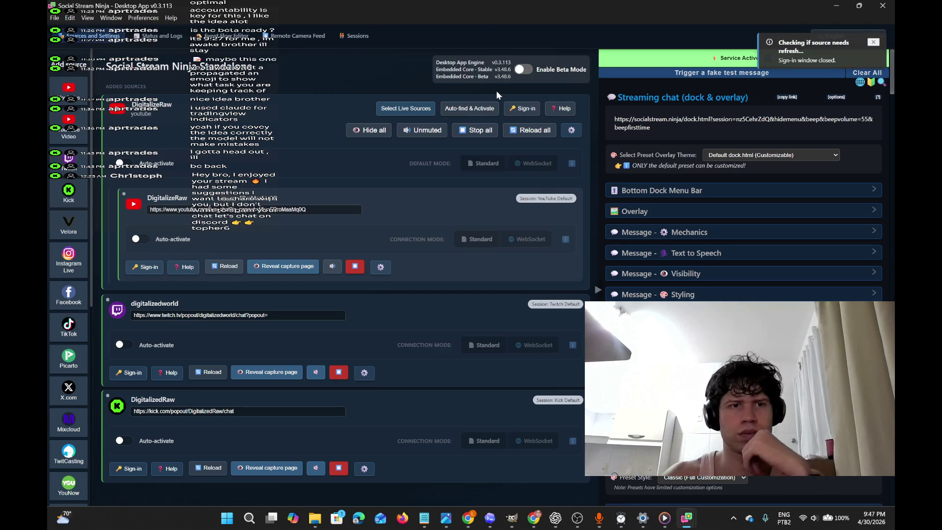
Restore Social Stream Ninja from maximized and minimize it to reveal the tutorial.
click(859, 6)
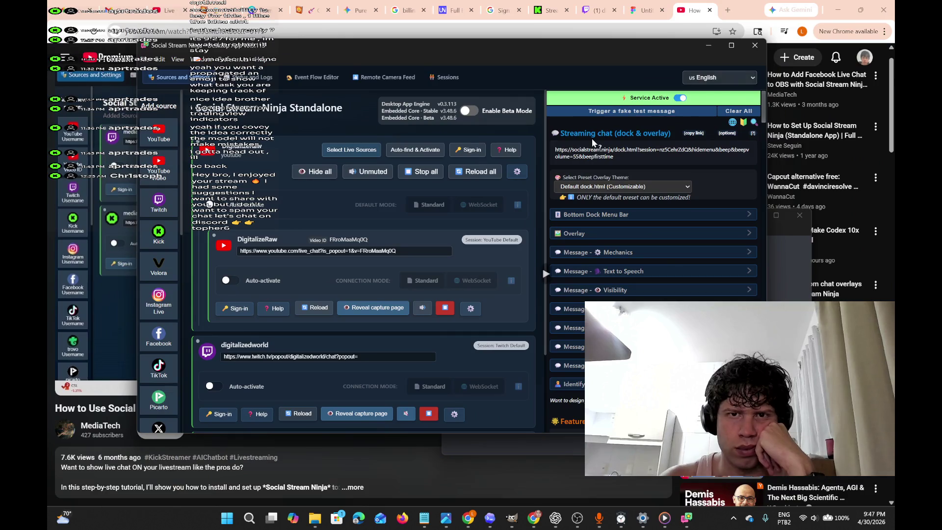
mouse_move(687, 518)
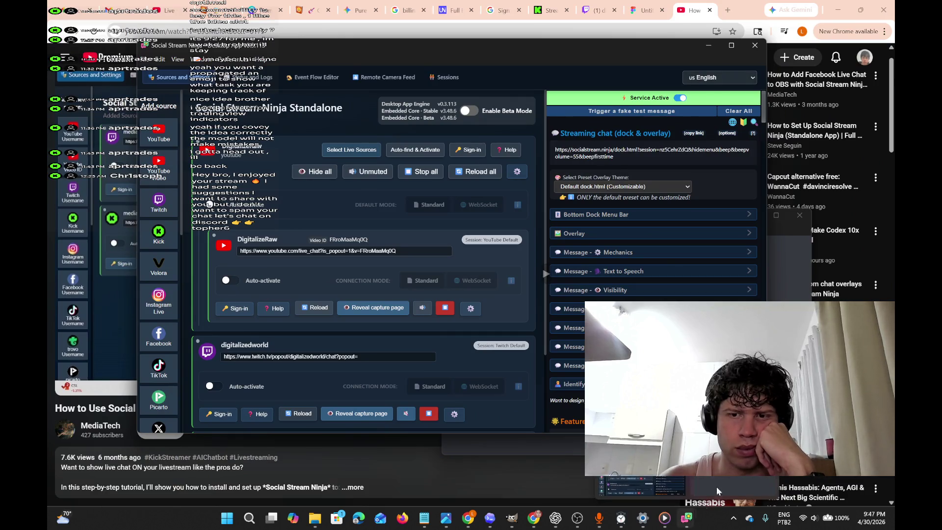
mouse_move(731, 479)
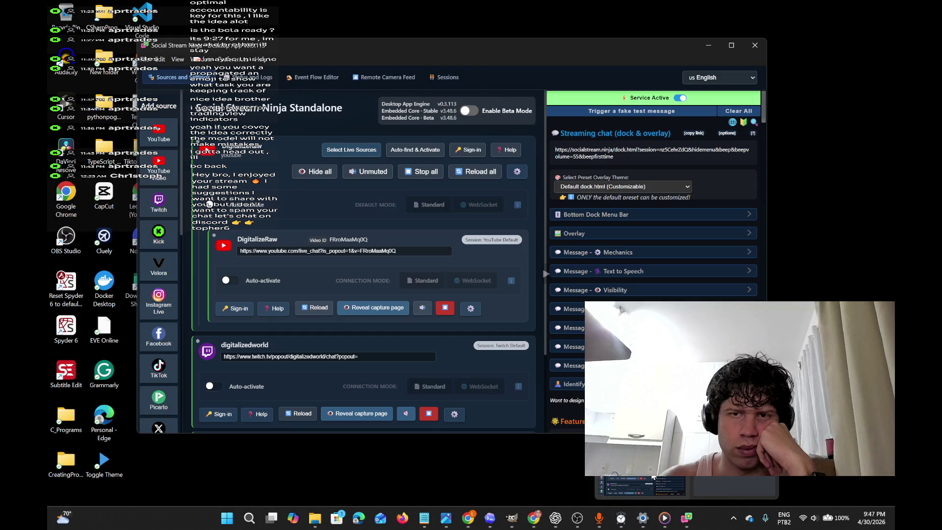
click(653, 478)
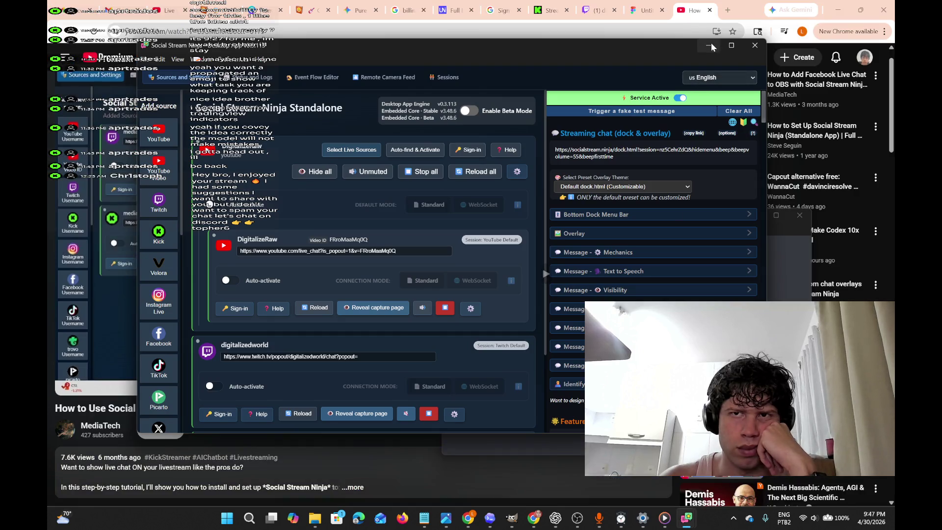
click(711, 43)
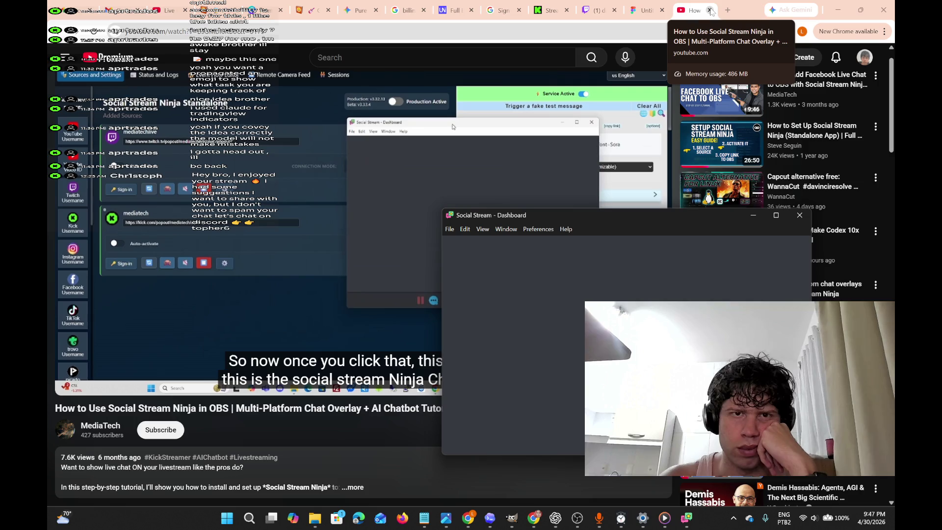
Close the YouTube tutorial tab, return to Figma, and briefly select the Session total time card.
click(711, 11)
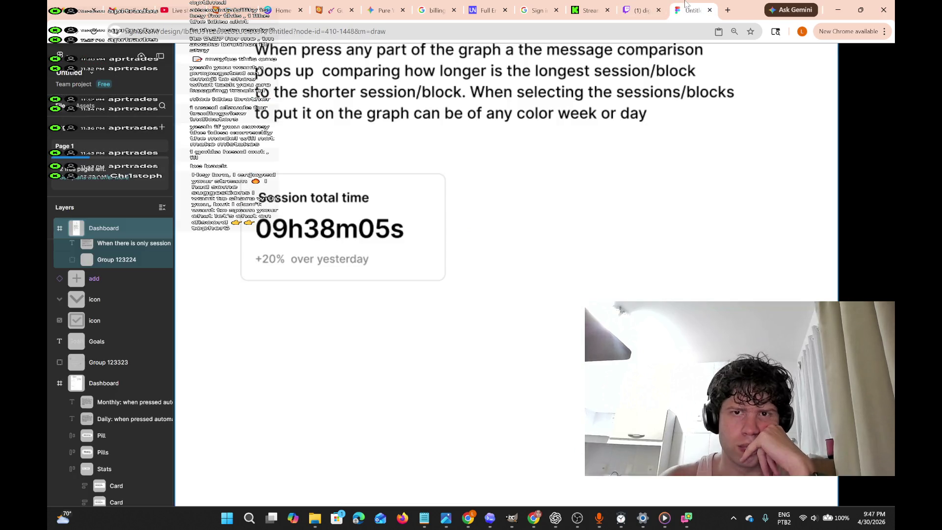
click(690, 9)
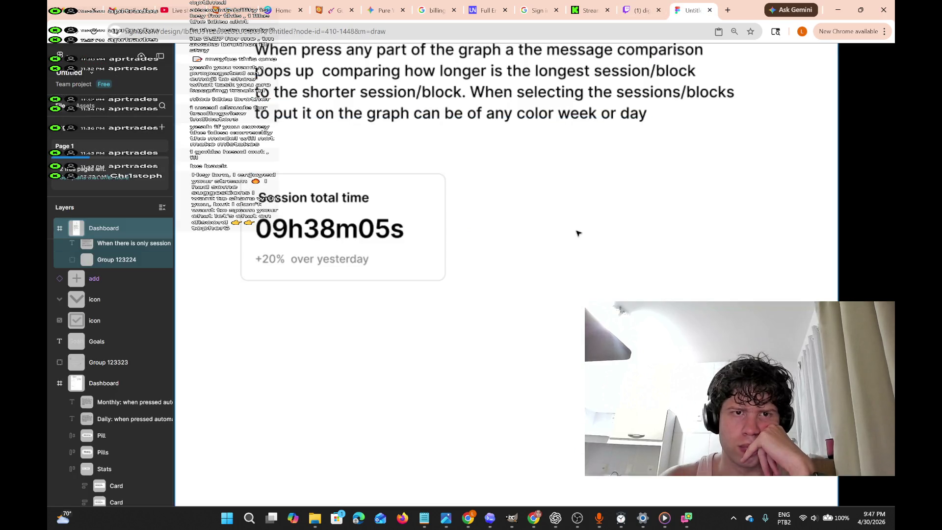
scroll(612, 137, down, 3)
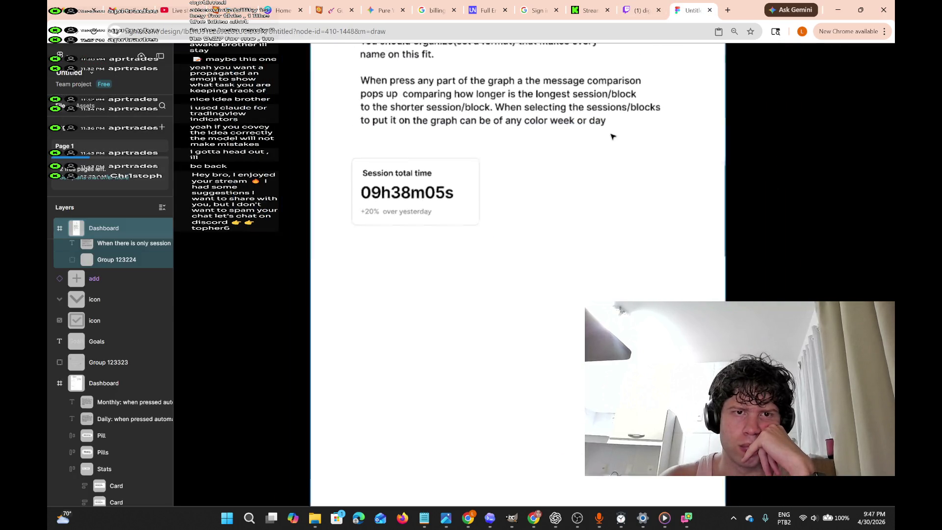
click(612, 137)
drag(366, 144, 520, 256)
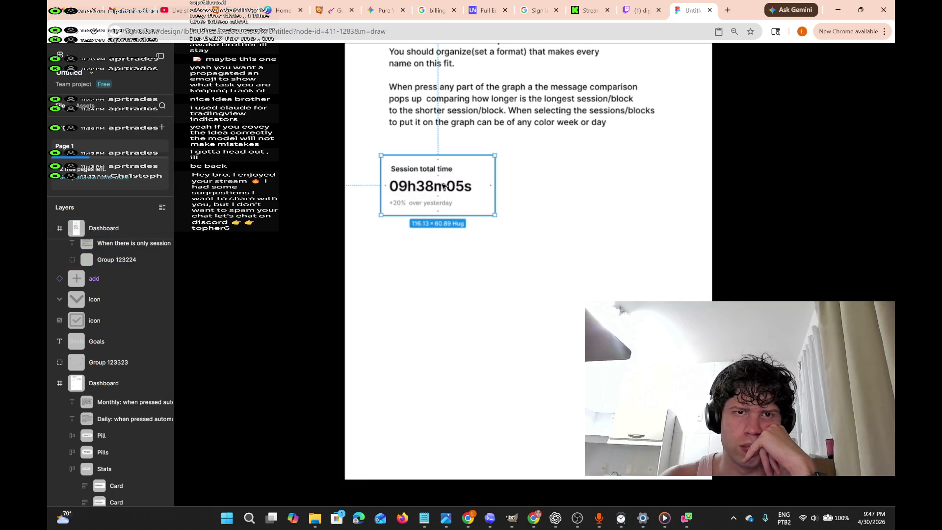
click(505, 211)
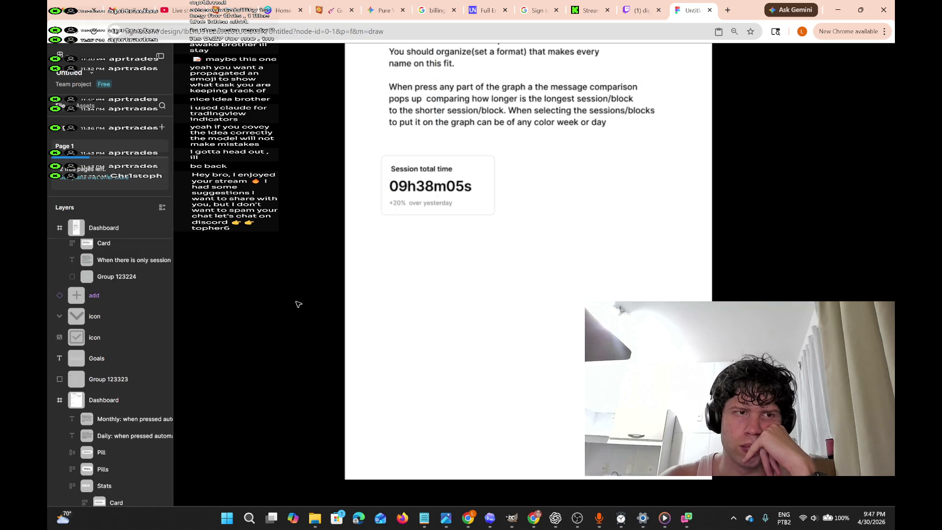
Toggle the Assets panel back to Layers and go back to the Figma home page.
click(88, 106)
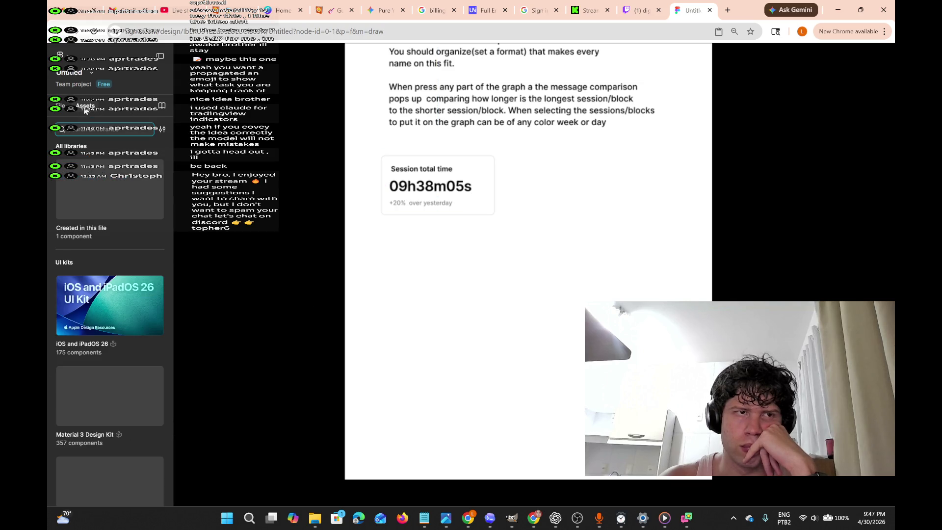
click(63, 108)
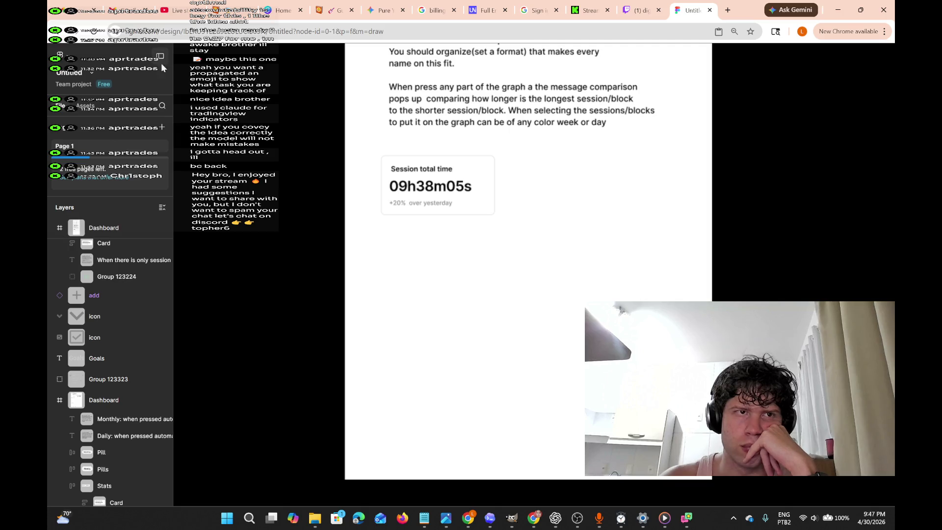
scroll(432, 172, down, 5)
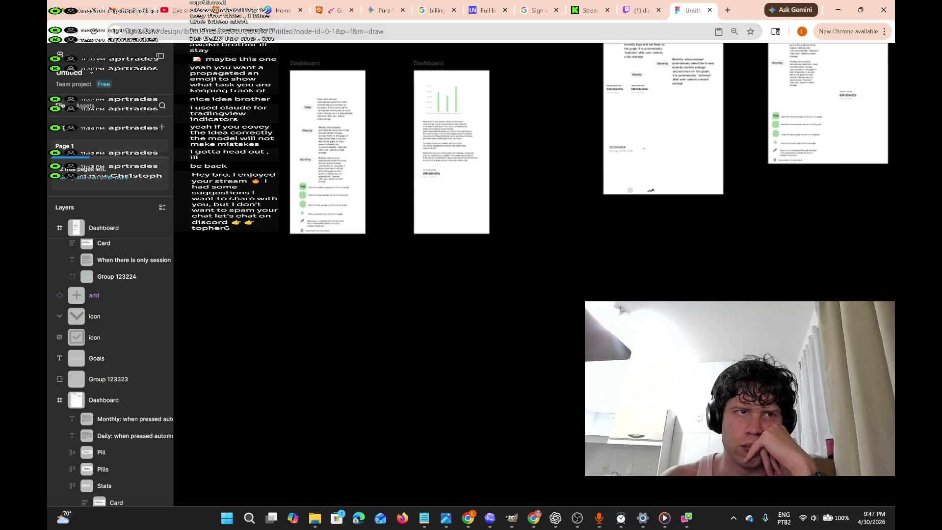
key(alt+Left)
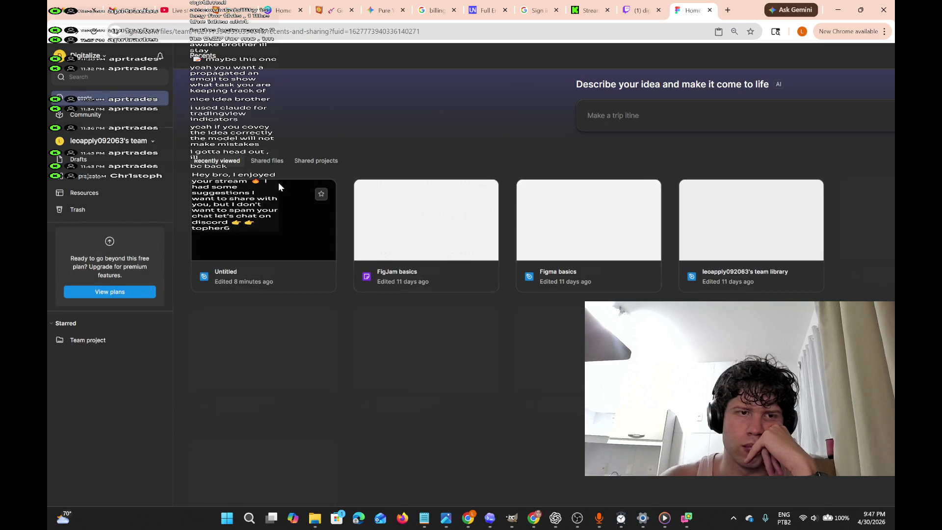
Open the Untitled file from recents, then close that Figma tab.
double_click(274, 201)
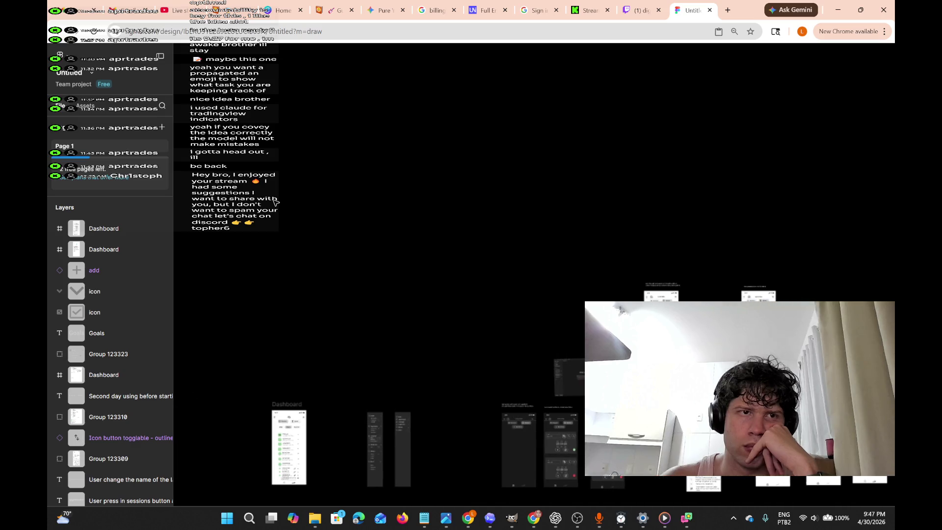
scroll(275, 202, down, 2)
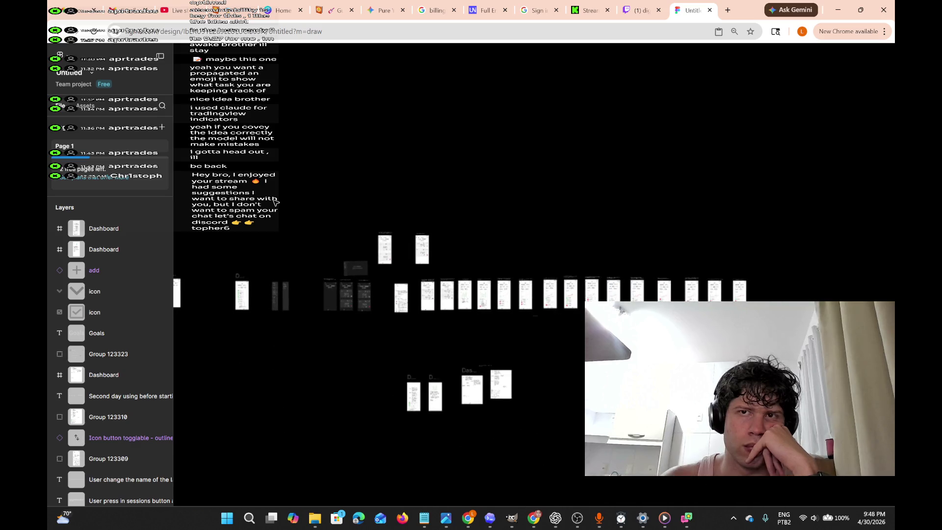
click(709, 10)
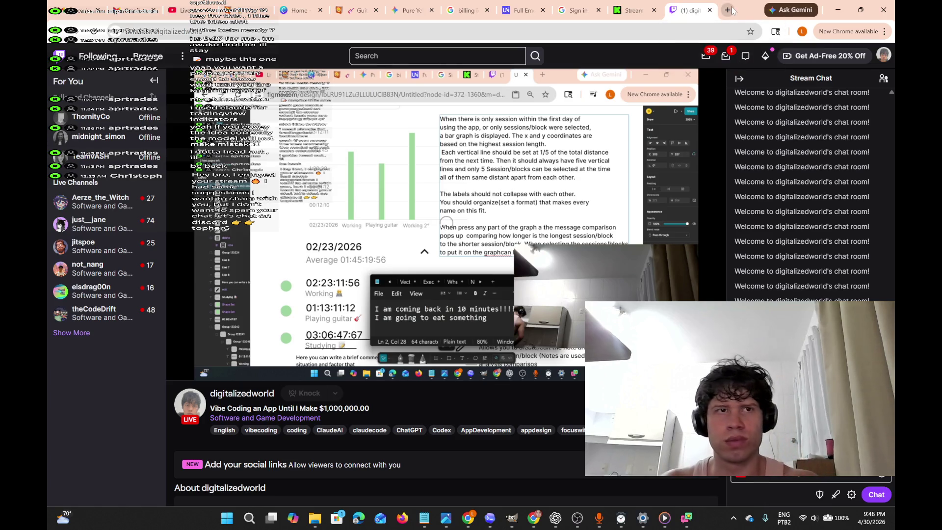
Load figma in a new browser tab and open the Untitled file from recents.
click(729, 10)
text(figma)
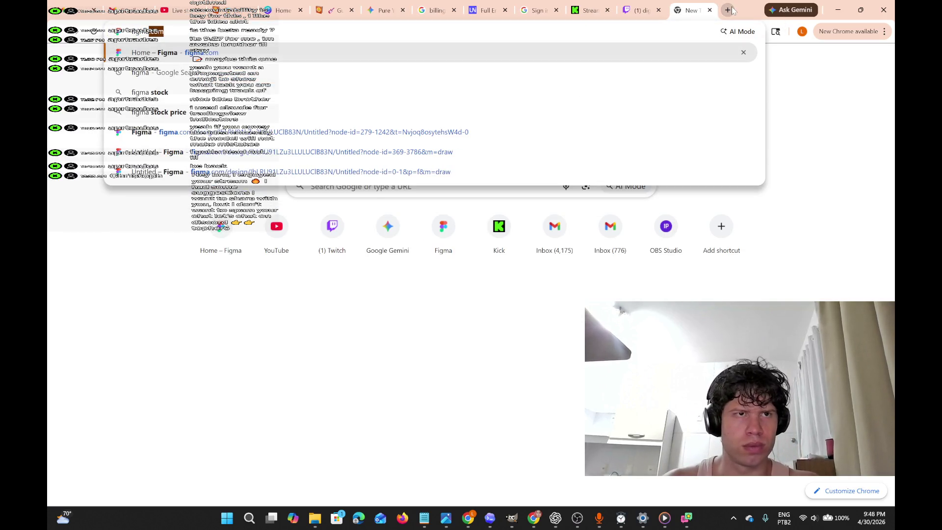
key(Return)
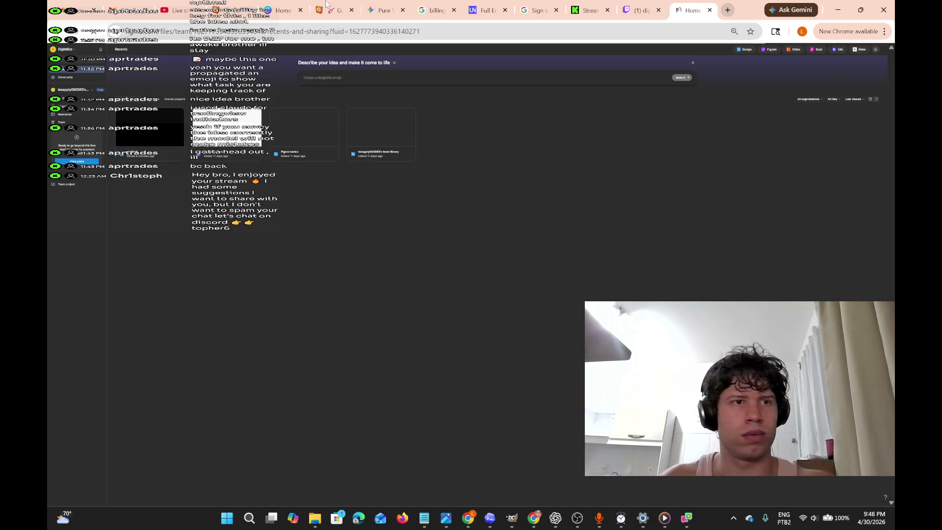
double_click(141, 133)
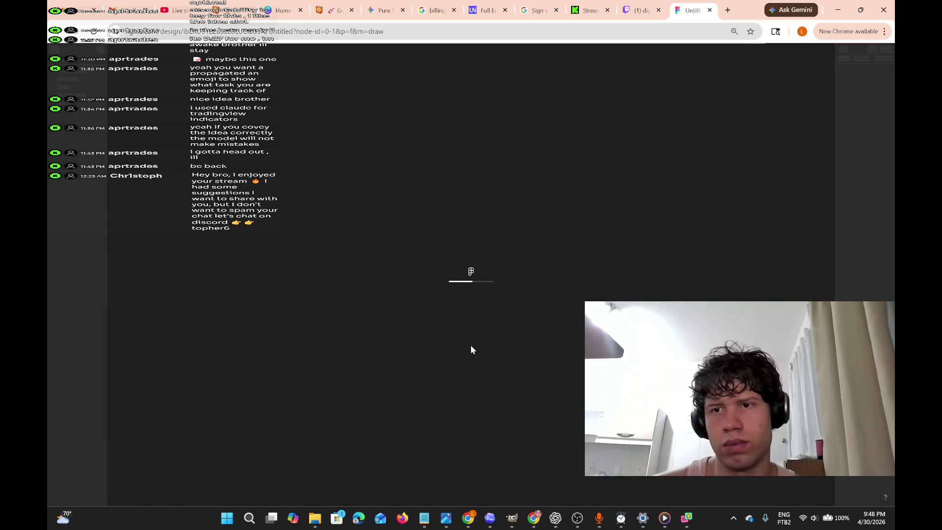
Pan around the canvas to bring the dashboard frames into view.
scroll(552, 308, up, 5)
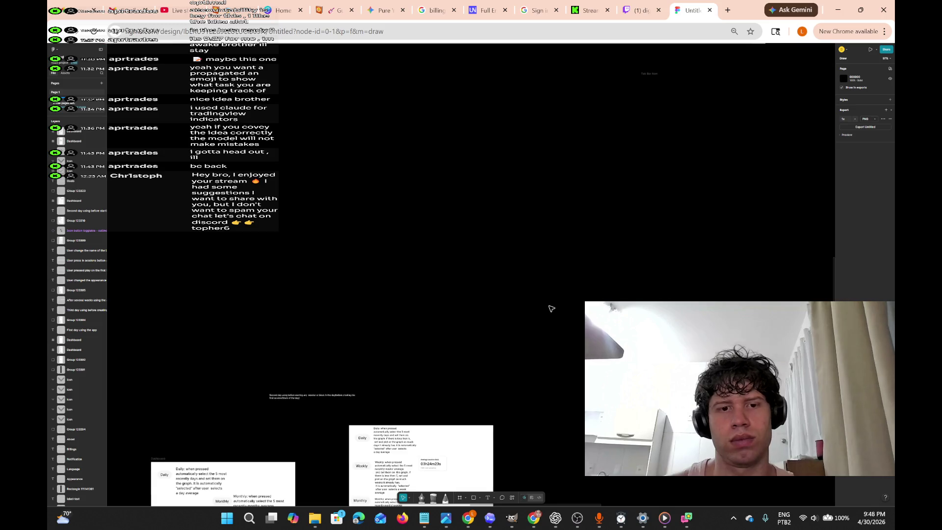
scroll(551, 308, down, 5)
scroll(551, 308, left, 10)
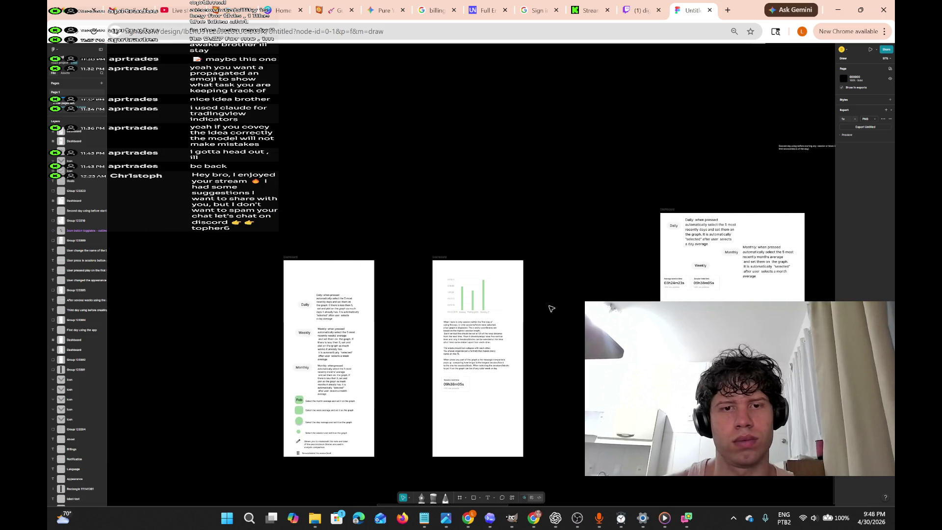
scroll(552, 308, down, 5)
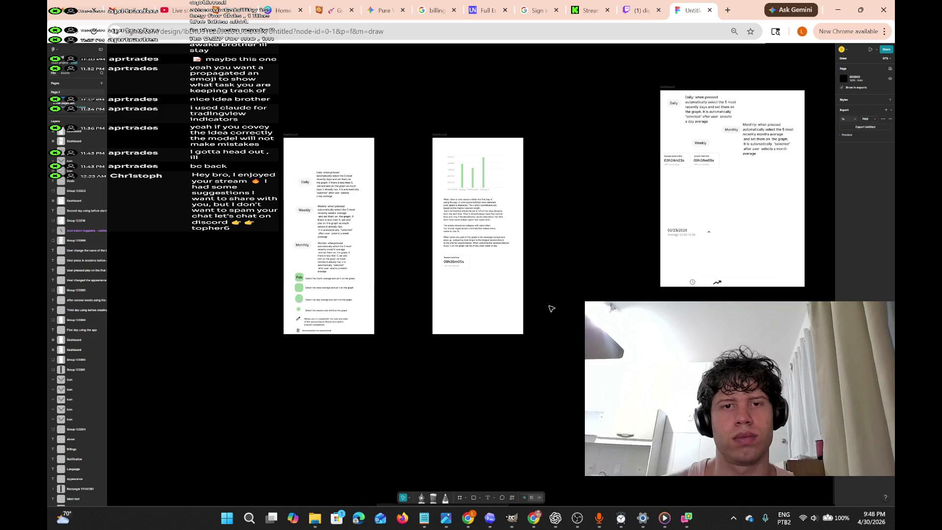
scroll(552, 309, up, 5)
scroll(551, 308, down, 3)
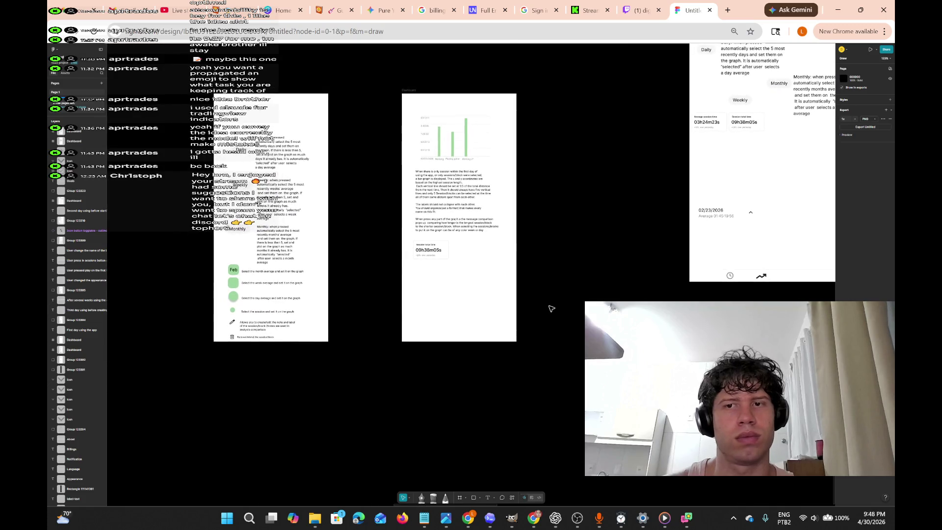
scroll(551, 309, up, 2)
scroll(551, 309, left, 3)
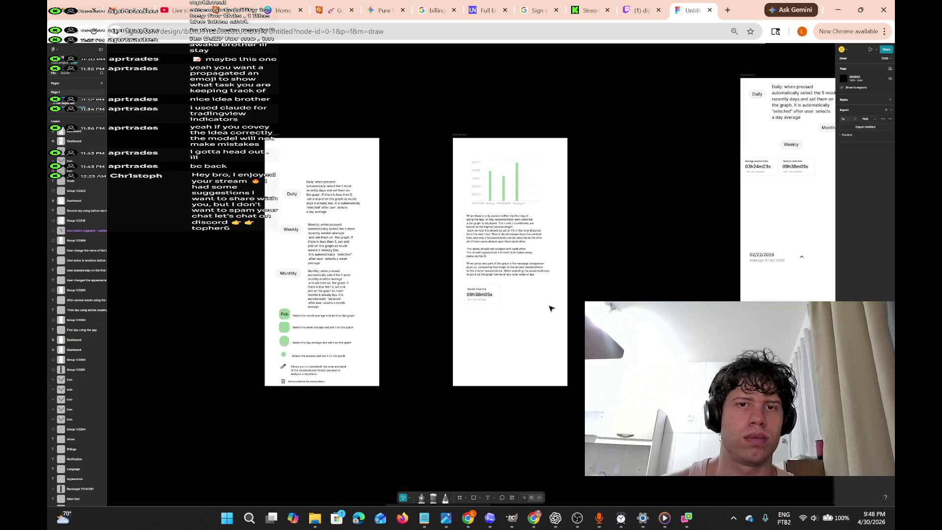
scroll(551, 308, left, 5)
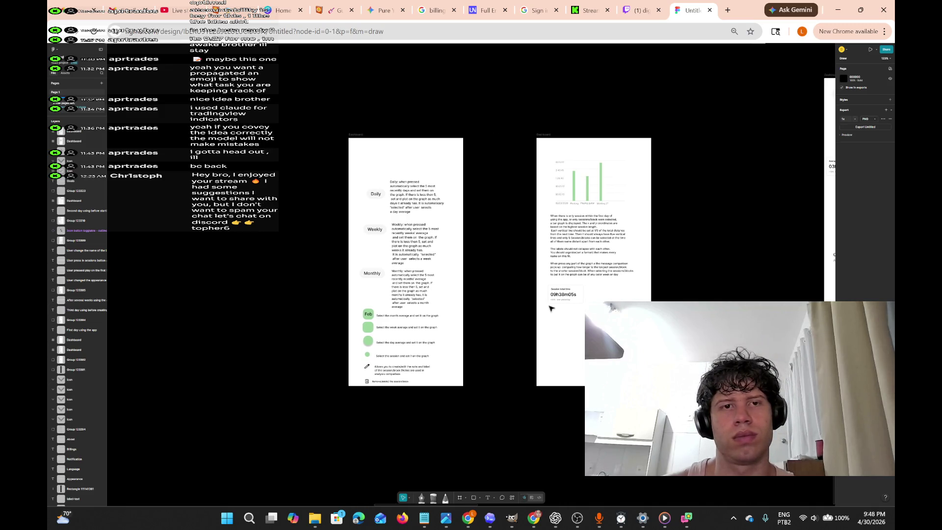
scroll(382, 192, left, 5)
scroll(383, 191, up, 1)
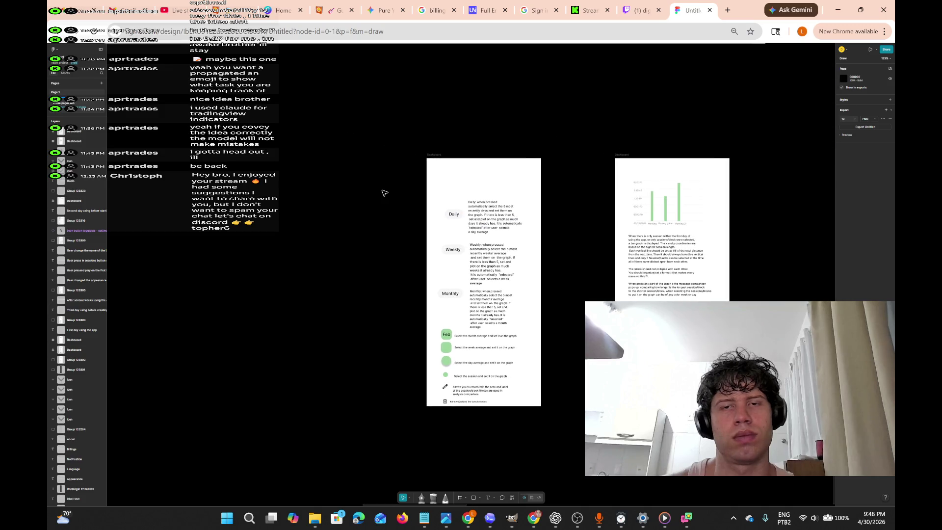
scroll(385, 193, right, 1)
scroll(385, 192, right, 5)
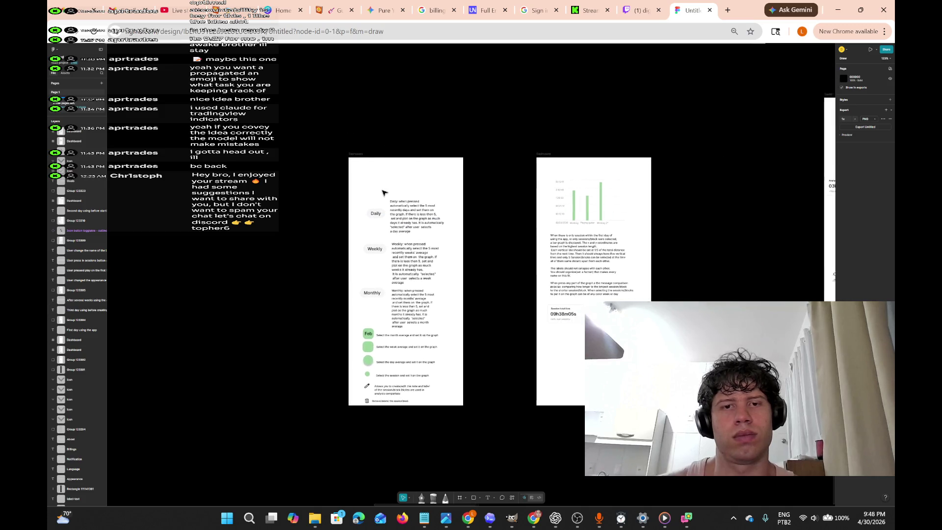
scroll(384, 193, right, 5)
scroll(384, 193, down, 2)
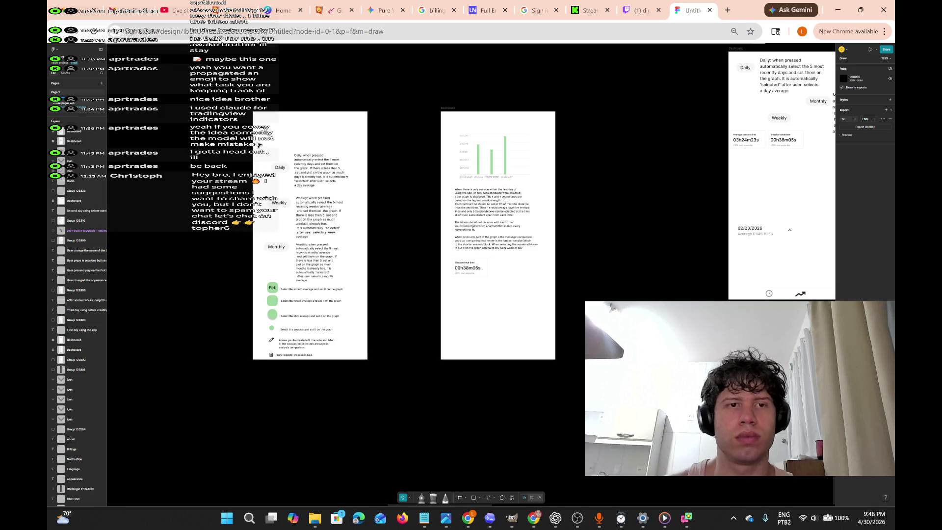
Move the left dashboard frame's contents up about 27 px, then zoom in on the Session total time card.
mouse_move(257, 143)
mouse_down()
mouse_move(379, 361)
mouse_move(369, 380)
mouse_up()
drag(321, 227, 322, 214)
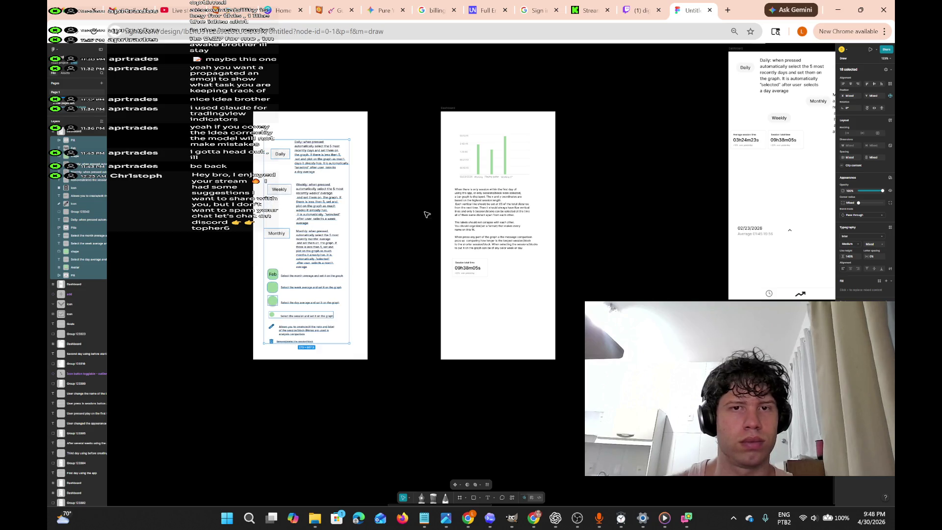
drag(513, 307, 451, 266)
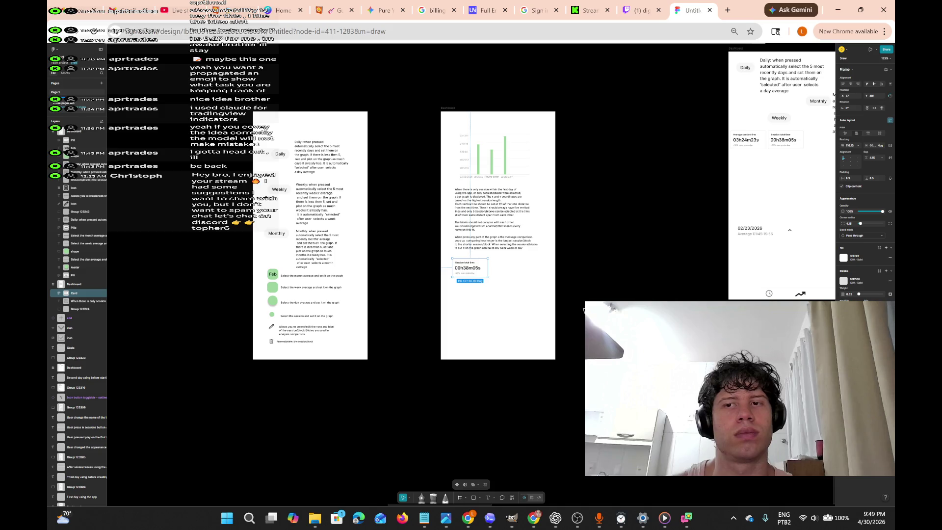
scroll(513, 301, up, 5)
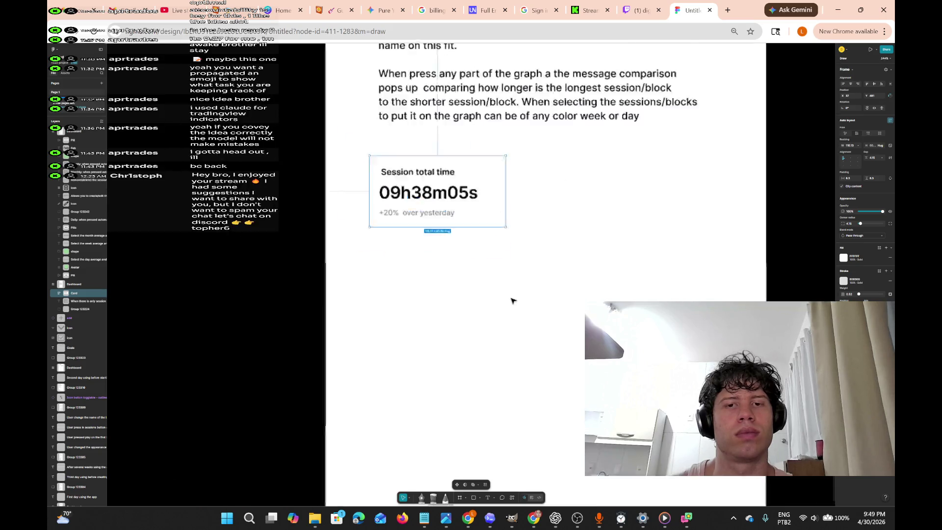
scroll(512, 300, up, 2)
scroll(512, 301, down, 5)
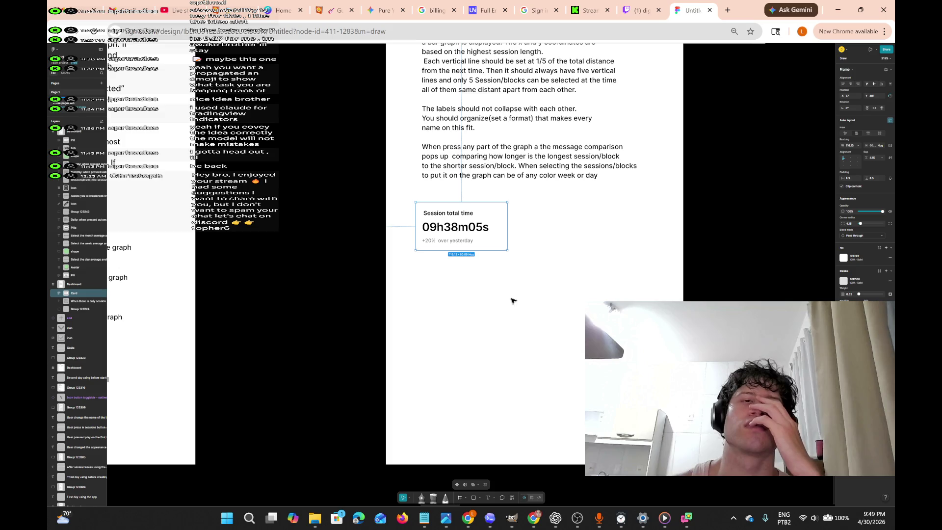
click(512, 300)
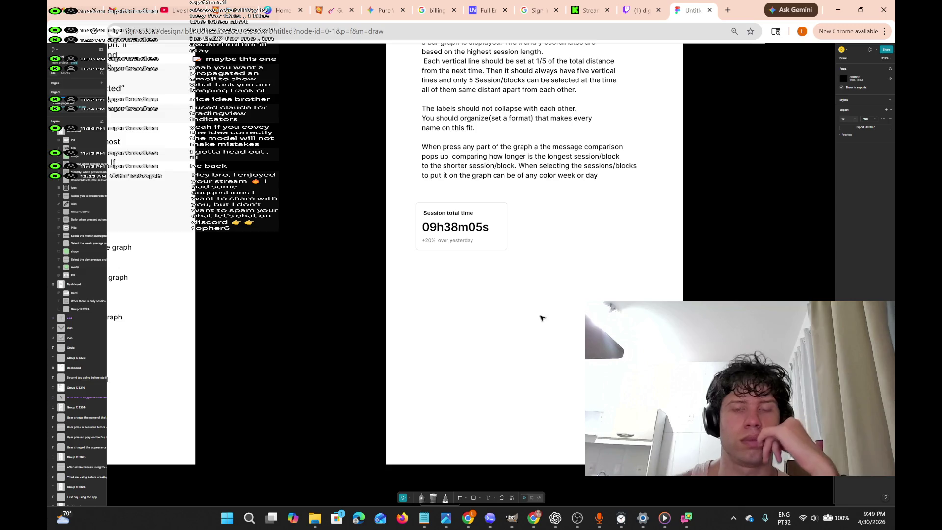
click(487, 496)
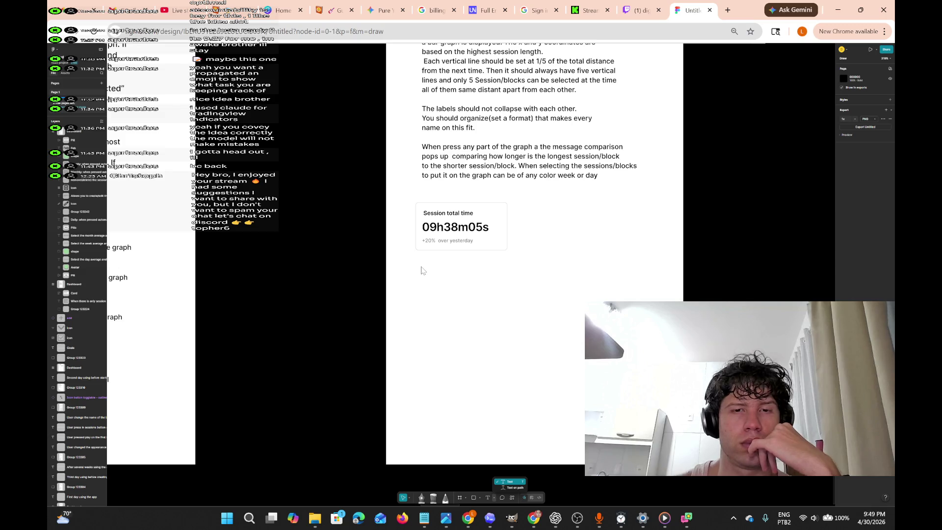
click(422, 270)
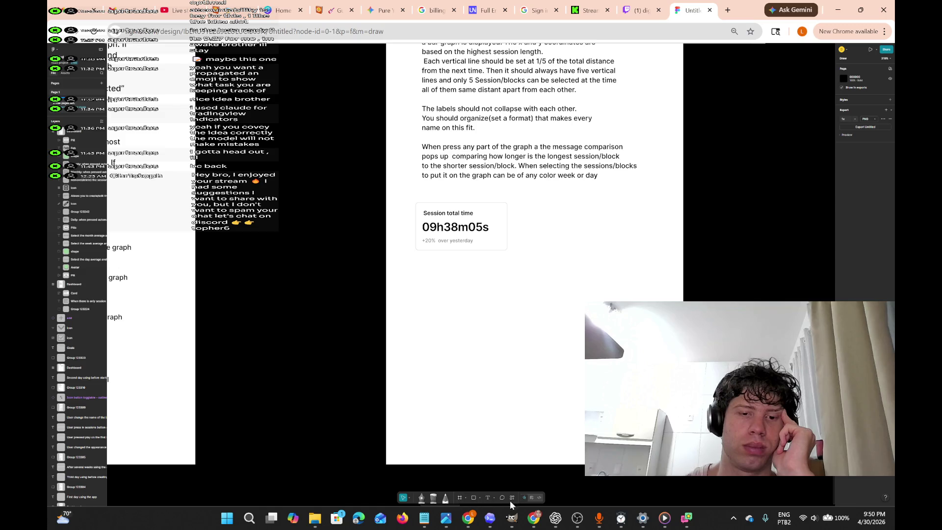
mouse_move(664, 518)
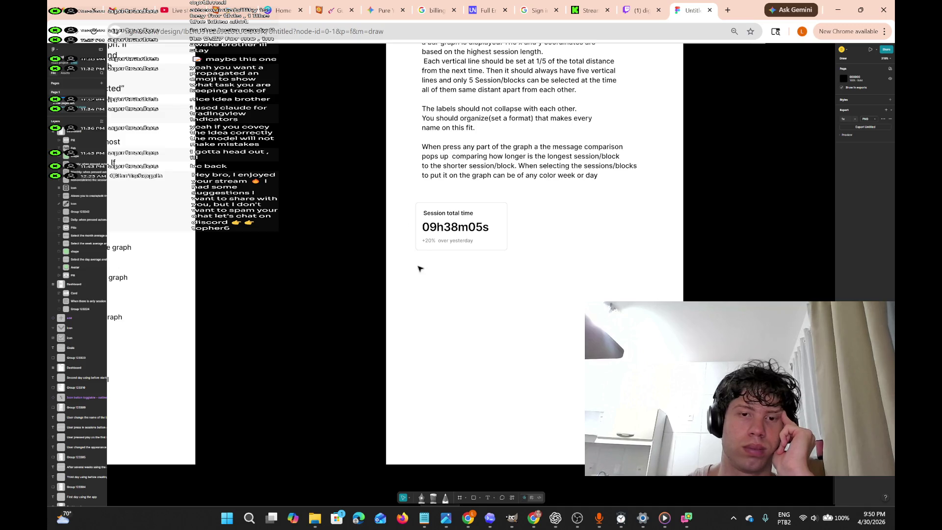
click(488, 498)
Create a text layer below the card reading 'This card appear every single day and'.
click(421, 274)
key(Escape)
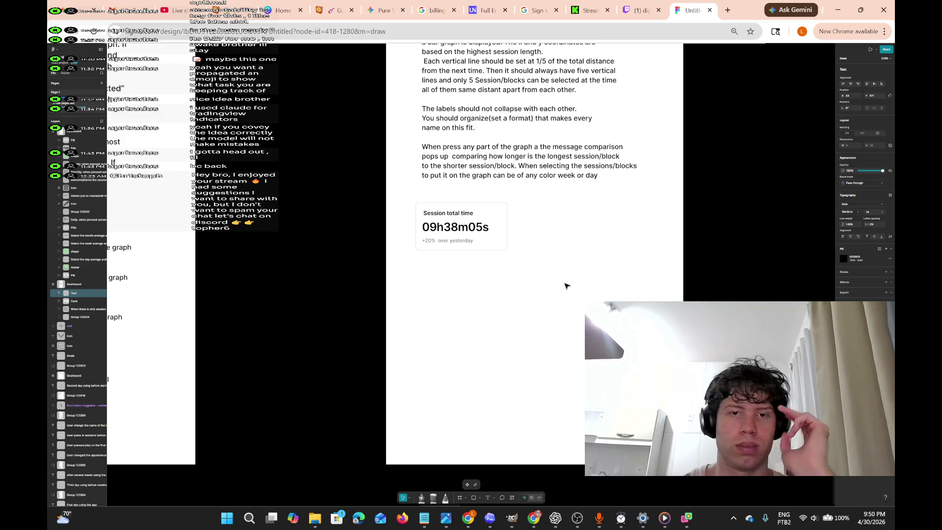
key(Return)
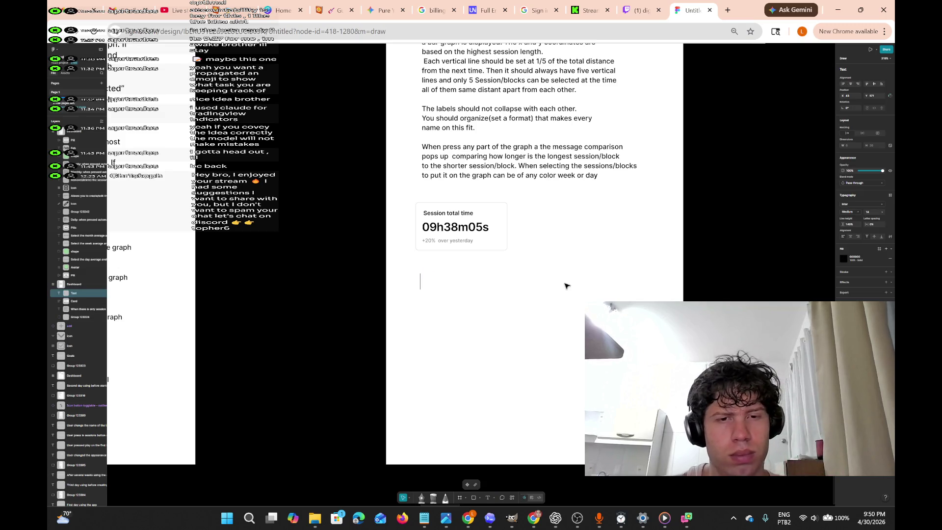
text(This)
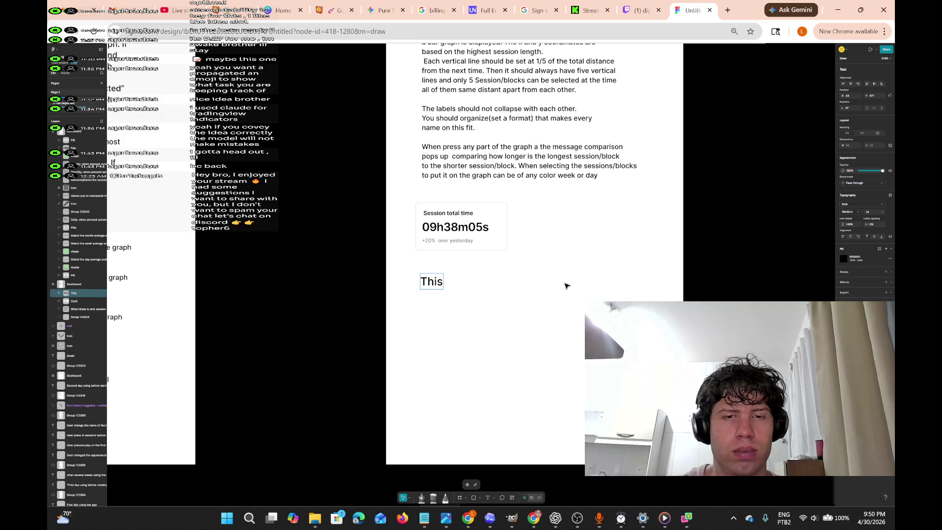
text( a)
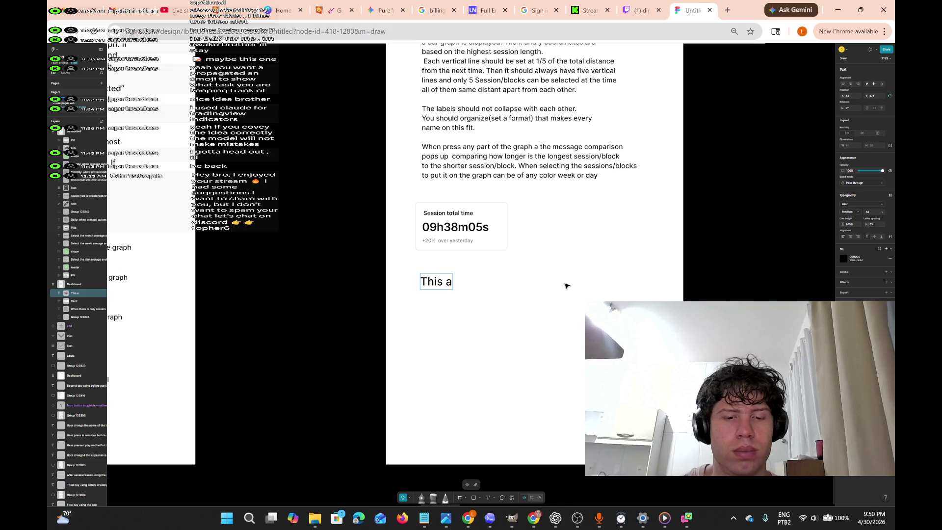
text(nalysis)
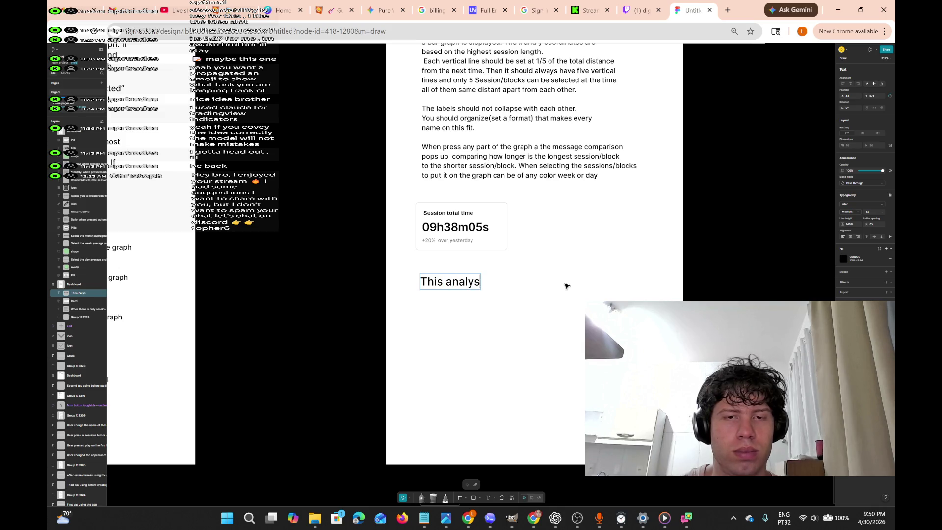
key(BackSpace)
key(BackSpace)
key(BackSpace)
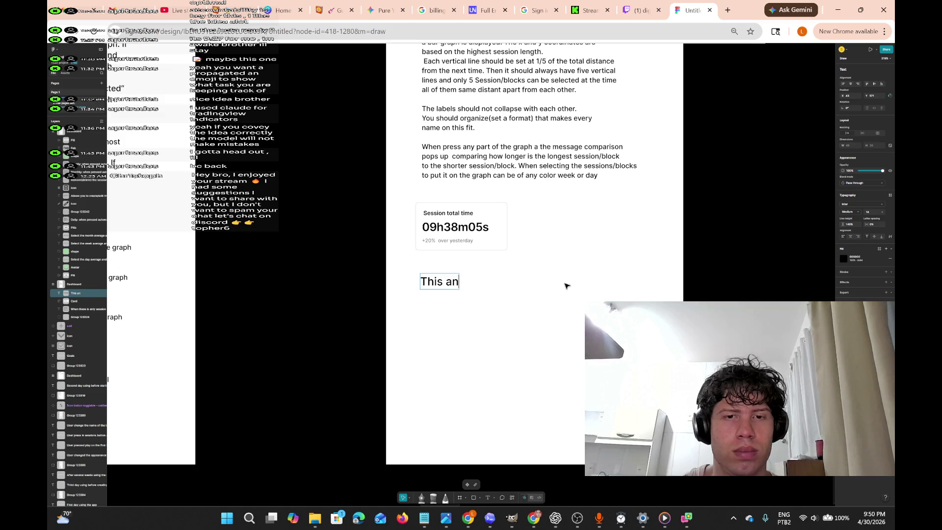
text(card app)
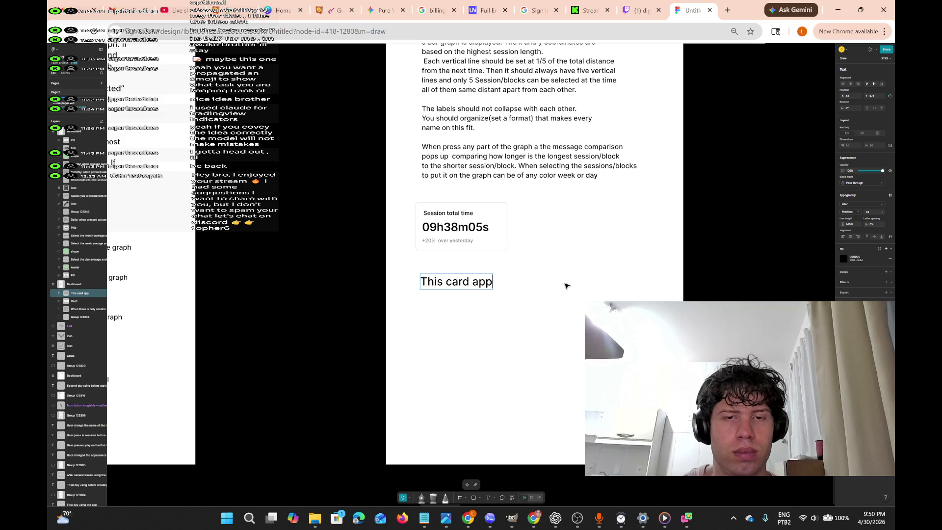
text(ear eve)
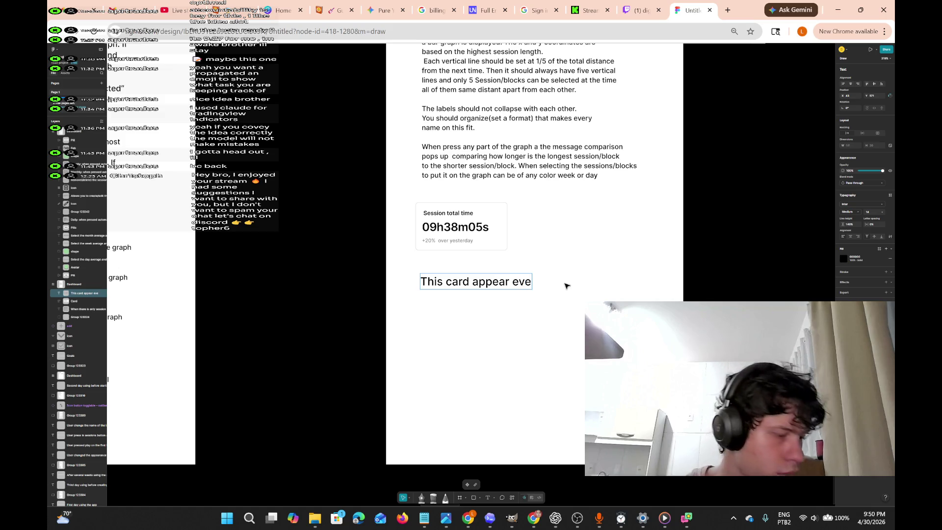
text(ry single day and)
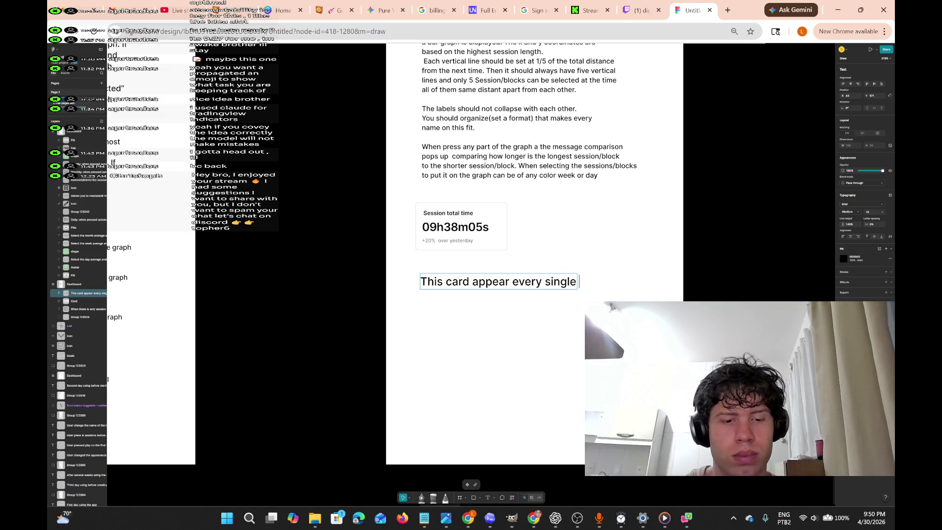